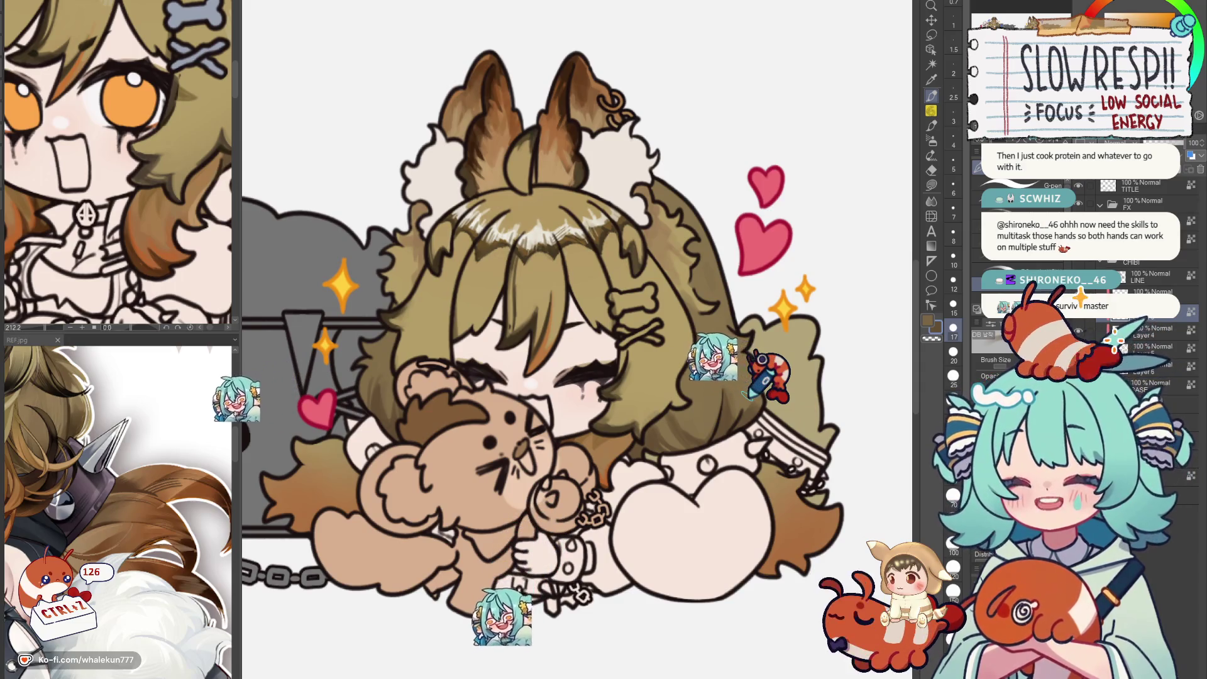
pyautogui.scroll(1, 592, 379)
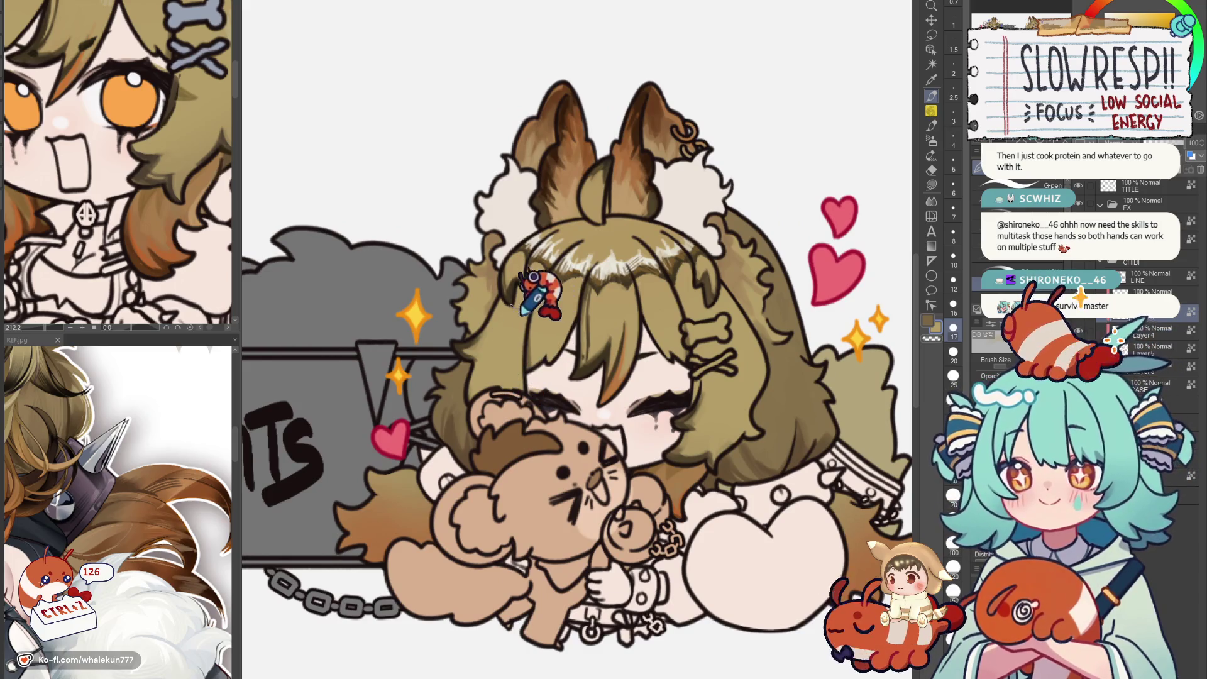
pyautogui.scroll(2, 160, 236)
pyautogui.scroll(-2, 184, 227)
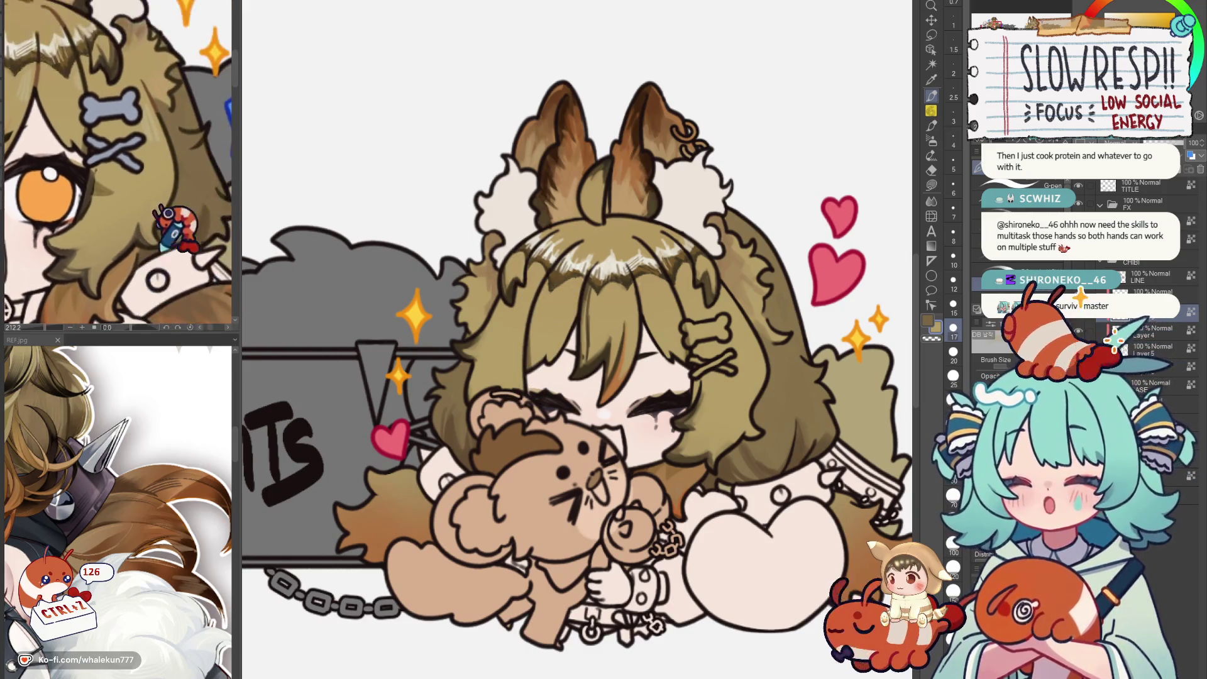
# Paint a light highlight streak on the Credits chibi's bangs, undoing strokes that don't work.
pyautogui.press('b')
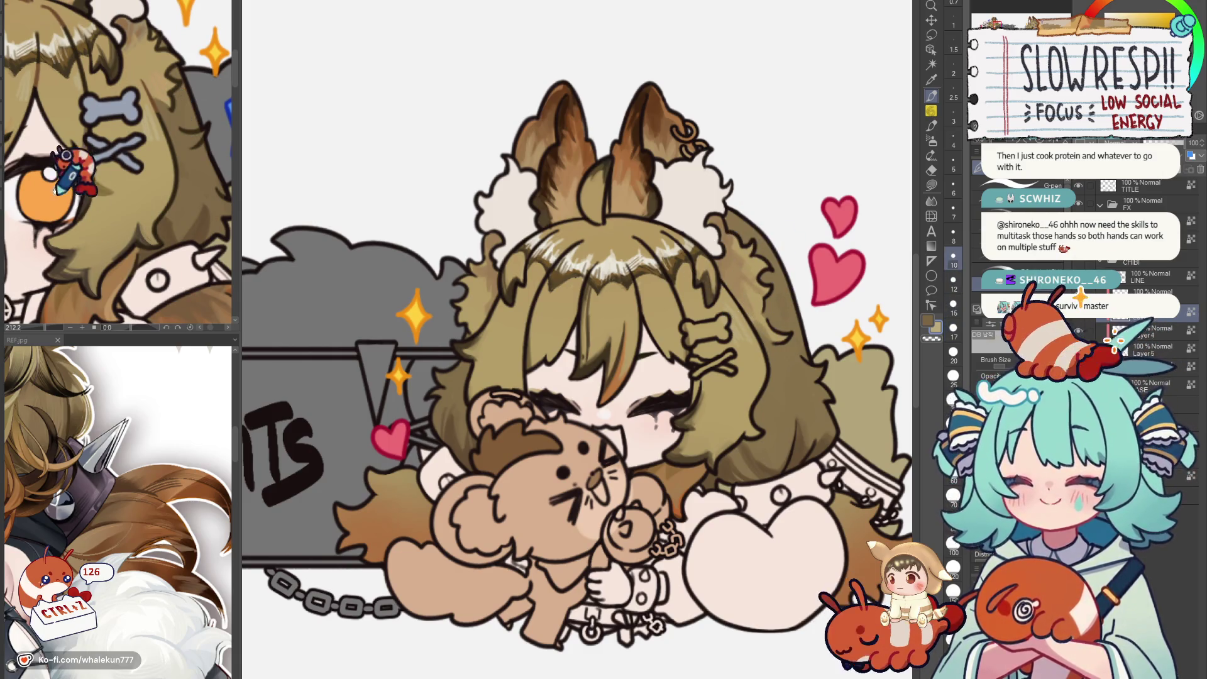
pyautogui.moveTo(76, 169); pyautogui.dragTo(113, 165)
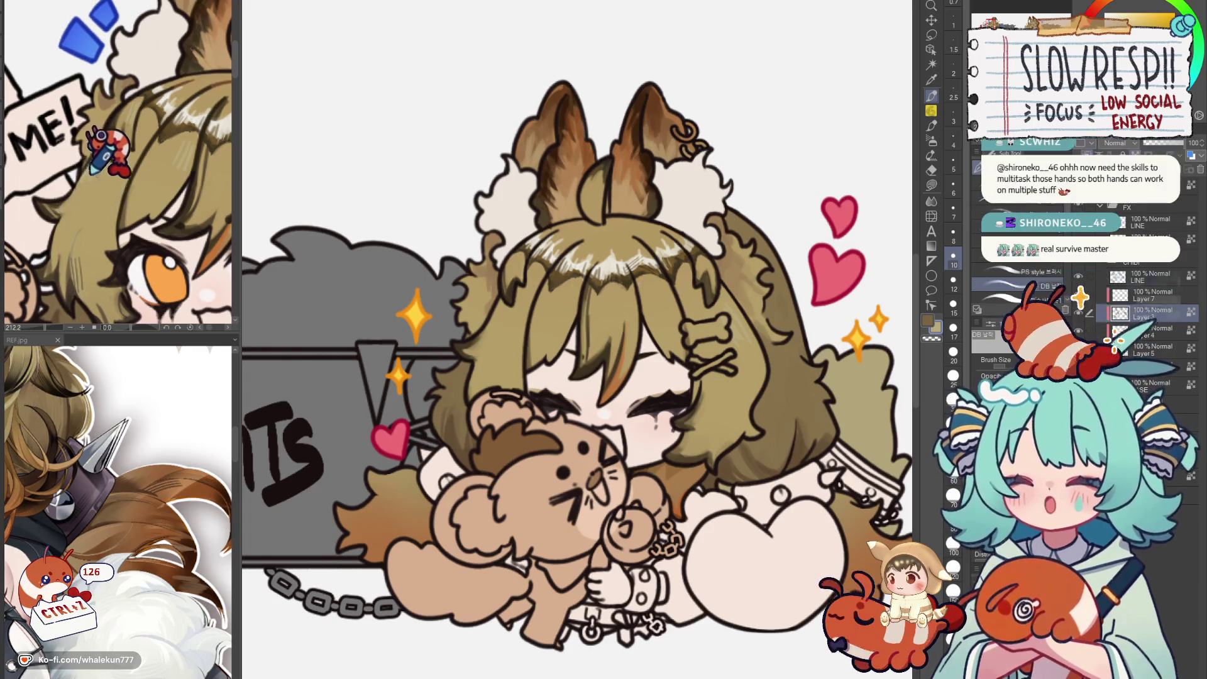
pyautogui.moveTo(603, 255); pyautogui.dragTo(565, 255)
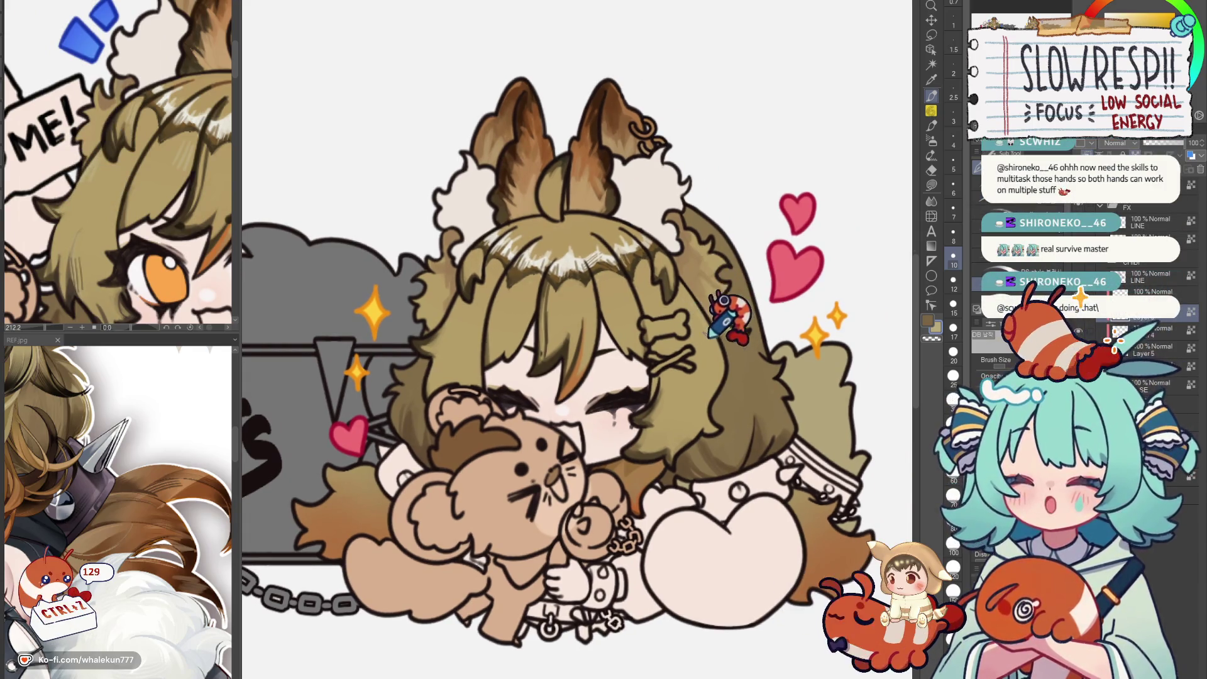
pyautogui.scroll(1, 716, 302)
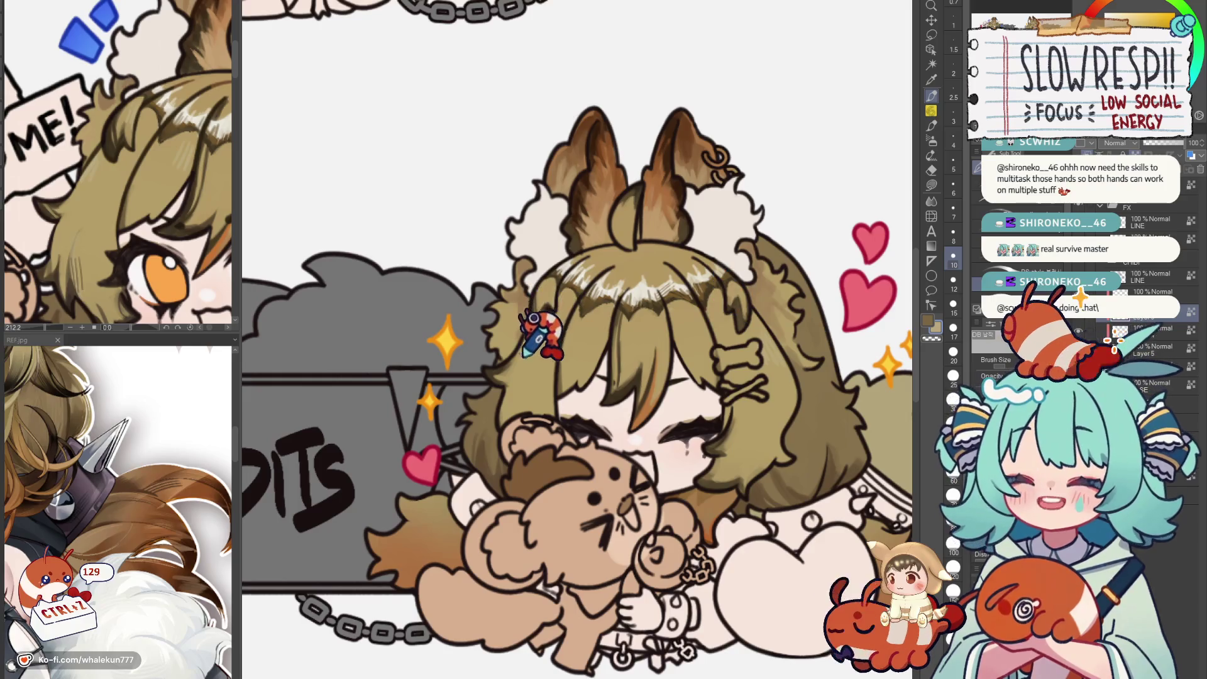
pyautogui.hotkey('ctrl', 'z')
pyautogui.hotkey('ctrl', 'z')
pyautogui.hotkey('ctrl', 'z')
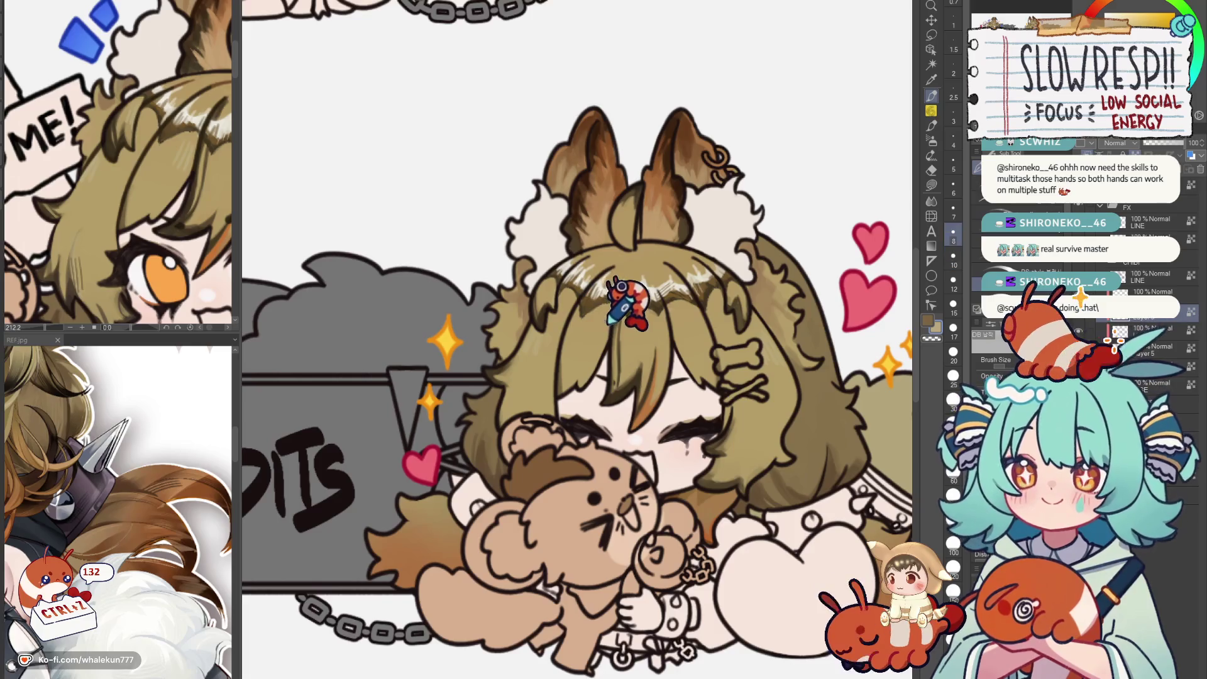
pyautogui.moveTo(604, 284); pyautogui.dragTo(622, 330)
pyautogui.scroll(-1, 703, 349)
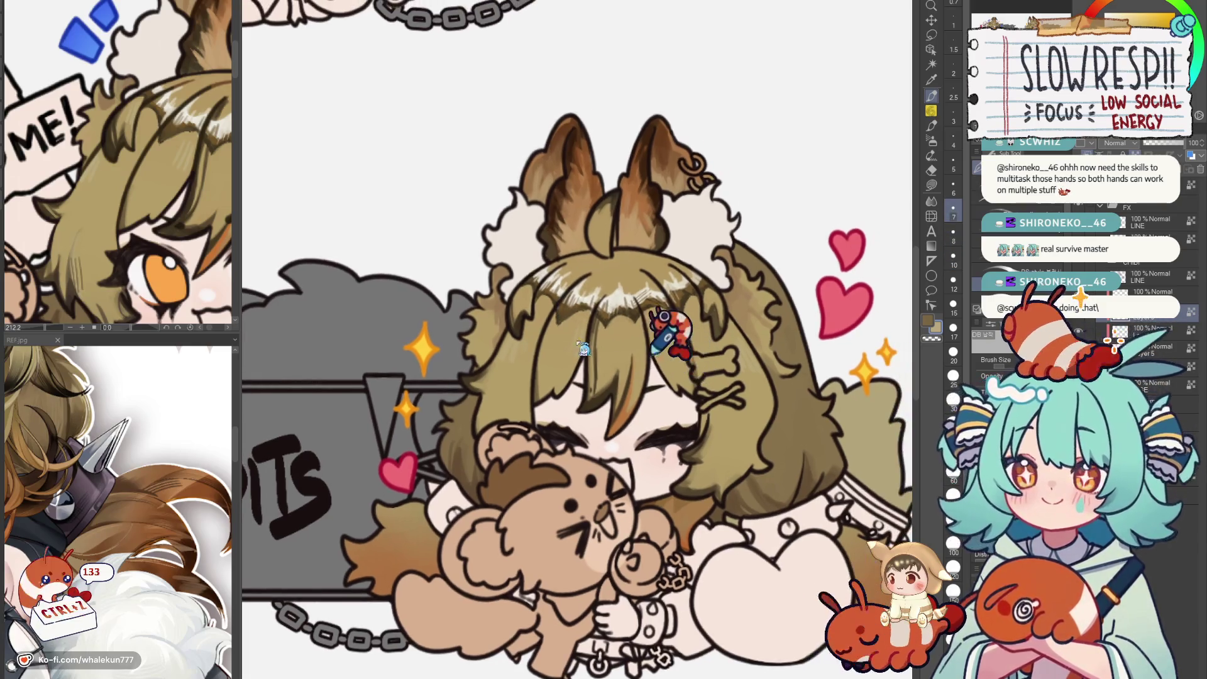
pyautogui.hotkey('ctrl', 'z')
pyautogui.hotkey('ctrl', 'z')
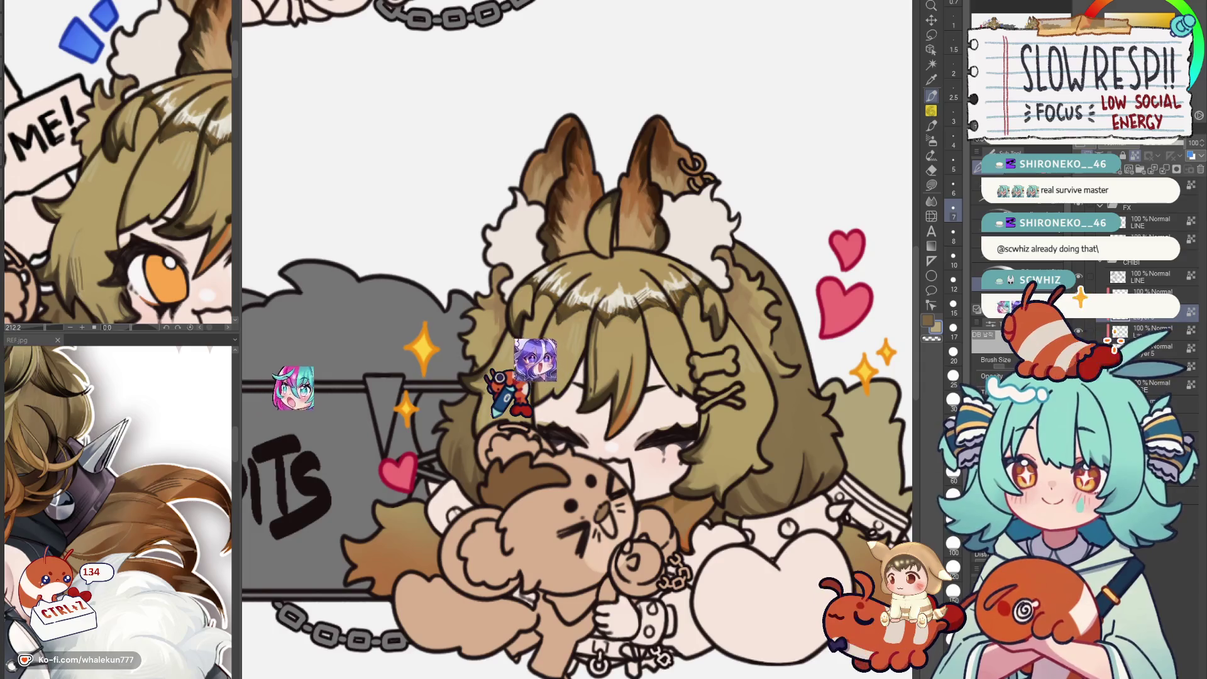
pyautogui.scroll(-1, 566, 377)
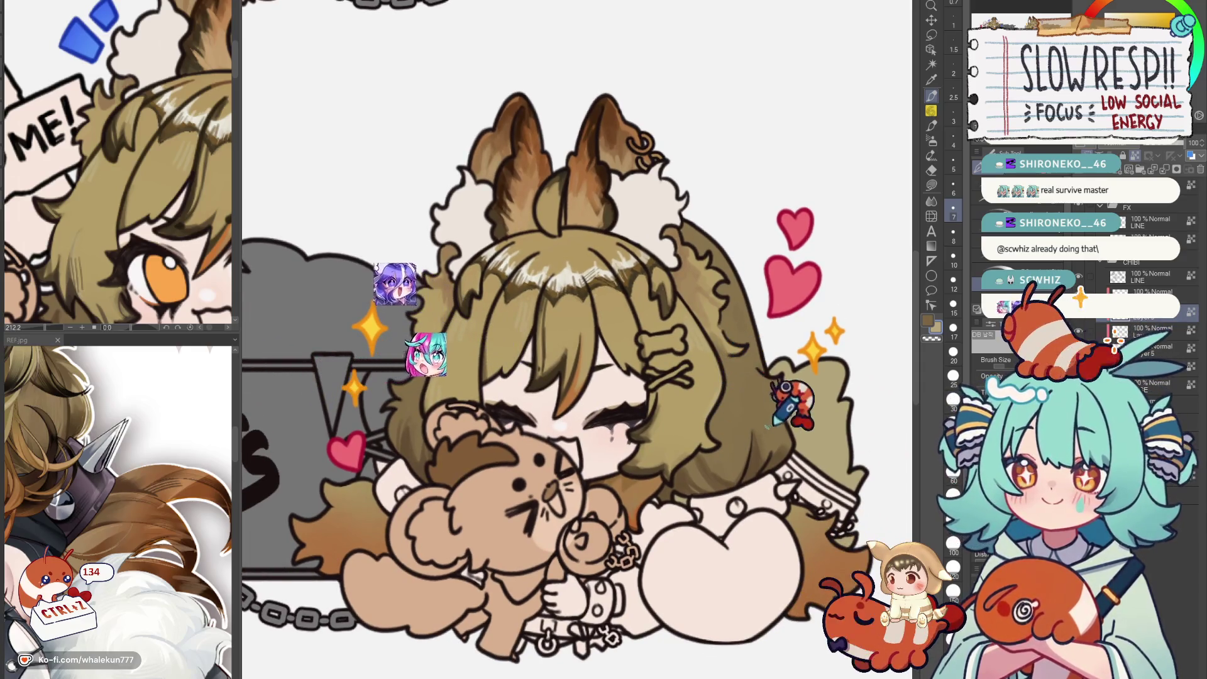
pyautogui.scroll(-2, 170, 194)
pyautogui.scroll(2, 171, 193)
# Enlarge the reference image and bring more of the Credits panel into view.
pyautogui.moveTo(188, 188)
pyautogui.mouseDown()
pyautogui.moveTo(163, 241)
pyautogui.moveTo(113, 170)
pyautogui.mouseUp()
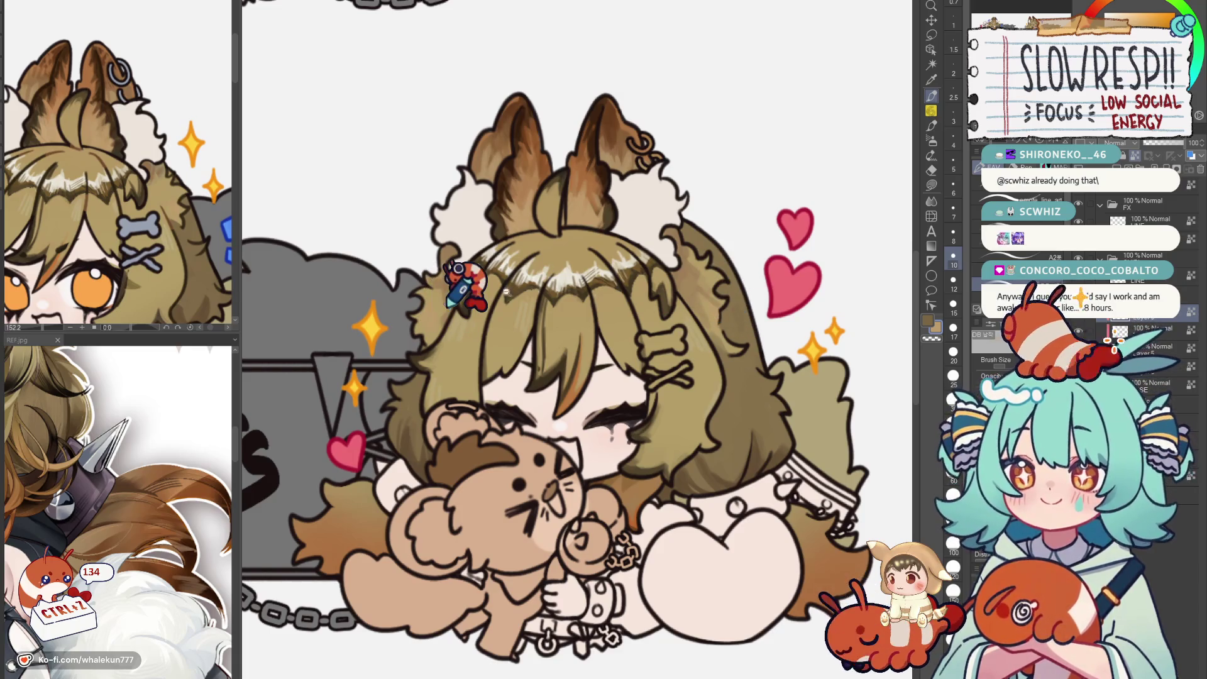
pyautogui.scroll(-3, 453, 293)
pyautogui.scroll(1, 528, 321)
pyautogui.scroll(1, 557, 330)
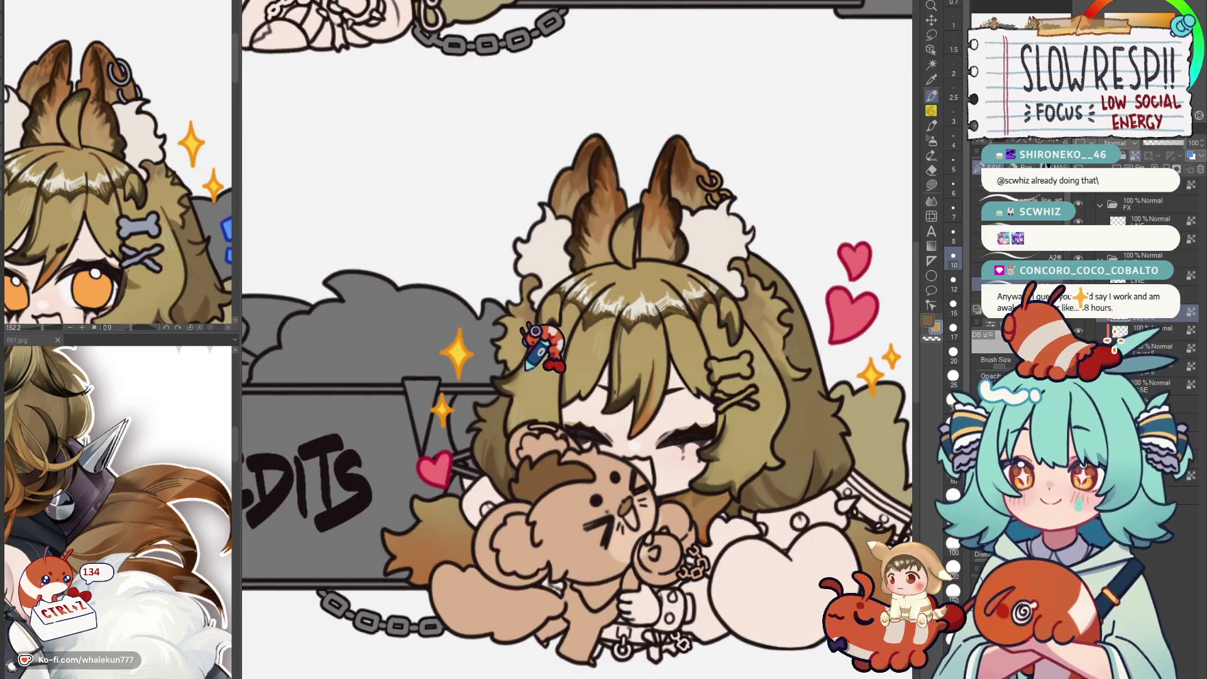
pyautogui.scroll(-3, 660, 244)
pyautogui.scroll(-1, 661, 244)
pyautogui.scroll(3, 679, 250)
pyautogui.scroll(1, 705, 256)
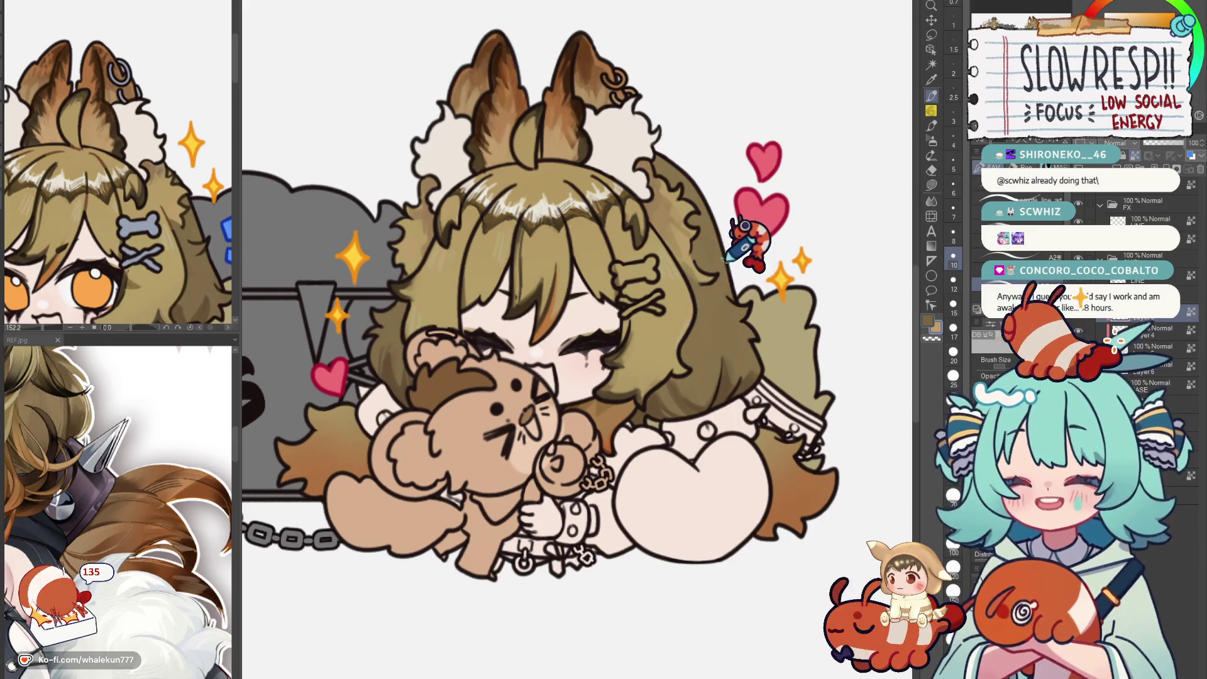
pyautogui.scroll(1, 755, 264)
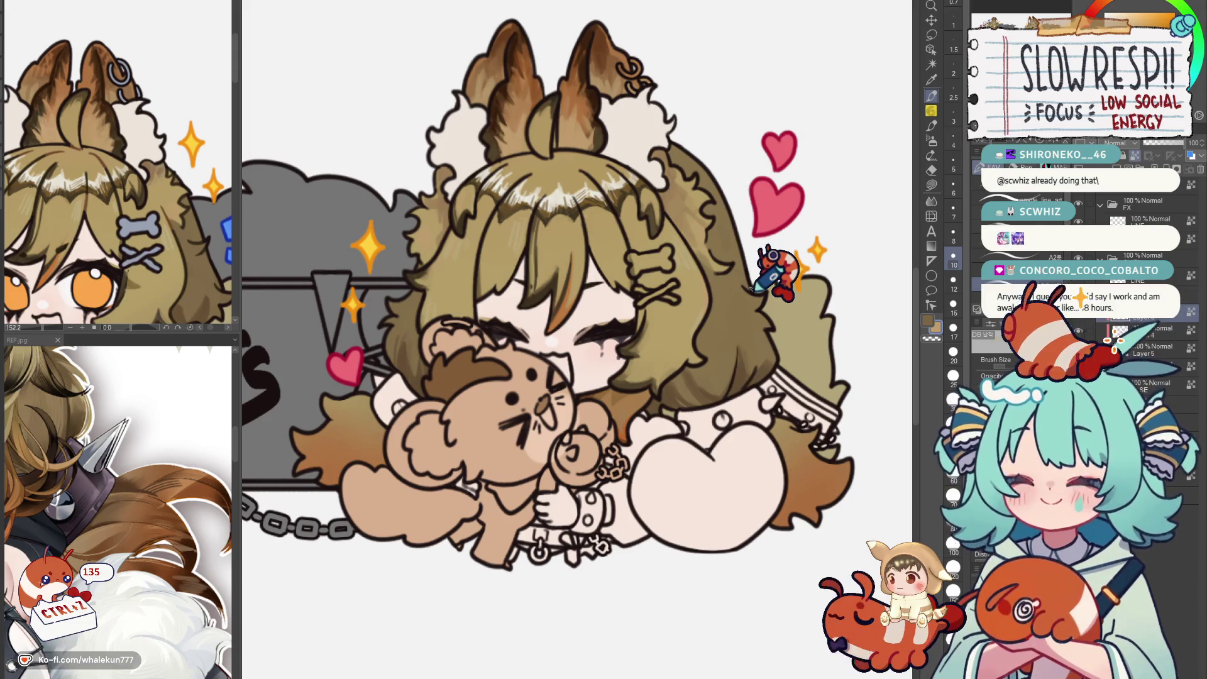
pyautogui.moveTo(627, 358); pyautogui.dragTo(702, 424)
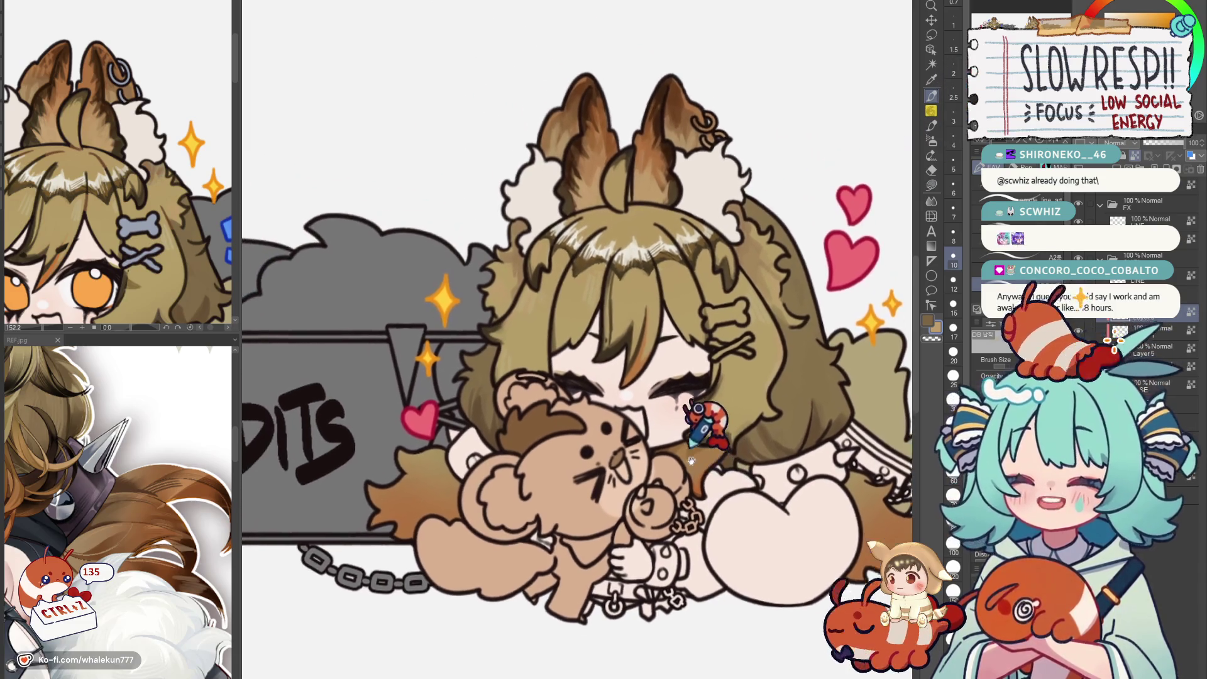
pyautogui.scroll(-2, 705, 422)
pyautogui.scroll(-1, 705, 423)
pyautogui.scroll(-1, 706, 423)
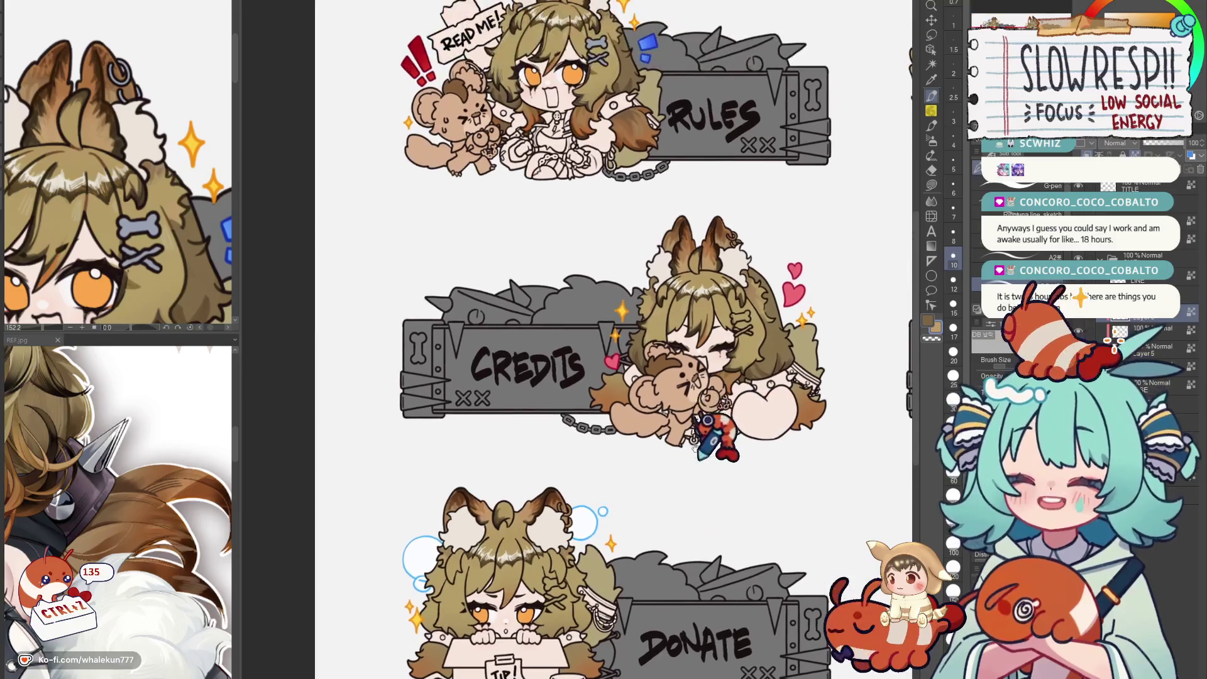
pyautogui.scroll(2, 718, 433)
pyautogui.scroll(-2, 717, 433)
# Move over to the Donate chibi and undo small trial strokes while touching her up.
pyautogui.moveTo(684, 462); pyautogui.dragTo(684, 537)
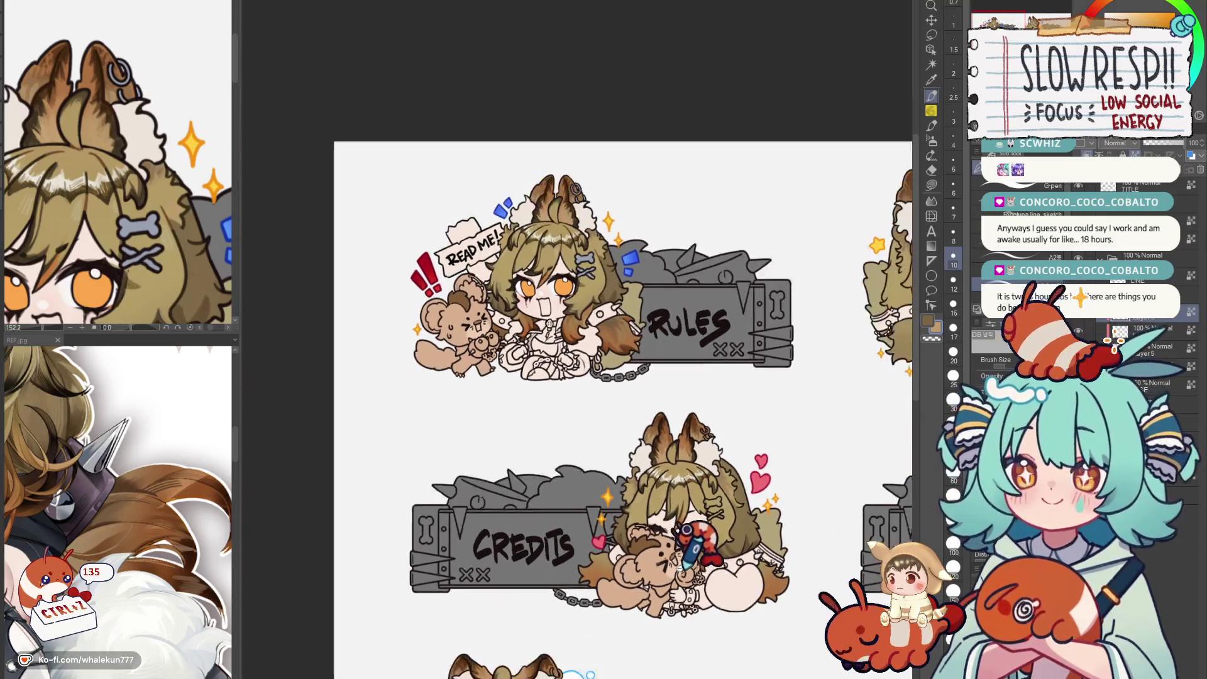
pyautogui.scroll(-2, 699, 543)
pyautogui.scroll(1, 698, 473)
pyautogui.scroll(3, 692, 415)
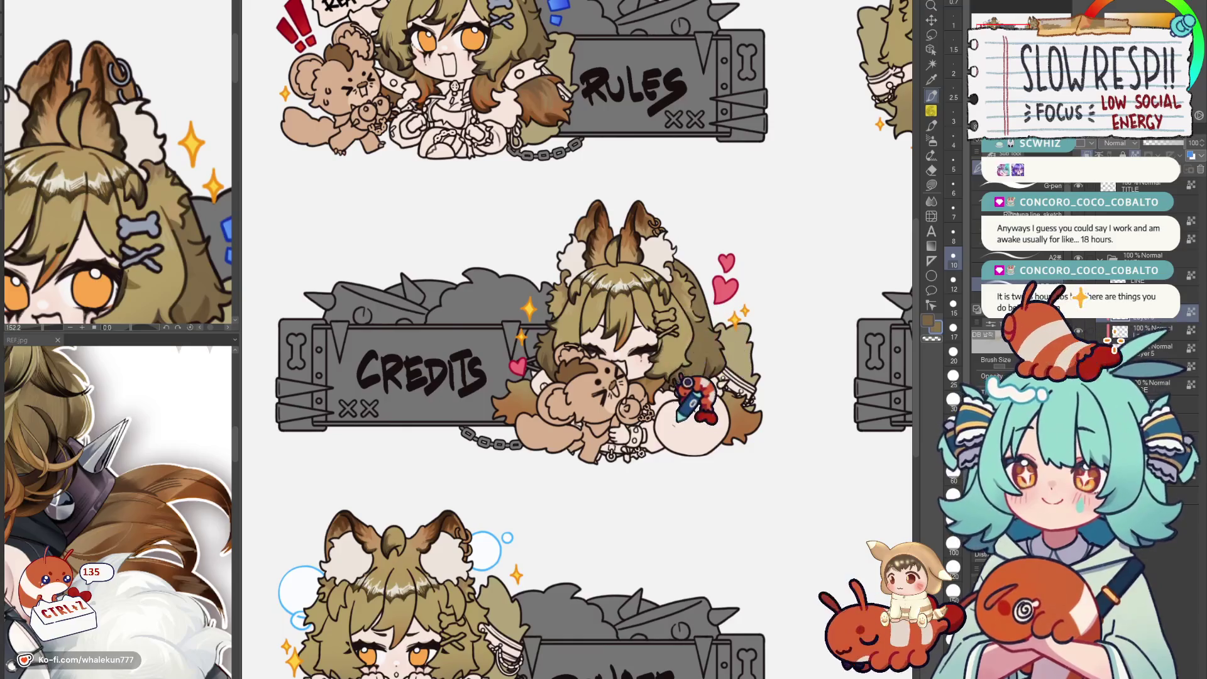
pyautogui.scroll(-3, 697, 401)
pyautogui.scroll(2, 660, 378)
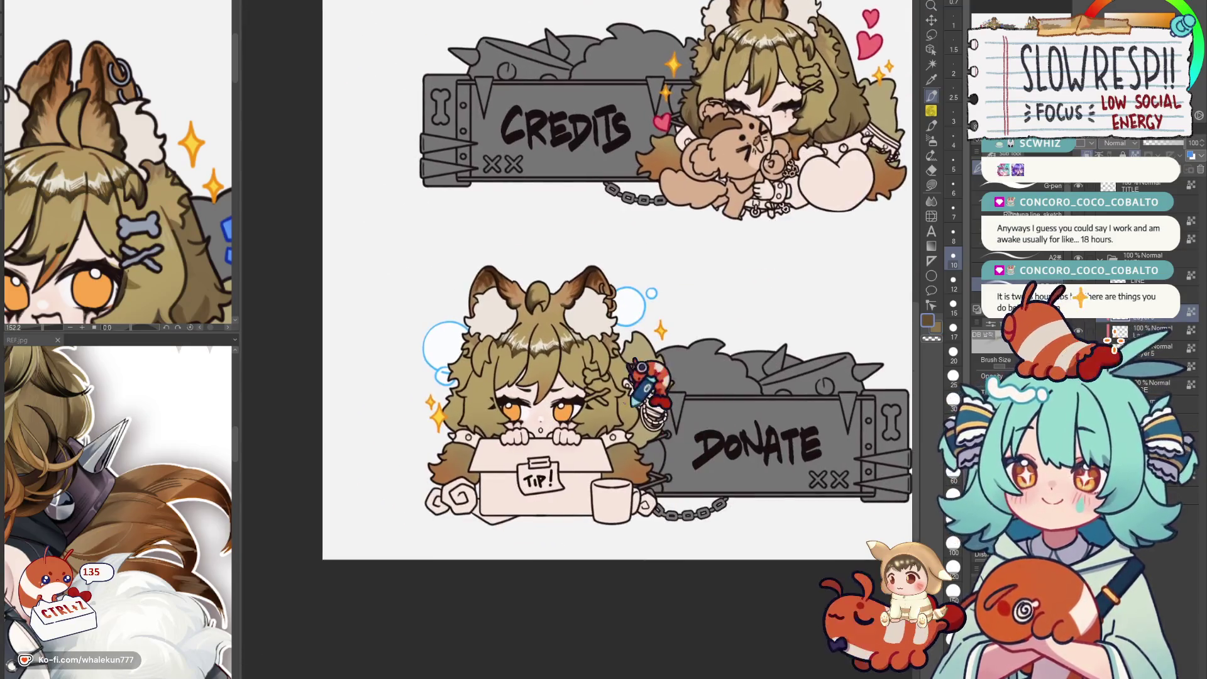
pyautogui.scroll(4, 647, 381)
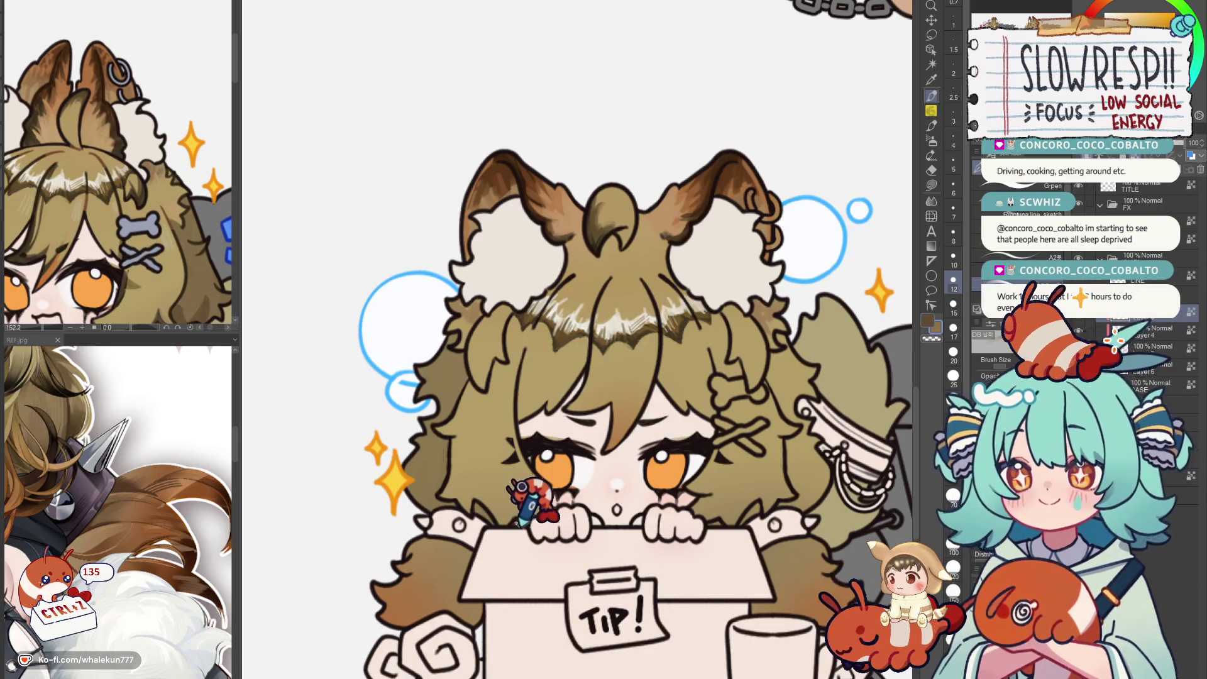
pyautogui.scroll(-1, 532, 490)
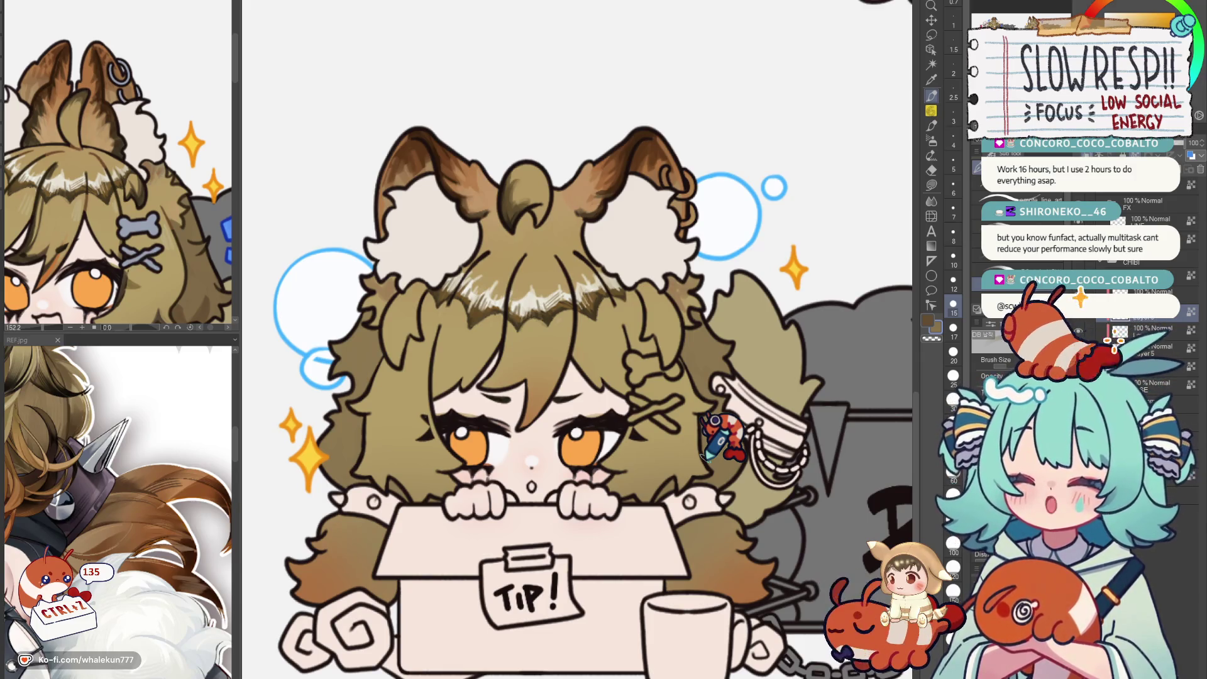
pyautogui.moveTo(713, 430); pyautogui.dragTo(774, 434)
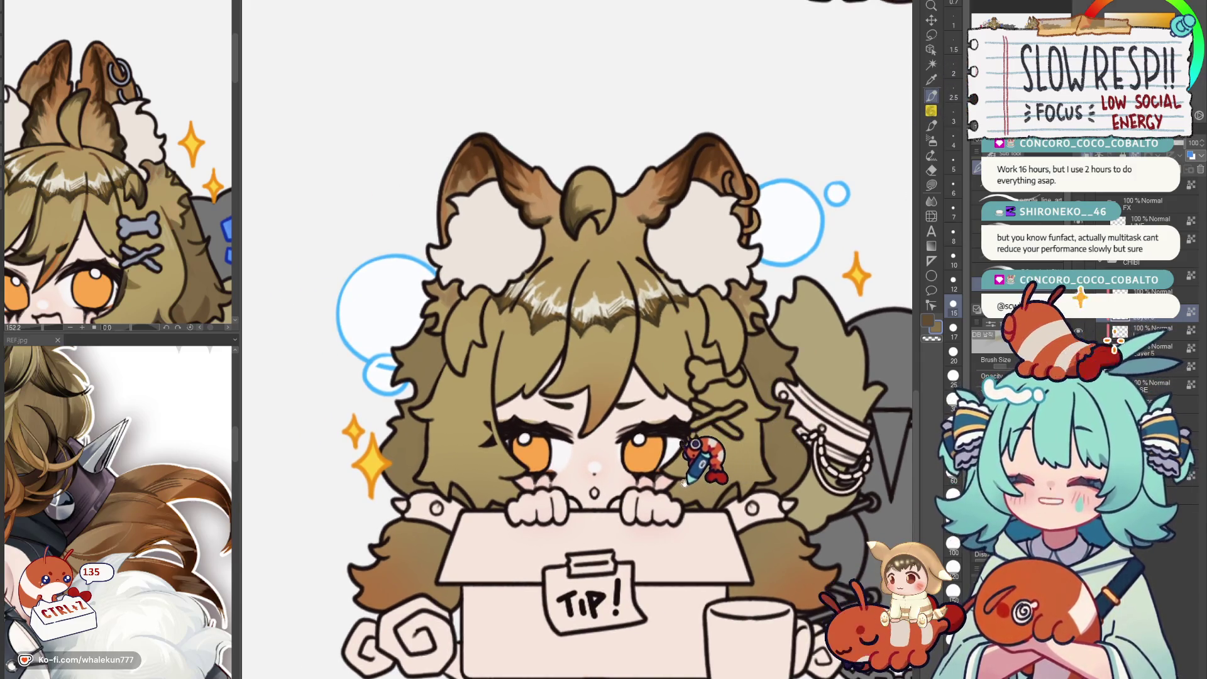
pyautogui.moveTo(697, 454); pyautogui.dragTo(746, 443)
pyautogui.hotkey('ctrl', 'z')
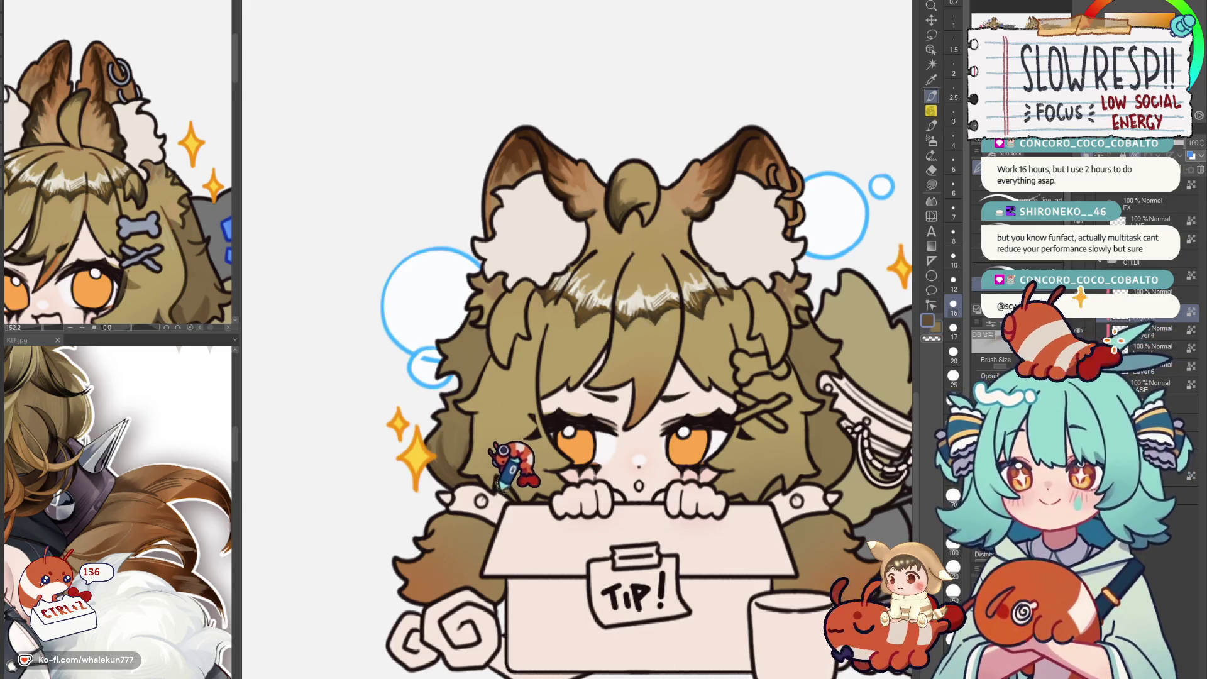
pyautogui.press('space')
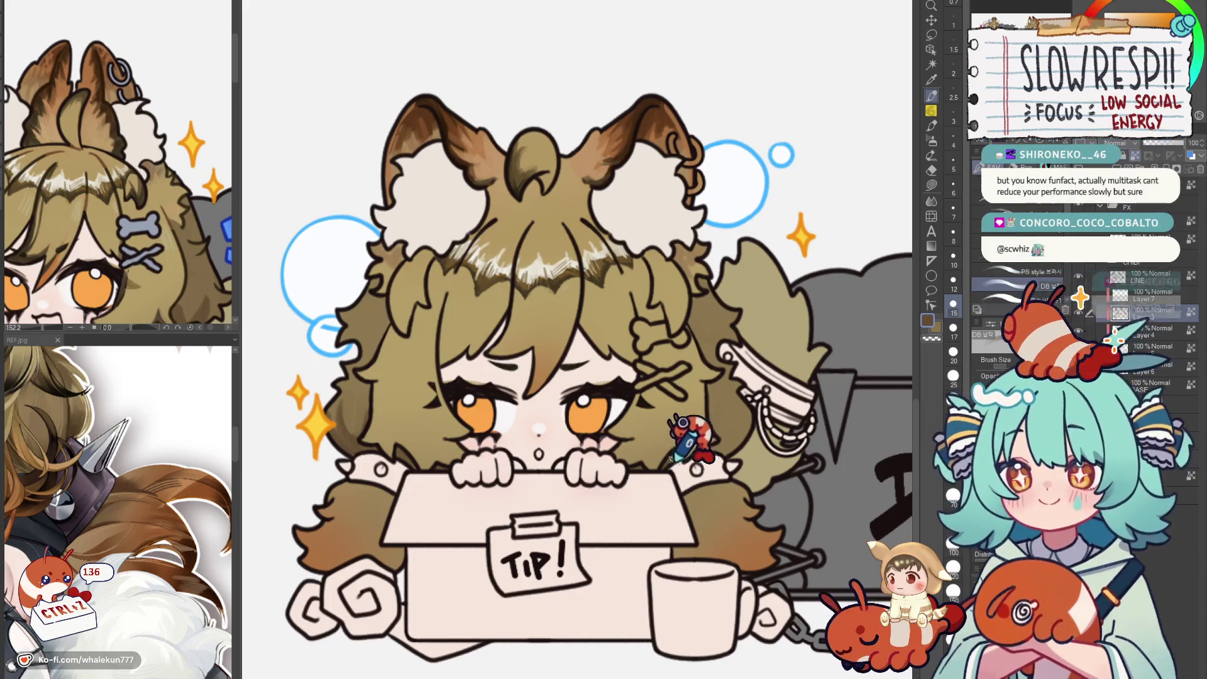
pyautogui.hotkey('ctrl', 'z')
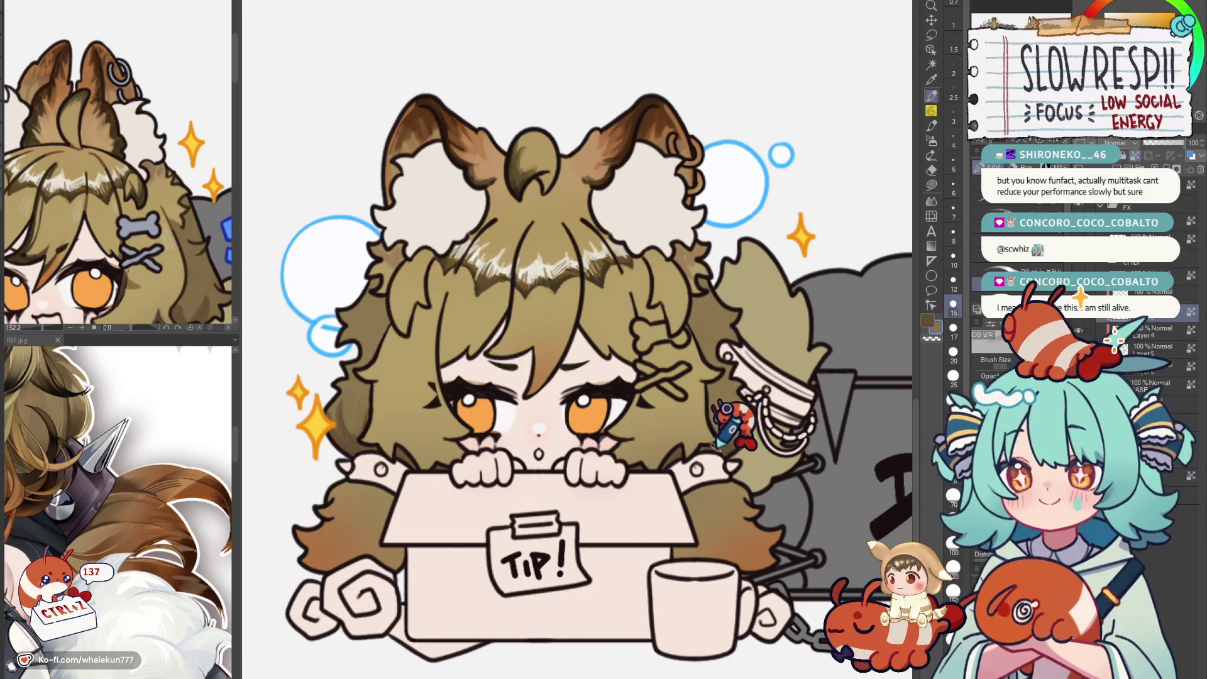
pyautogui.scroll(-5, 726, 429)
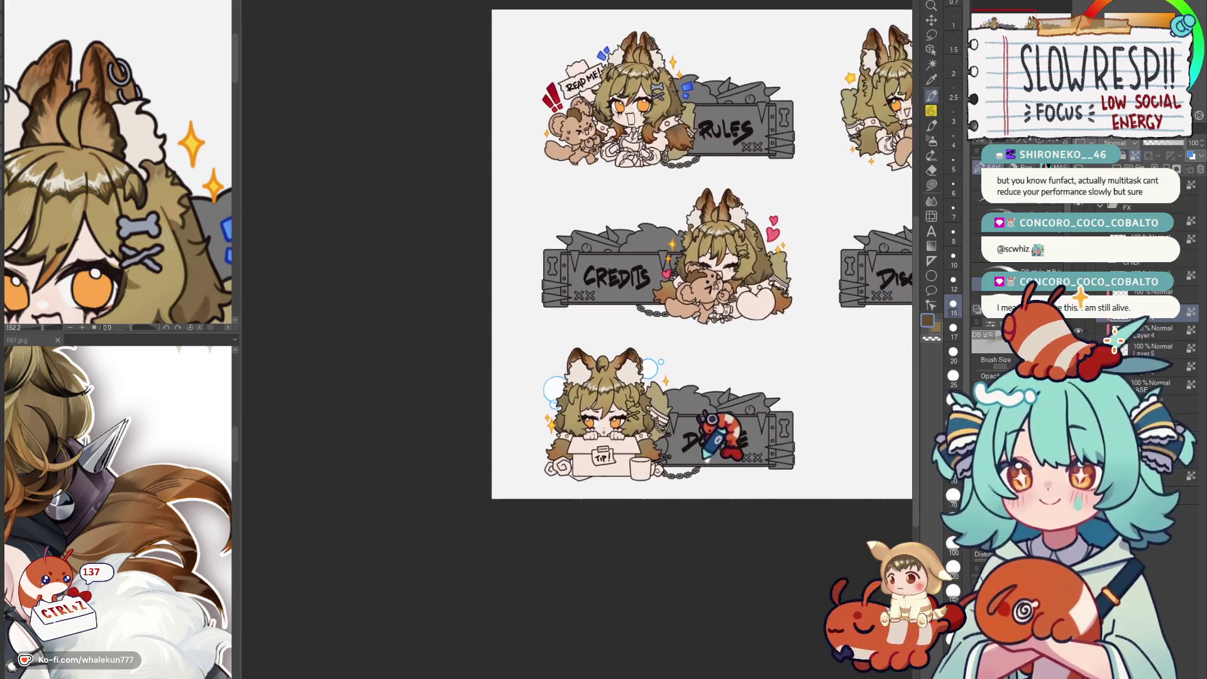
pyautogui.scroll(-2, 740, 443)
pyautogui.scroll(3, 679, 463)
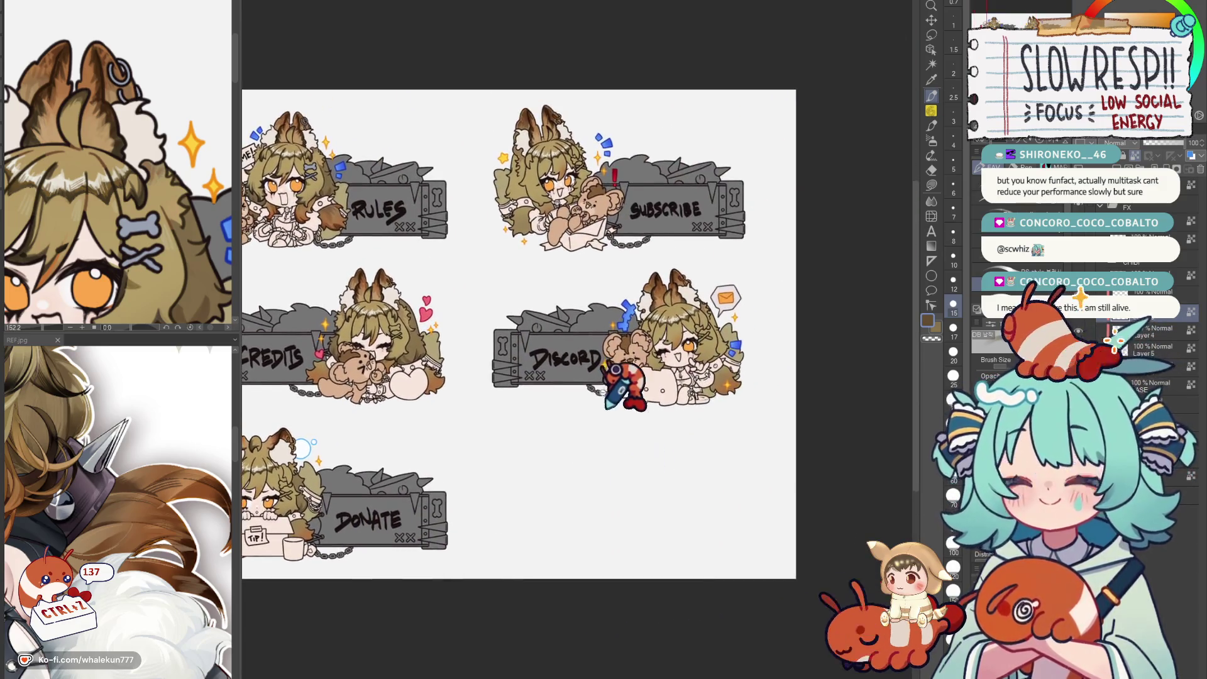
pyautogui.scroll(4, 603, 397)
pyautogui.scroll(4, 571, 471)
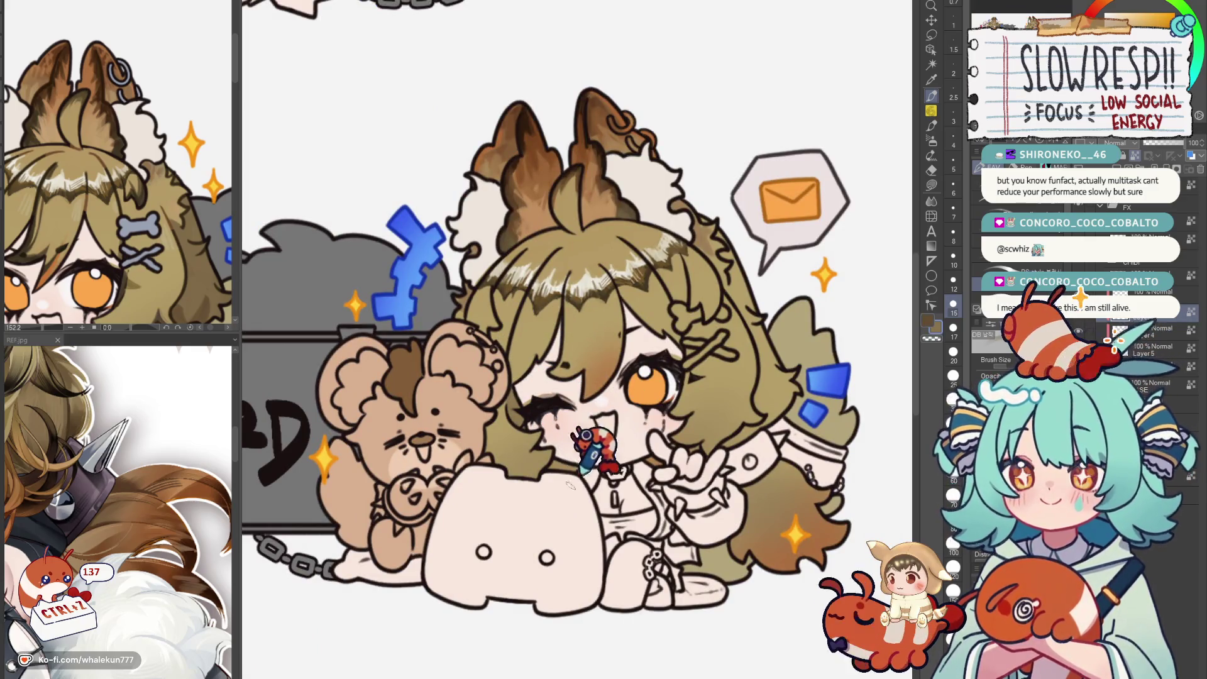
pyautogui.scroll(-1, 647, 396)
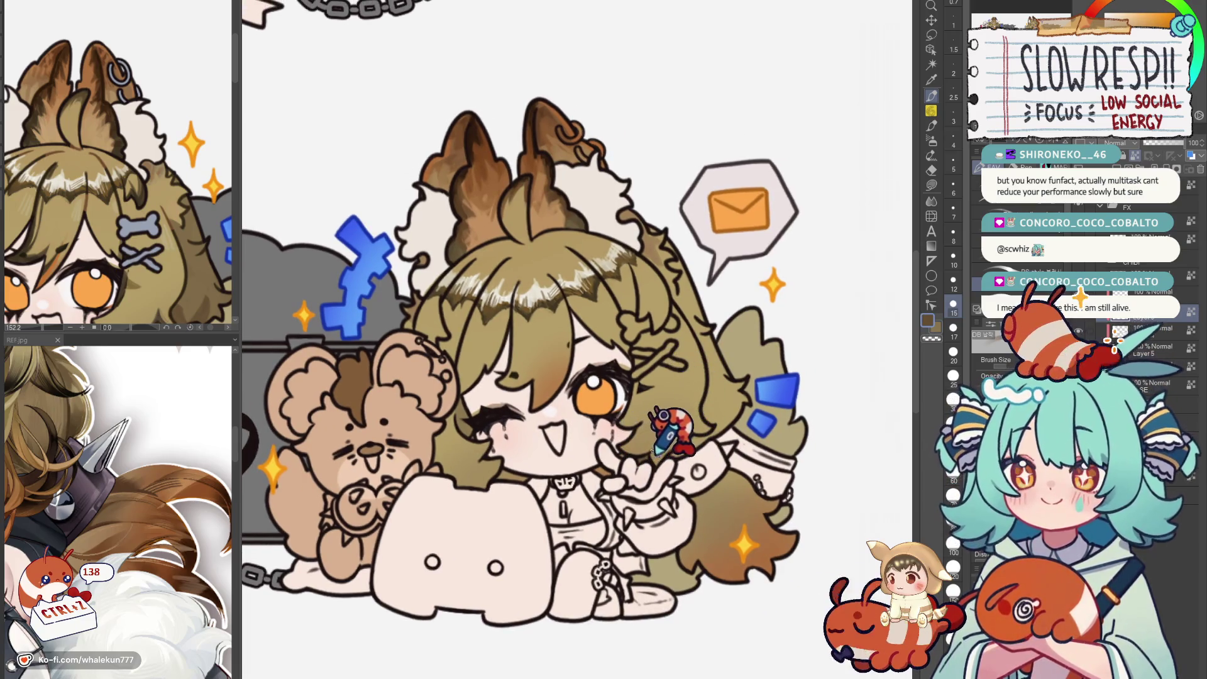
pyautogui.hotkey('ctrl', 'z')
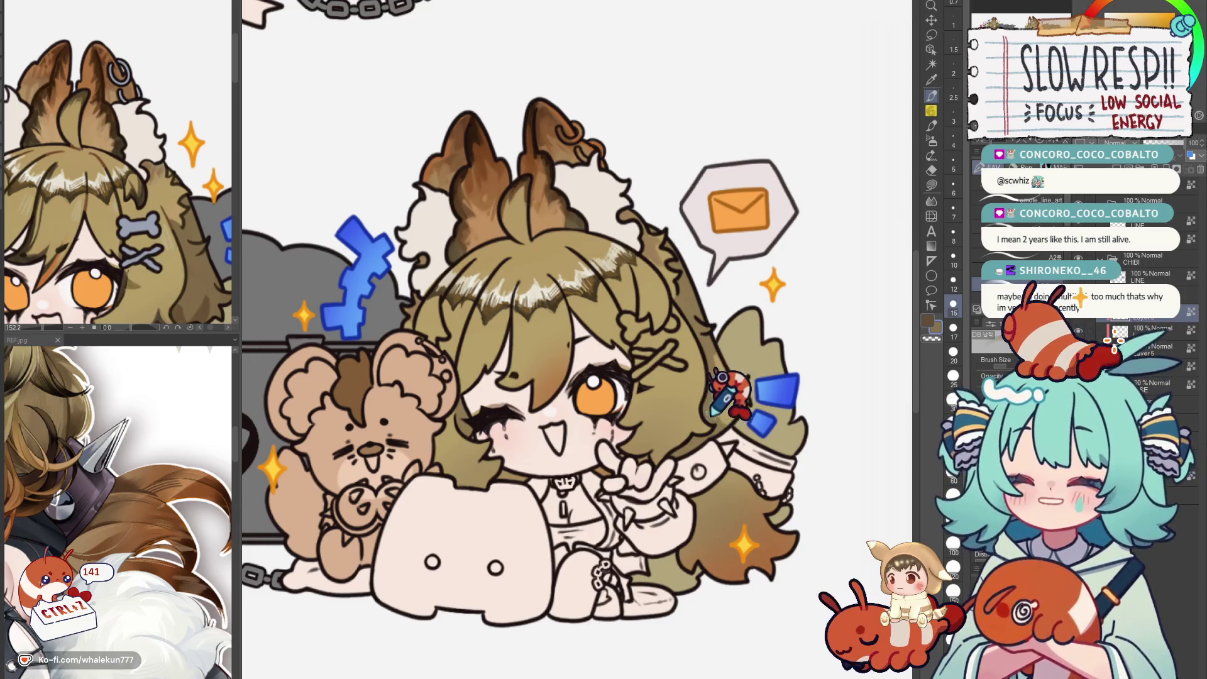
pyautogui.press('x')
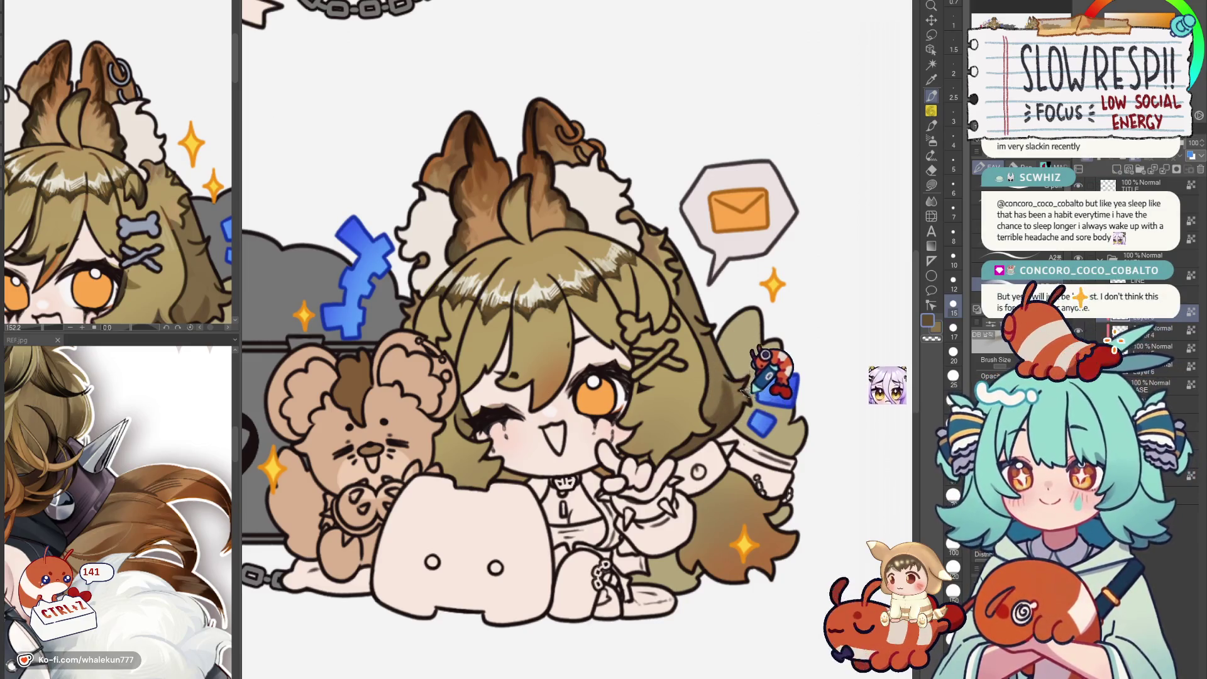
pyautogui.scroll(-3, 745, 372)
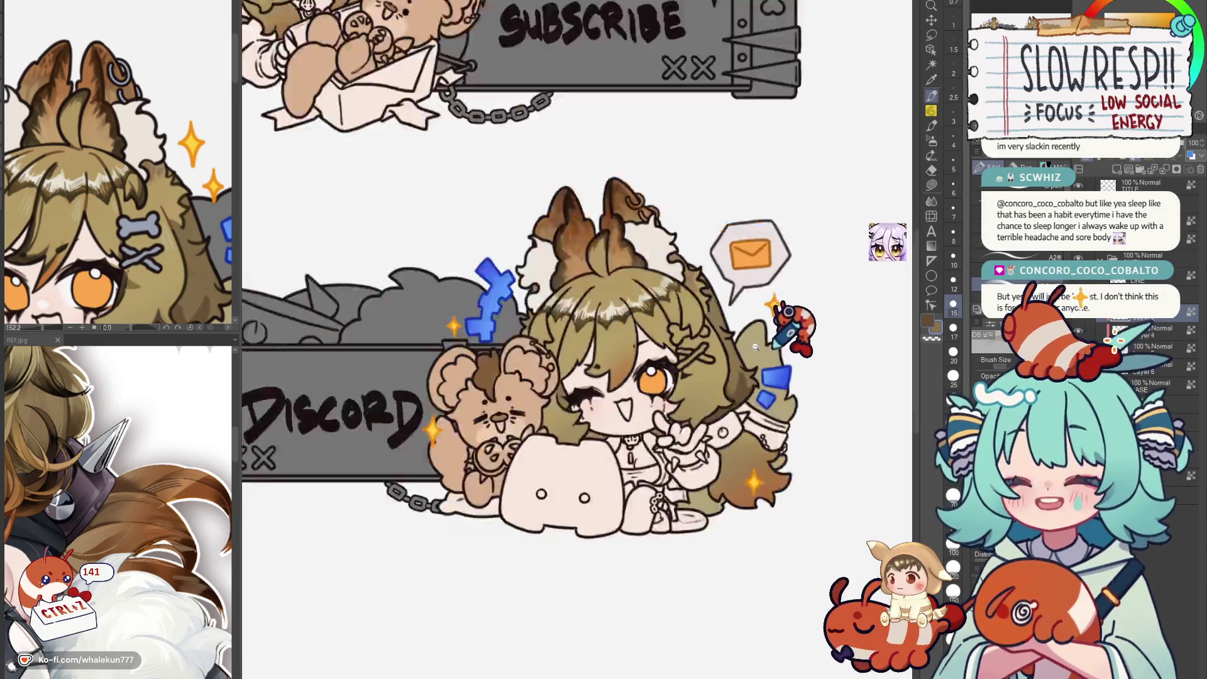
pyautogui.scroll(-3, 661, 396)
pyautogui.scroll(-2, 660, 425)
pyautogui.scroll(5, 618, 401)
pyautogui.scroll(2, 618, 400)
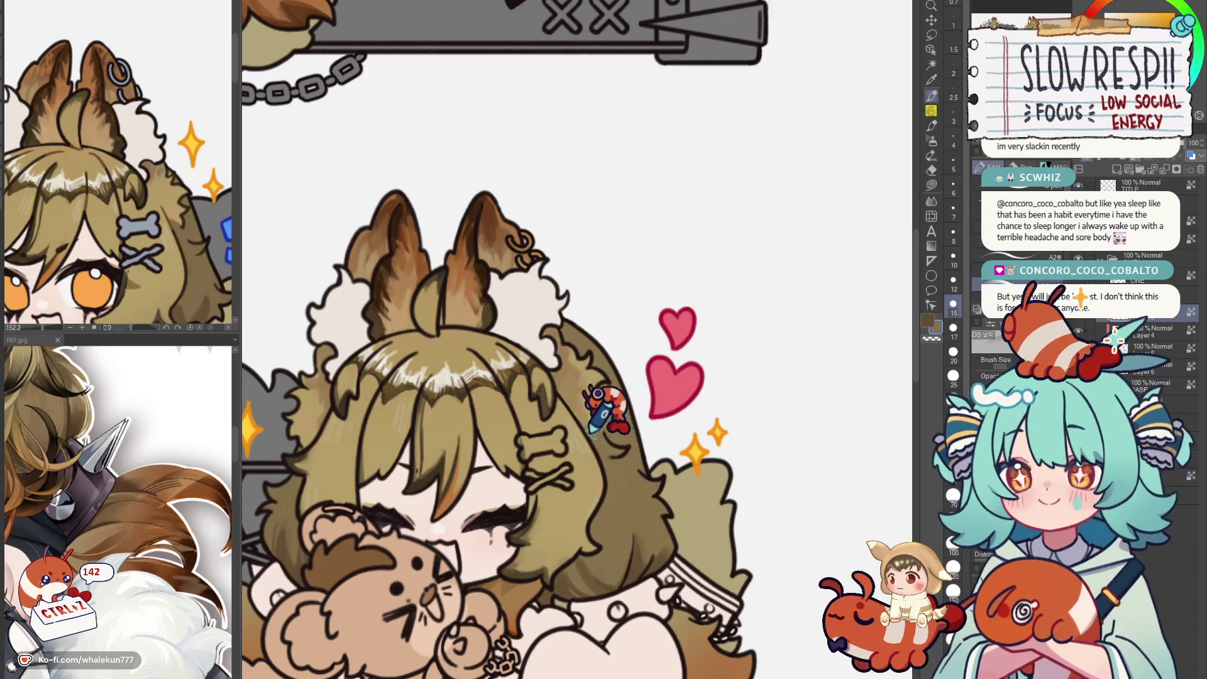
pyautogui.scroll(-6, 678, 368)
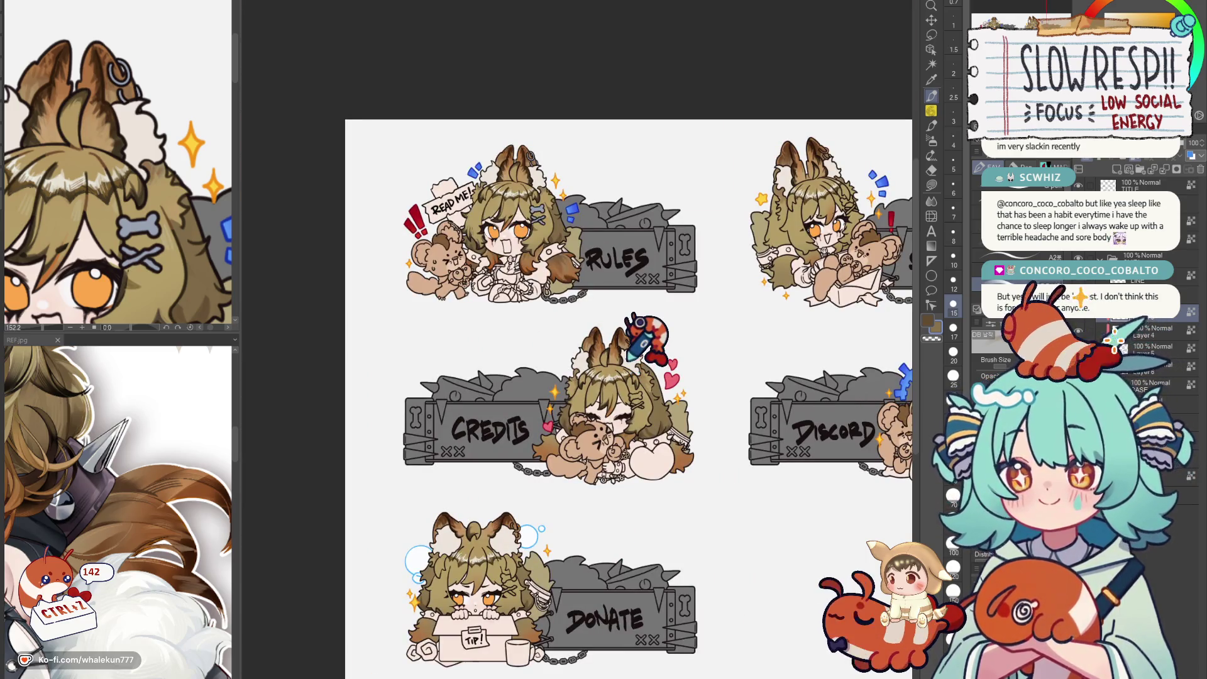
pyautogui.scroll(-2, 641, 340)
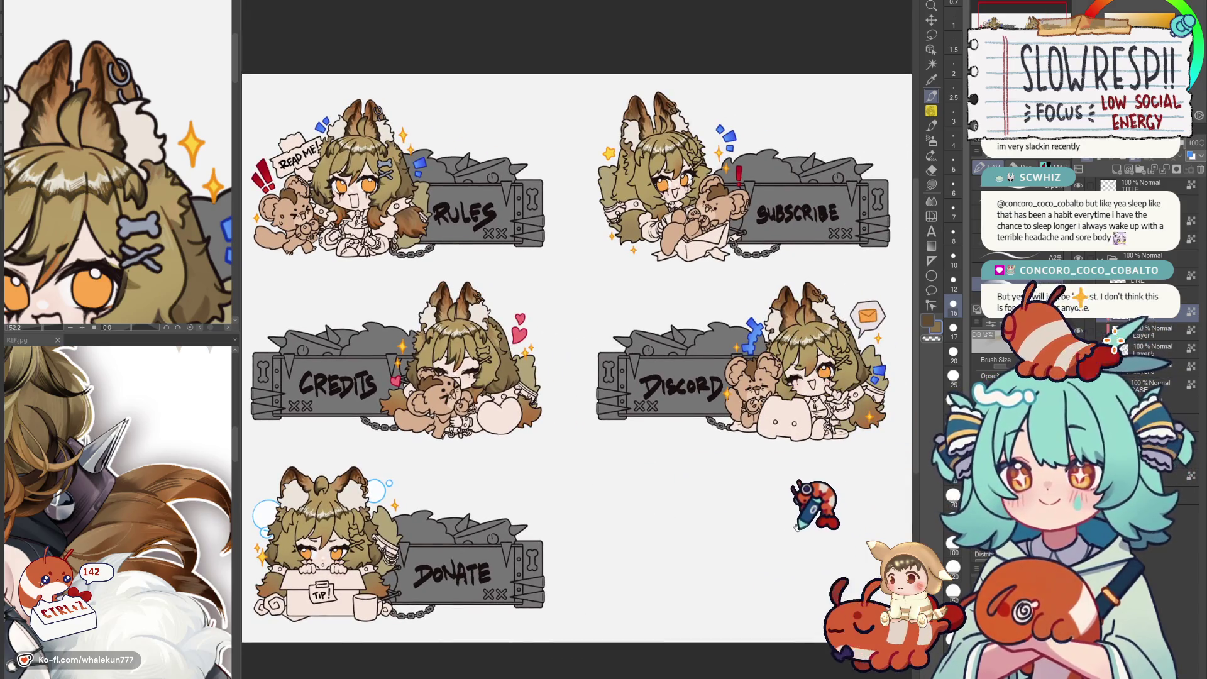
pyautogui.scroll(3, 630, 349)
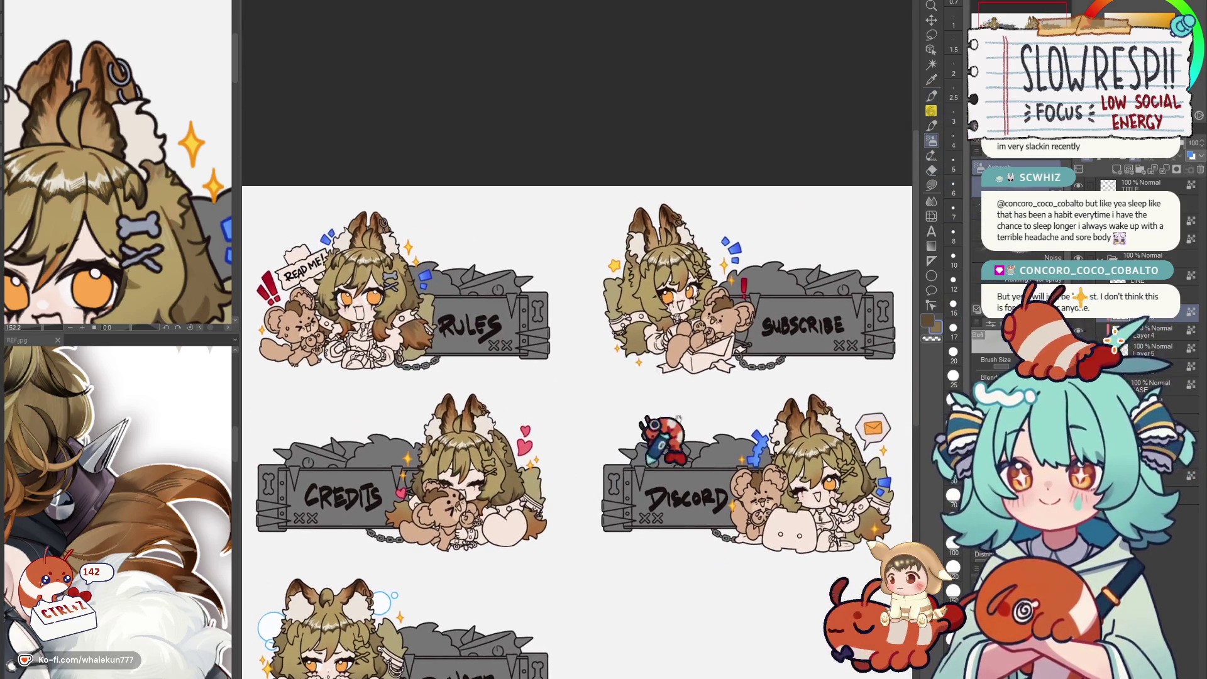
pyautogui.scroll(6, 660, 283)
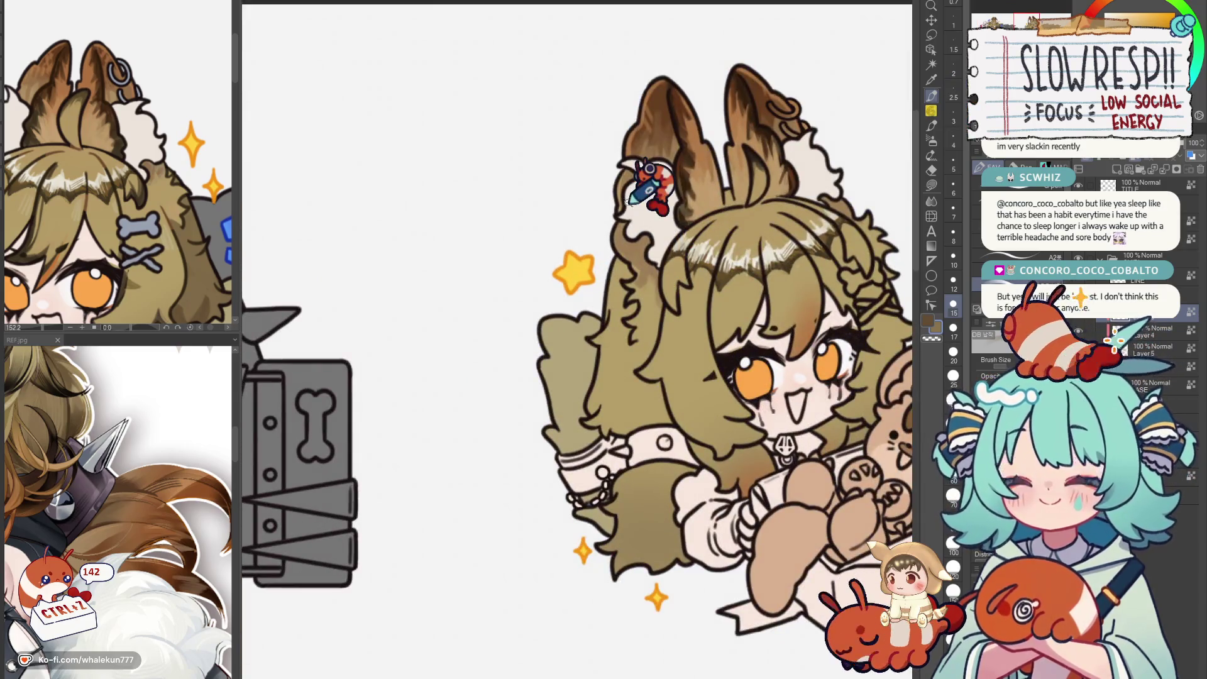
pyautogui.scroll(-4, 712, 269)
pyautogui.scroll(-1, 712, 268)
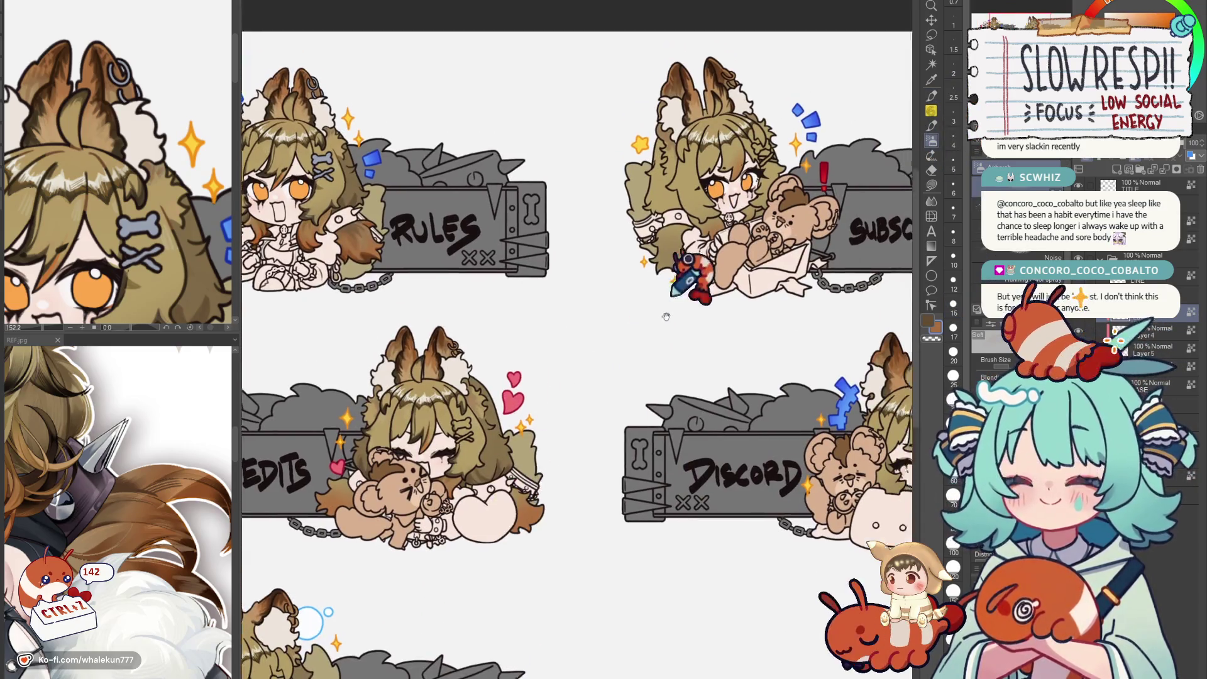
pyautogui.scroll(4, 661, 359)
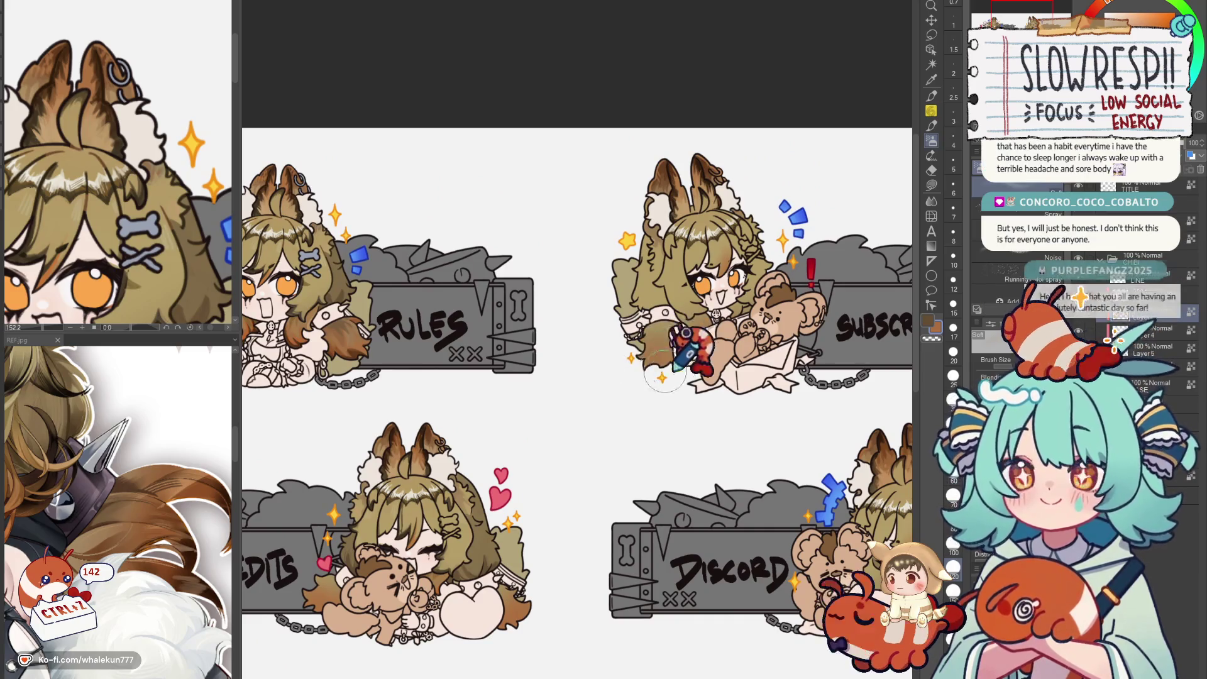
pyautogui.hscroll(3, 669, 372)
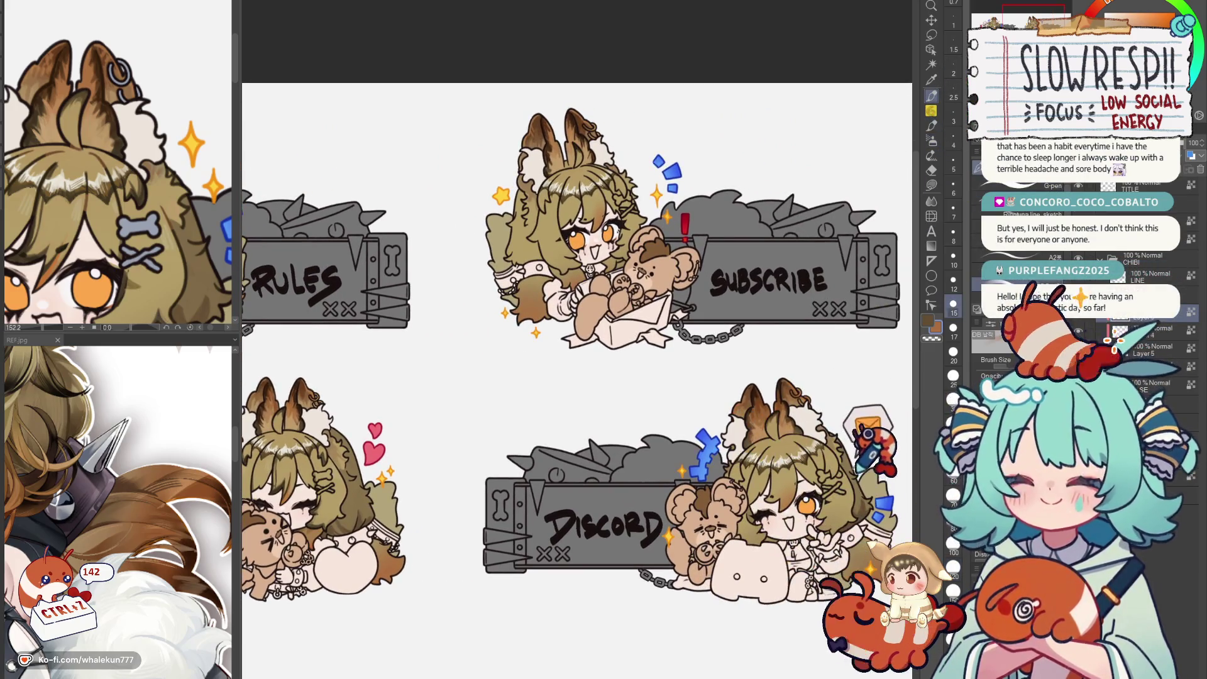
pyautogui.scroll(4, 622, 366)
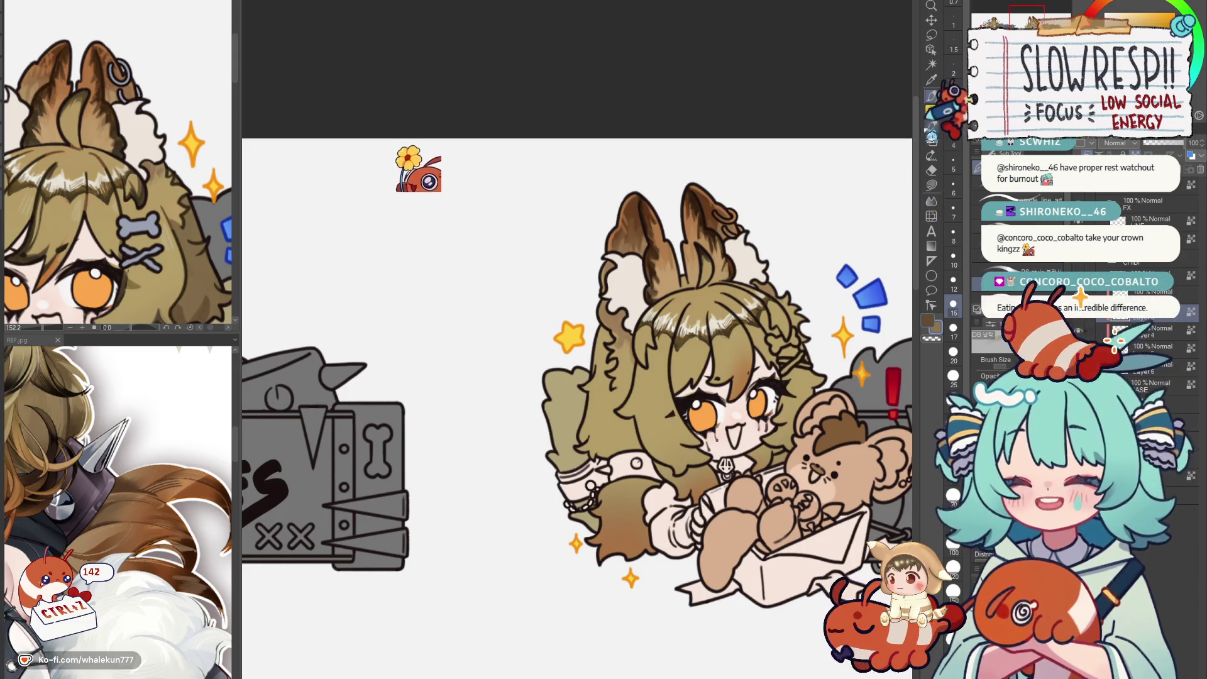
pyautogui.moveTo(623, 363); pyautogui.dragTo(472, 189)
pyautogui.moveTo(418, 70)
pyautogui.mouseDown()
pyautogui.moveTo(566, 377)
pyautogui.moveTo(604, 312)
pyautogui.mouseUp()
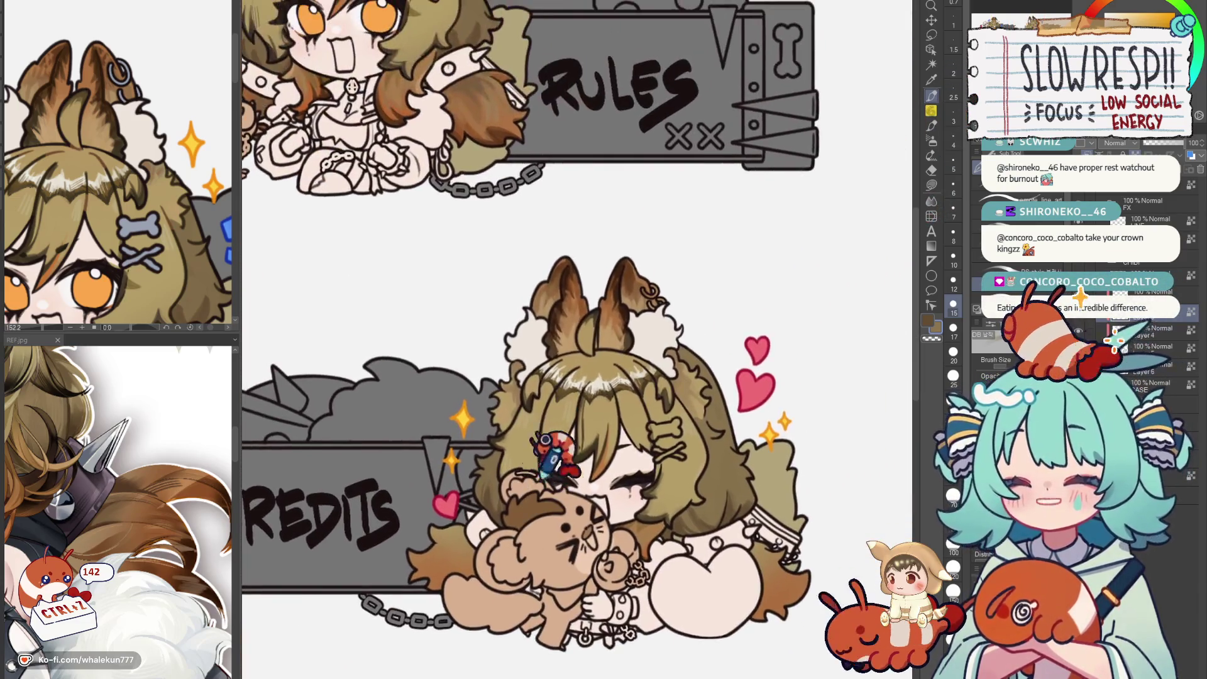
pyautogui.scroll(3, 613, 321)
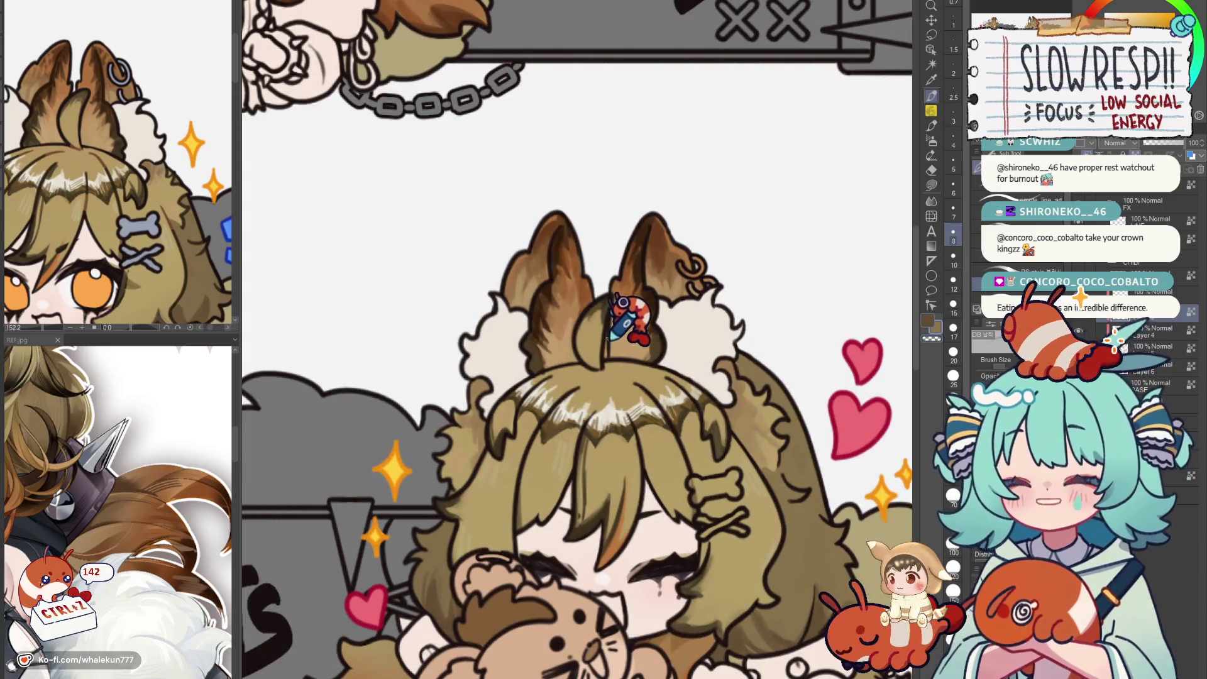
pyautogui.scroll(-4, 622, 312)
pyautogui.moveTo(604, 377); pyautogui.dragTo(604, 312)
pyautogui.scroll(4, 608, 354)
pyautogui.moveTo(618, 476); pyautogui.dragTo(621, 484)
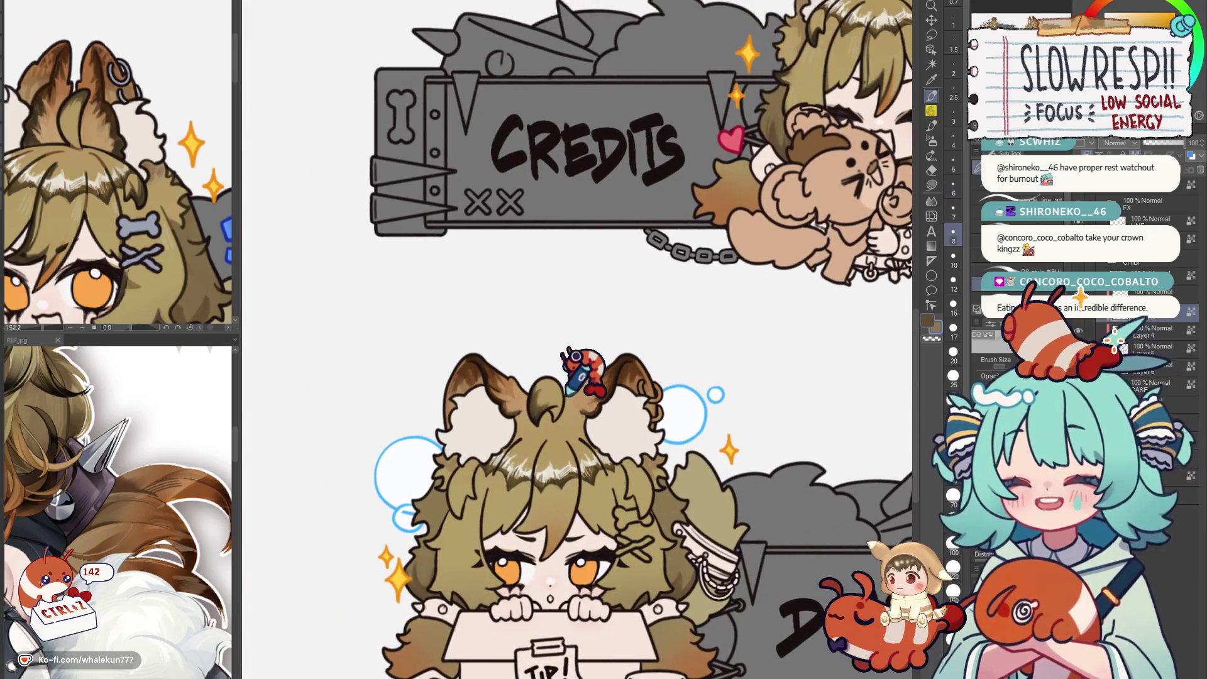
pyautogui.scroll(-3, 599, 348)
pyautogui.moveTo(603, 378); pyautogui.dragTo(528, 425)
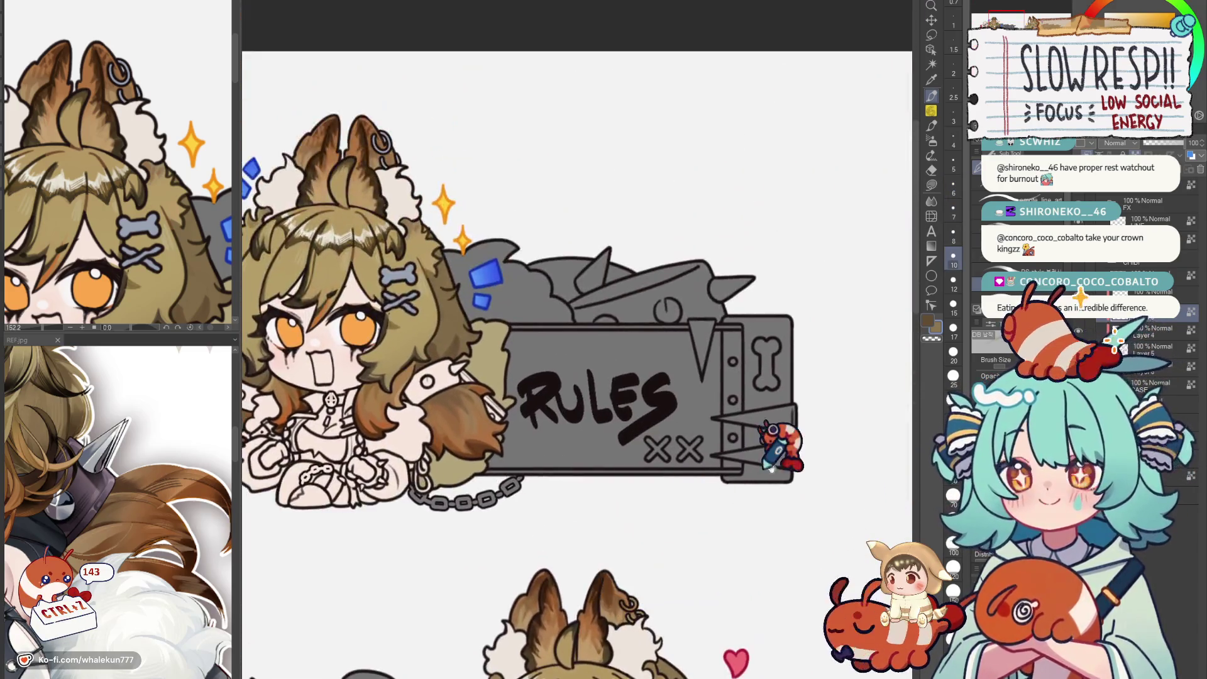
pyautogui.scroll(3, 585, 396)
pyautogui.moveTo(586, 396); pyautogui.dragTo(665, 536)
pyautogui.scroll(-3, 665, 535)
pyautogui.moveTo(604, 377); pyautogui.dragTo(565, 405)
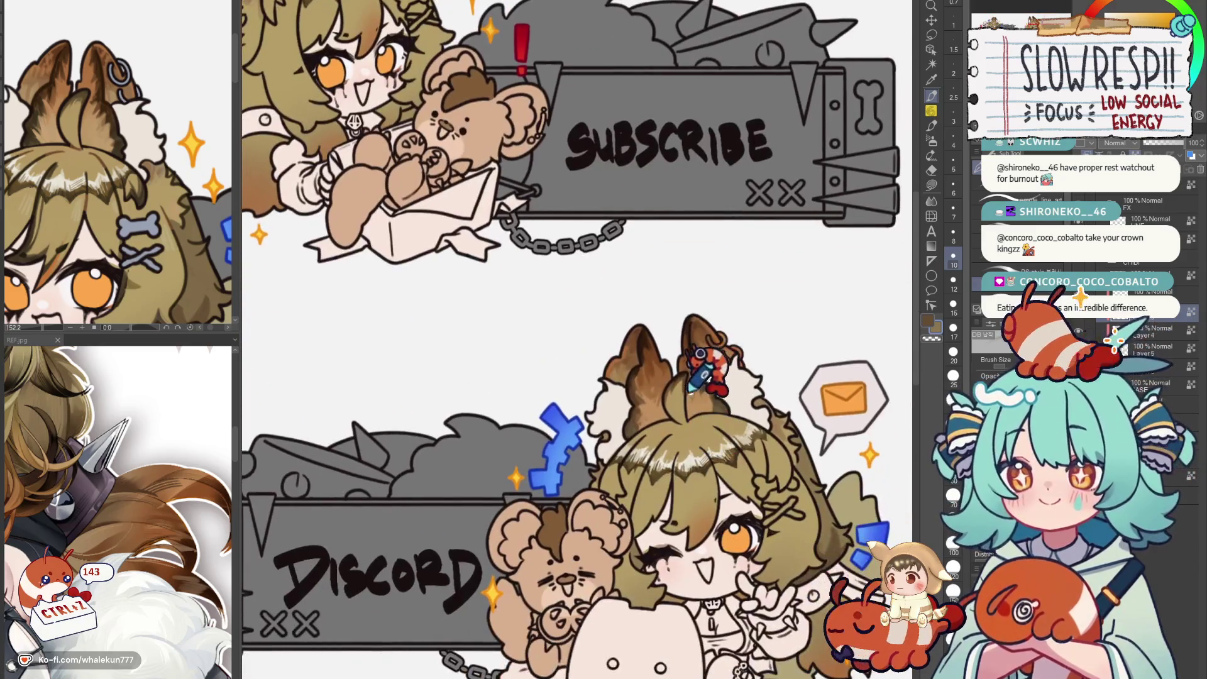
pyautogui.scroll(3, 766, 519)
pyautogui.moveTo(766, 518); pyautogui.dragTo(661, 556)
pyautogui.scroll(4, 641, 255)
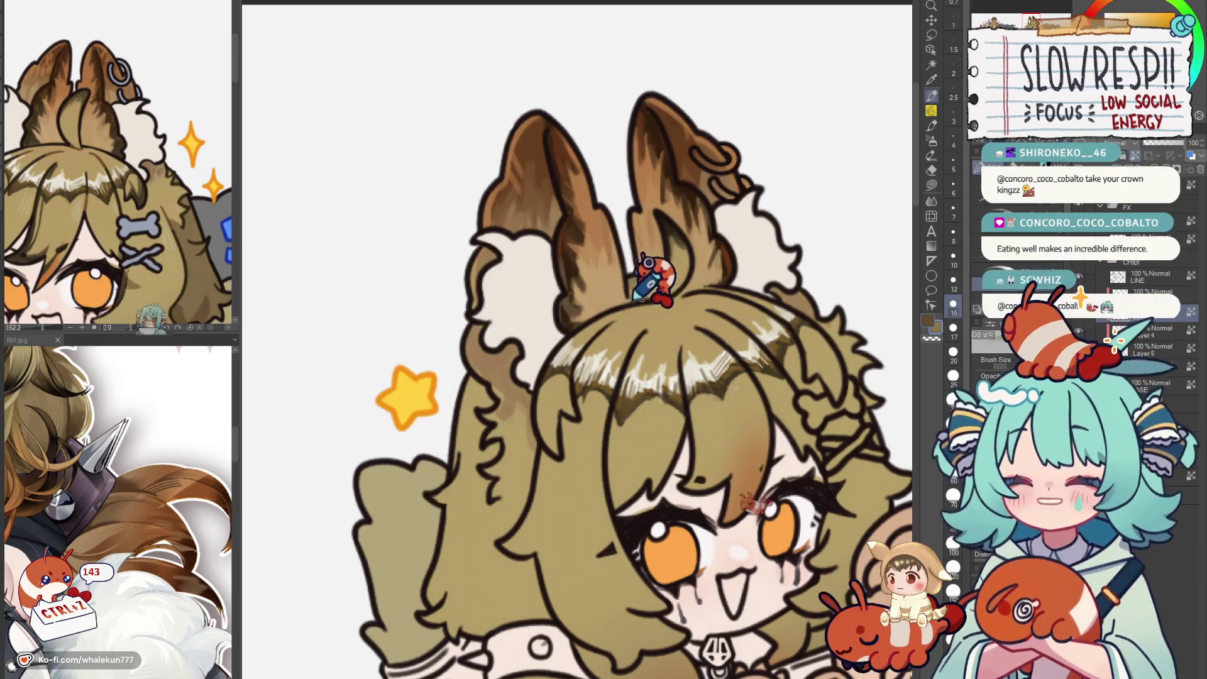
pyautogui.scroll(-3, 656, 274)
pyautogui.scroll(-3, 718, 359)
pyautogui.scroll(3, 716, 378)
pyautogui.scroll(2, 699, 311)
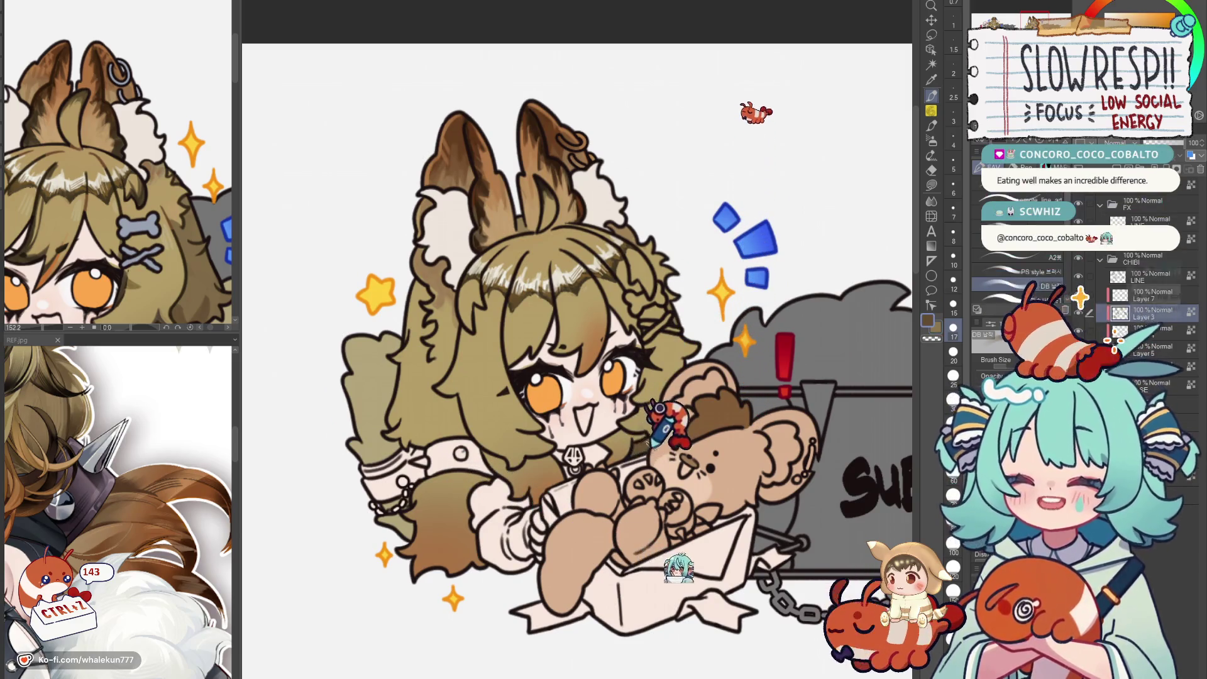
# Undo a stray stroke and darken the outline along the Subscribe chibi's left hair edge.
pyautogui.moveTo(679, 416); pyautogui.dragTo(768, 486)
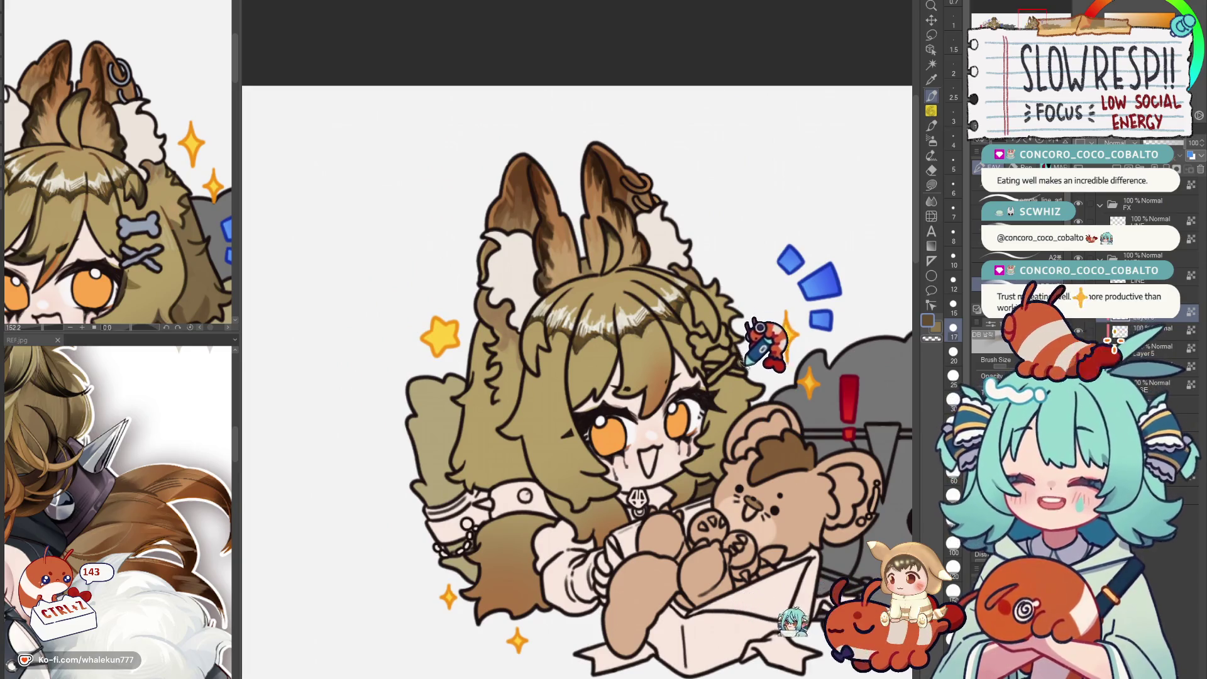
pyautogui.moveTo(736, 350); pyautogui.dragTo(783, 363)
pyautogui.hotkey('ctrl', 'z')
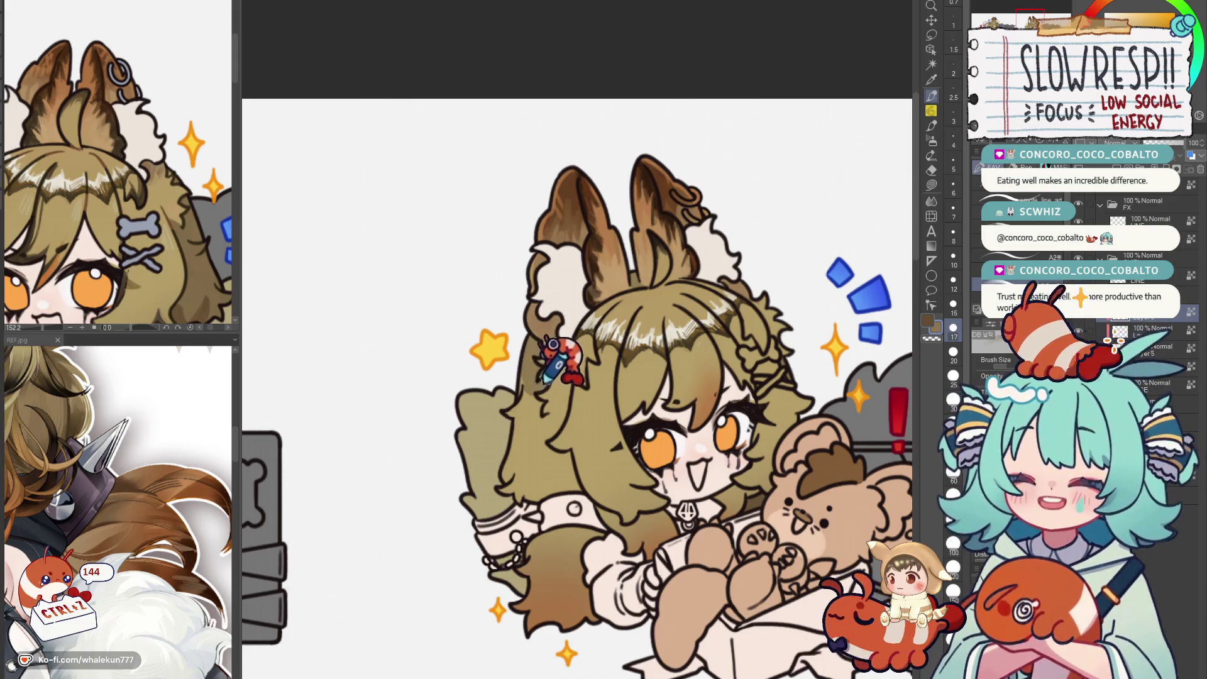
pyautogui.moveTo(555, 359); pyautogui.dragTo(509, 472)
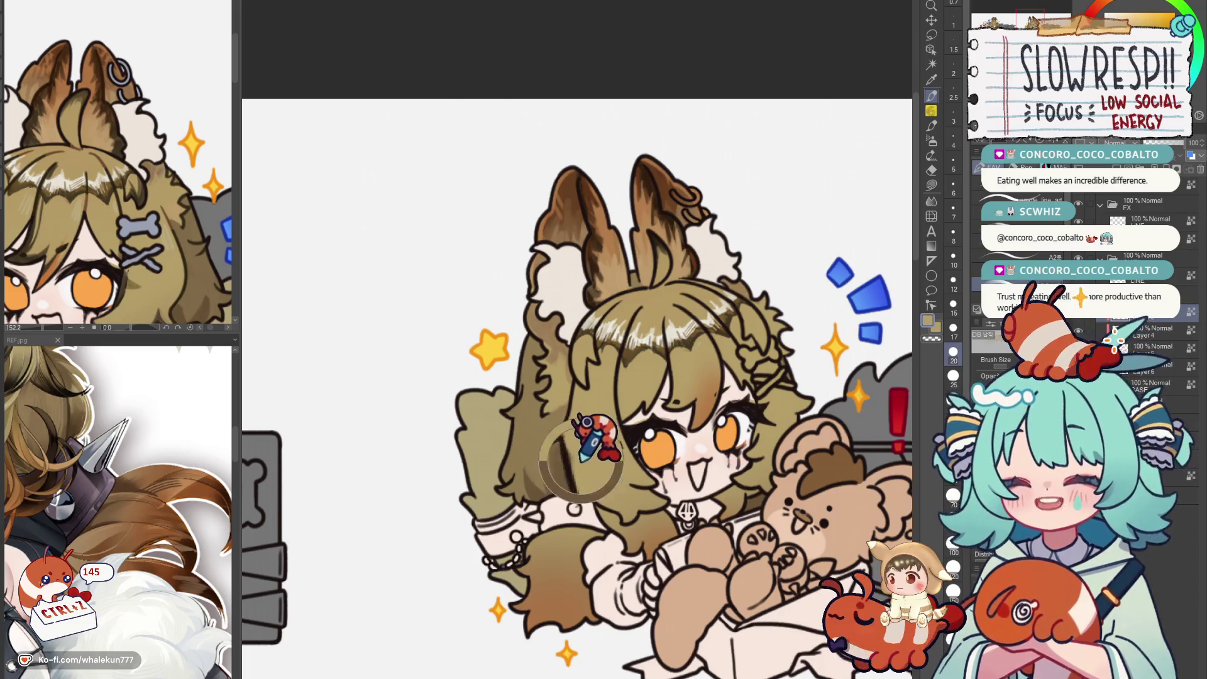
pyautogui.scroll(-5, 598, 457)
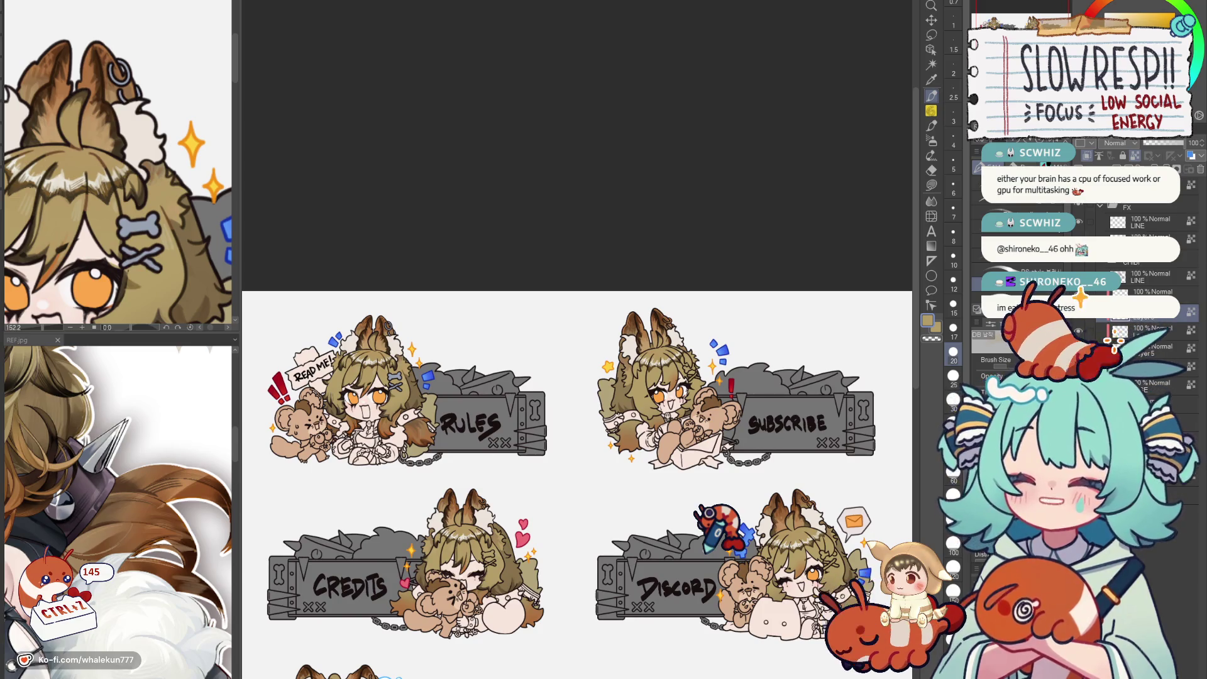
pyautogui.scroll(2, 608, 481)
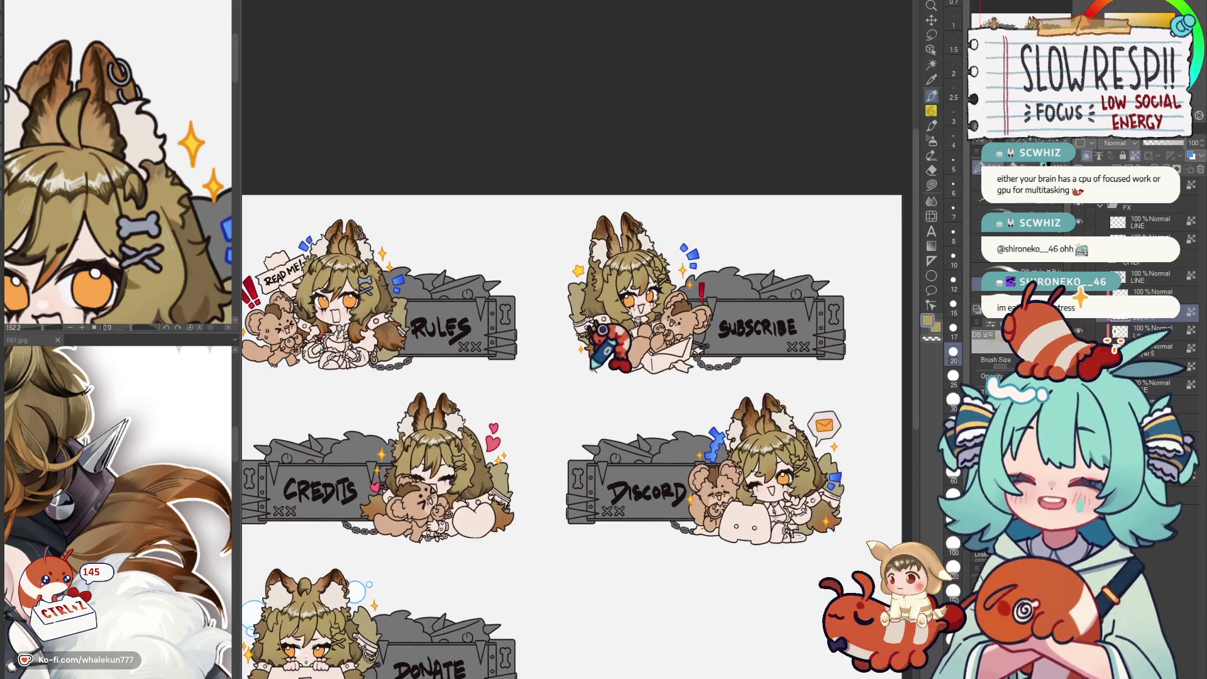
pyautogui.scroll(3, 608, 344)
pyautogui.scroll(4, 609, 377)
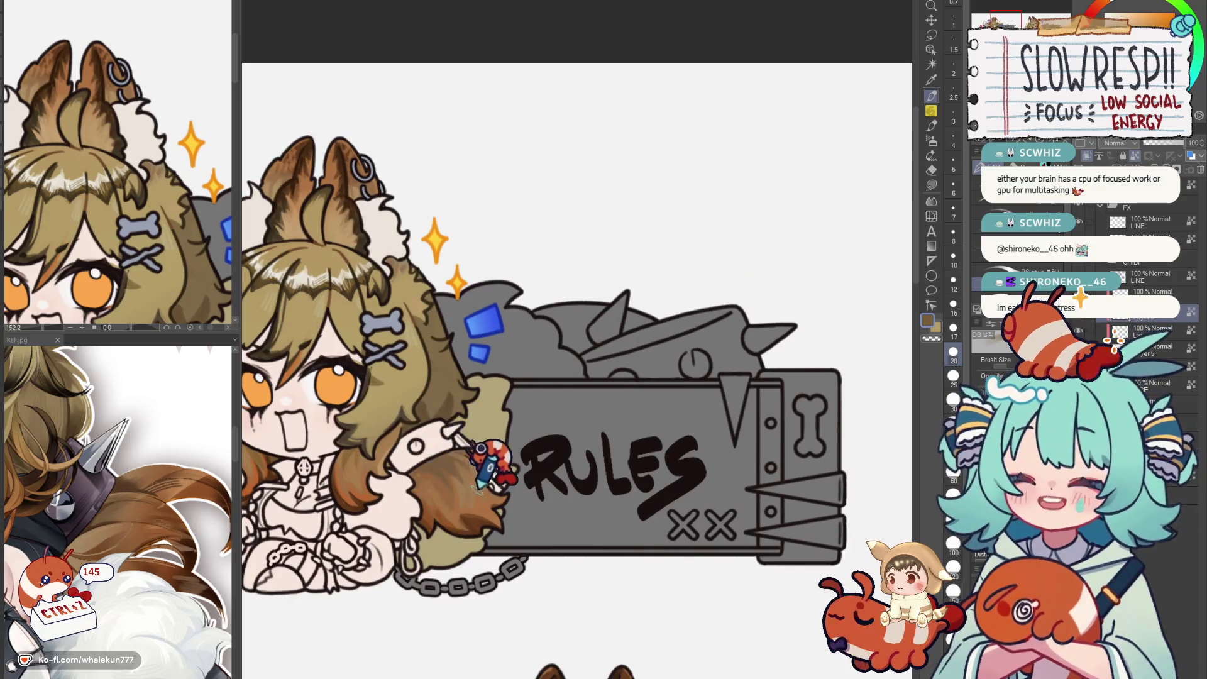
pyautogui.scroll(-4, 490, 467)
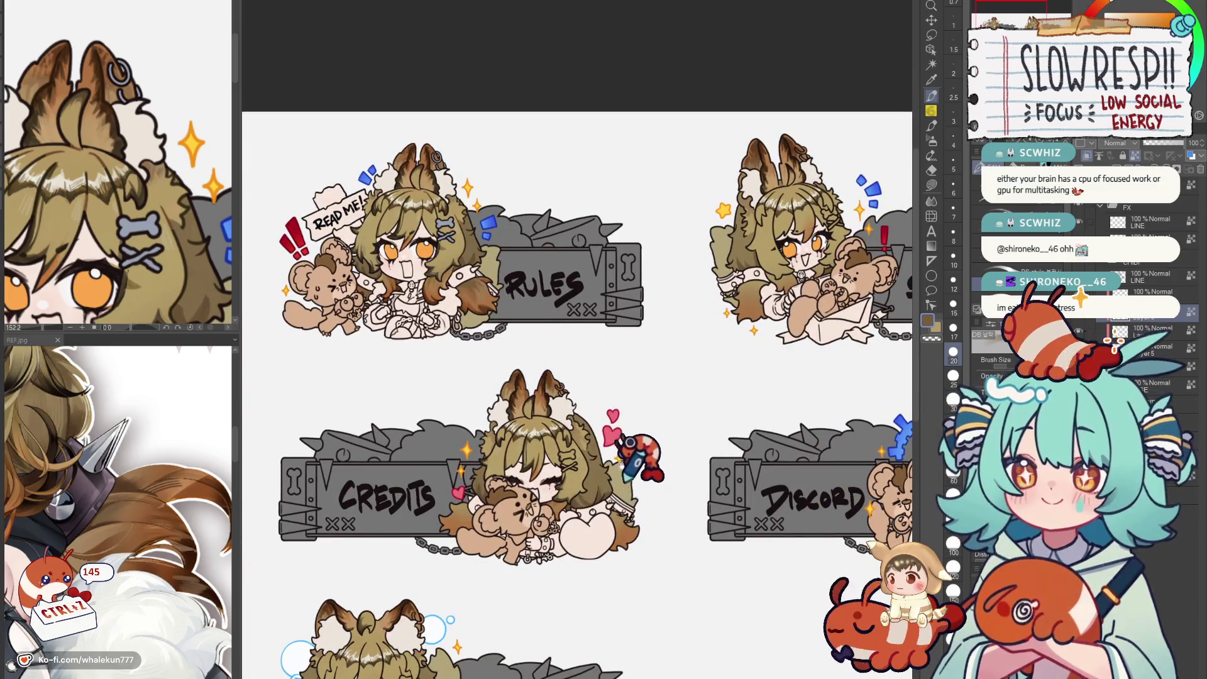
pyautogui.scroll(-1, 578, 545)
pyautogui.moveTo(578, 545); pyautogui.dragTo(564, 391)
pyautogui.scroll(5, 577, 338)
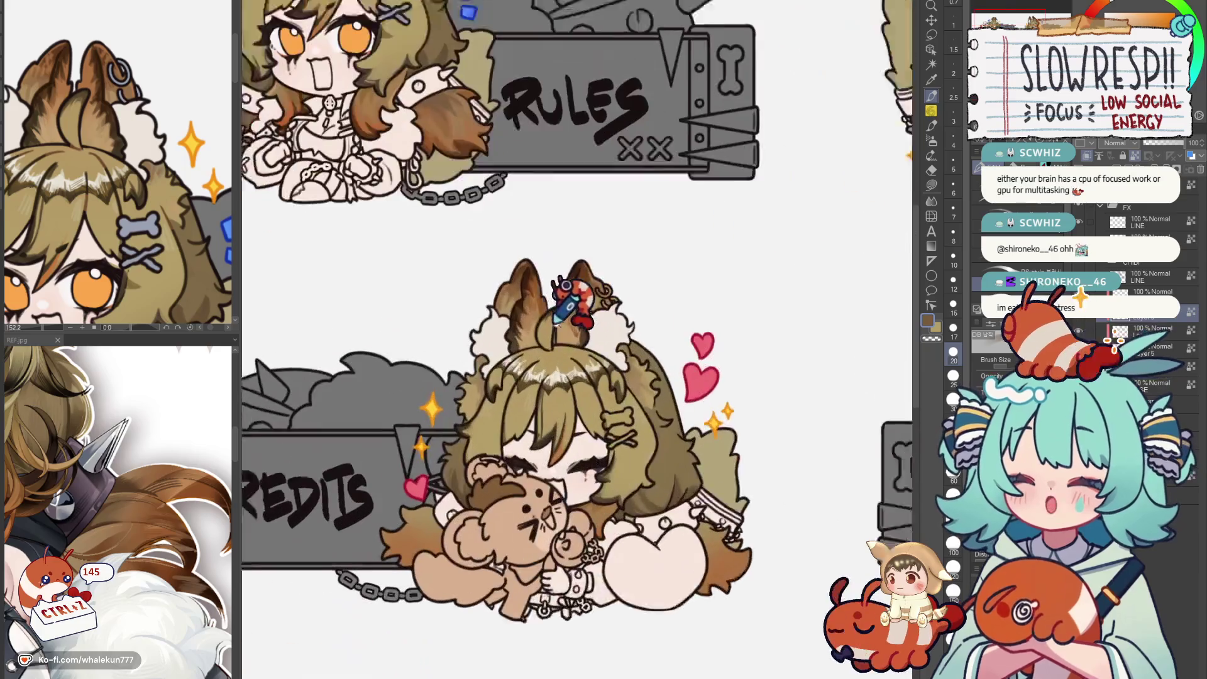
pyautogui.scroll(2, 642, 406)
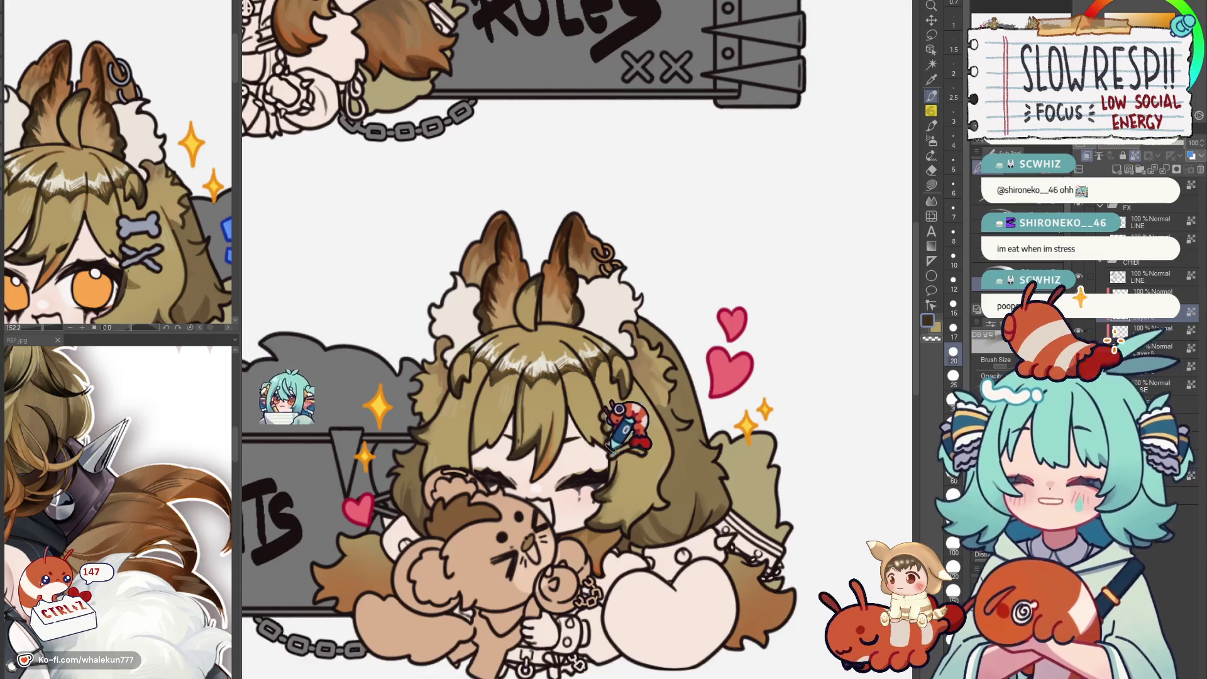
pyautogui.scroll(-1, 669, 443)
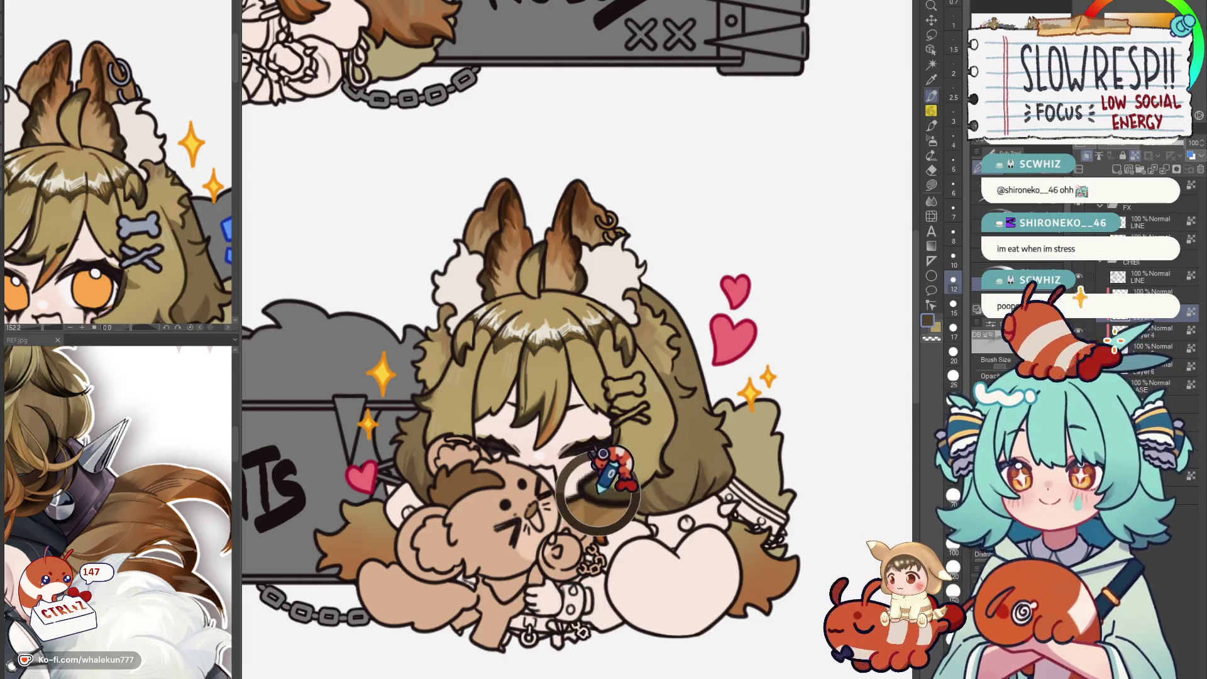
pyautogui.scroll(-3, 627, 444)
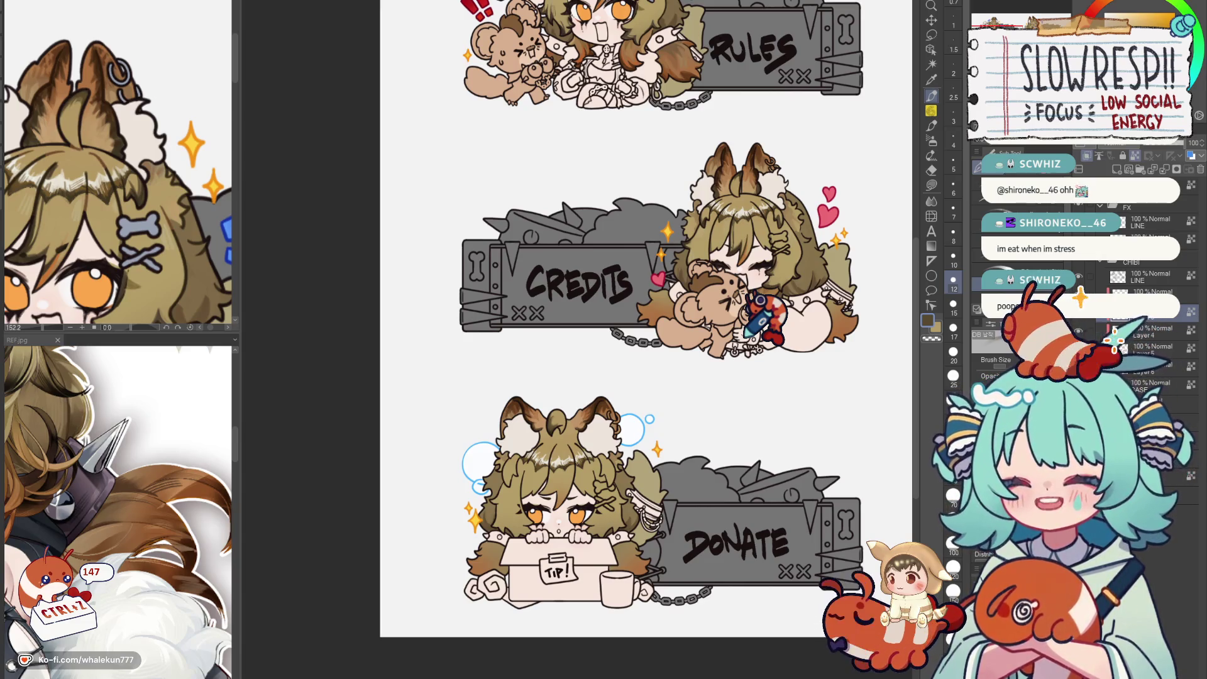
pyautogui.scroll(-3, 660, 311)
pyautogui.scroll(5, 585, 396)
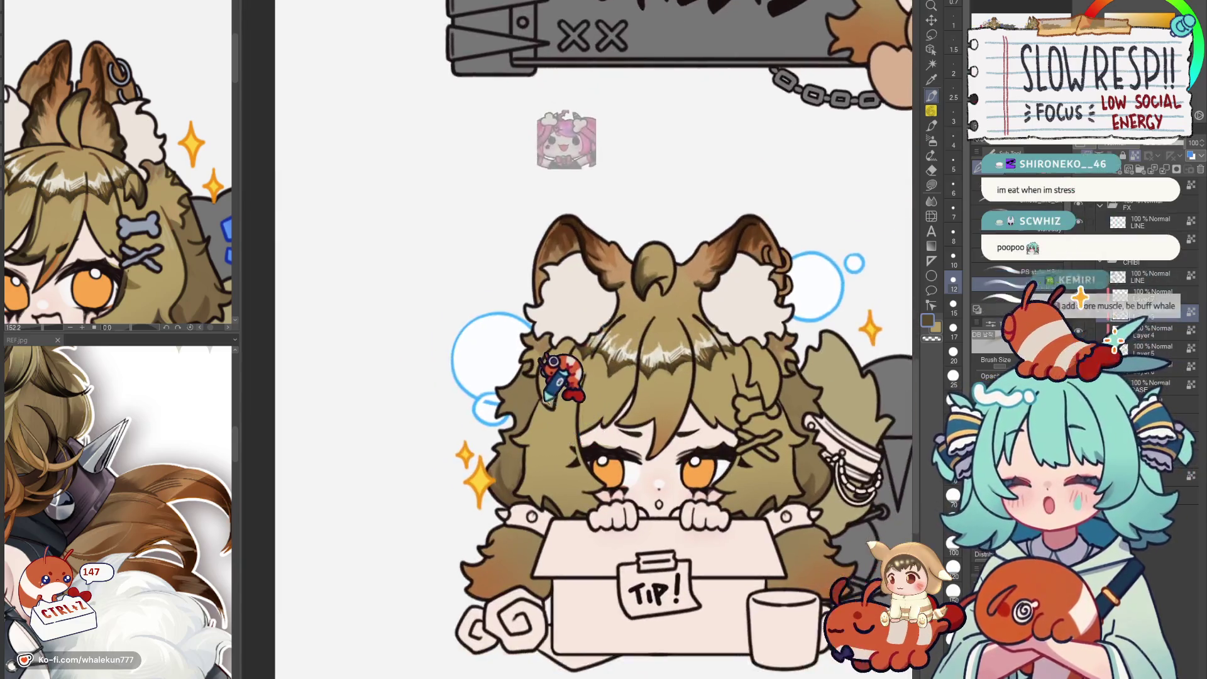
pyautogui.scroll(3, 571, 415)
# Undo the last few edits made to the Donate chibi's hair.
pyautogui.hotkey('ctrl', 'z')
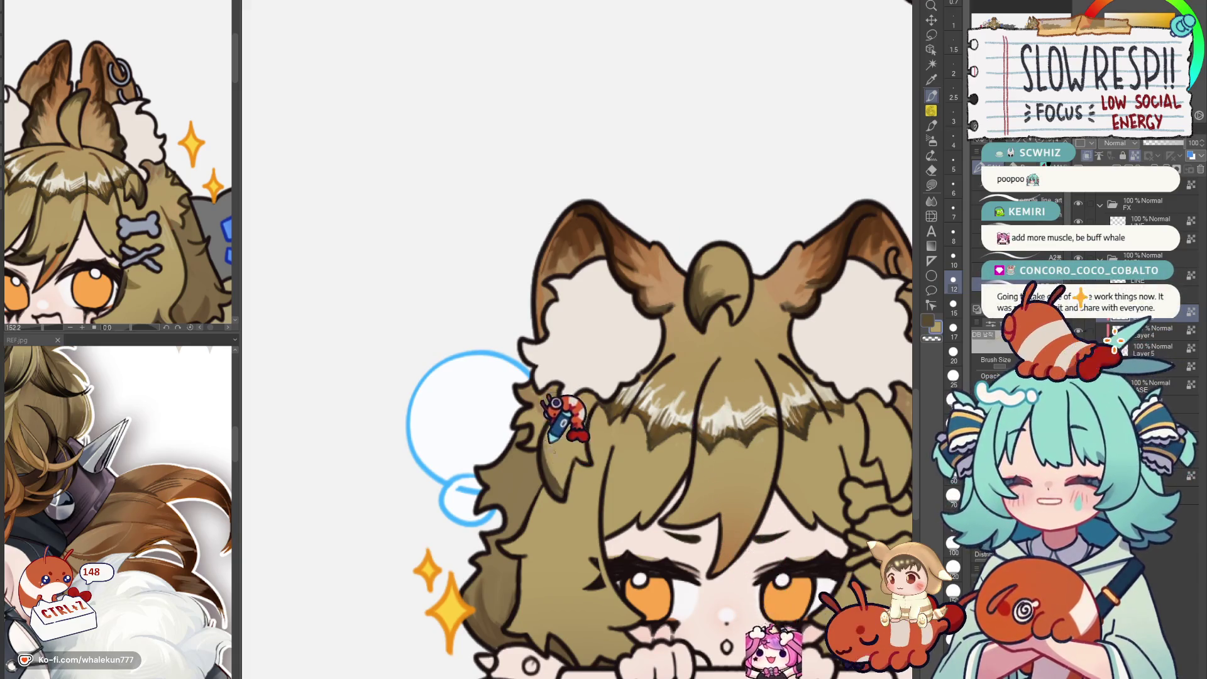
pyautogui.hotkey('ctrl', 'z')
pyautogui.hotkey('ctrl', 'z')
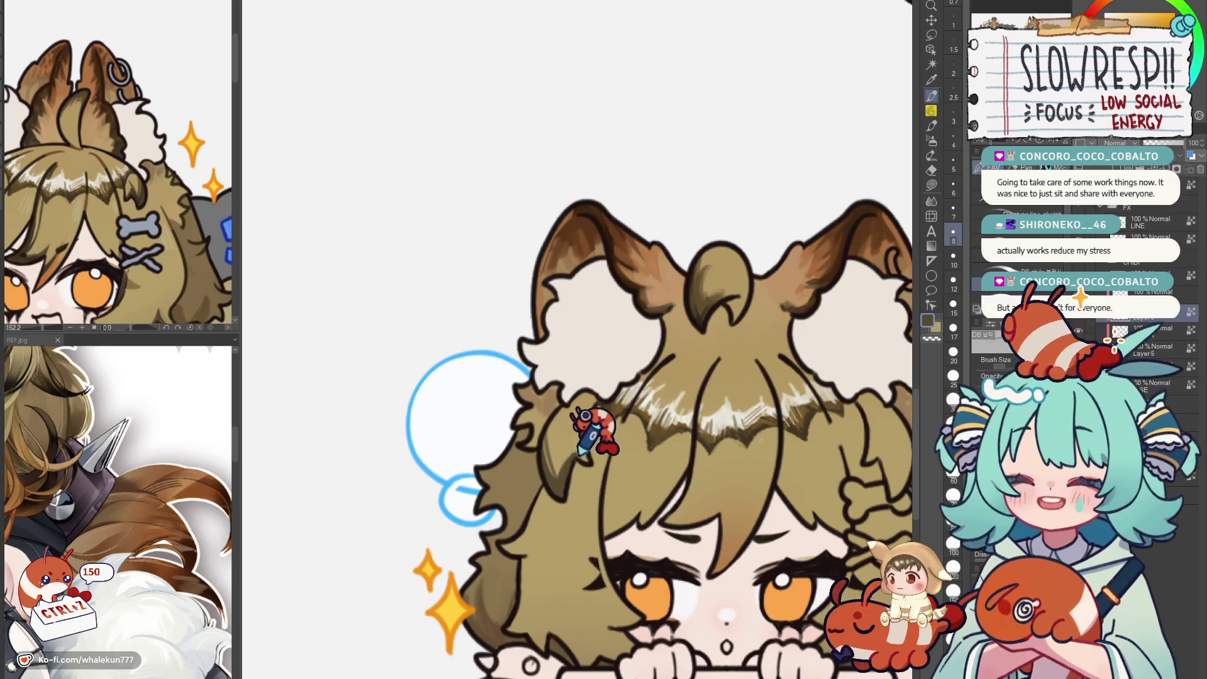
pyautogui.hotkey('ctrl', 'z')
pyautogui.press('h')
pyautogui.press('h')
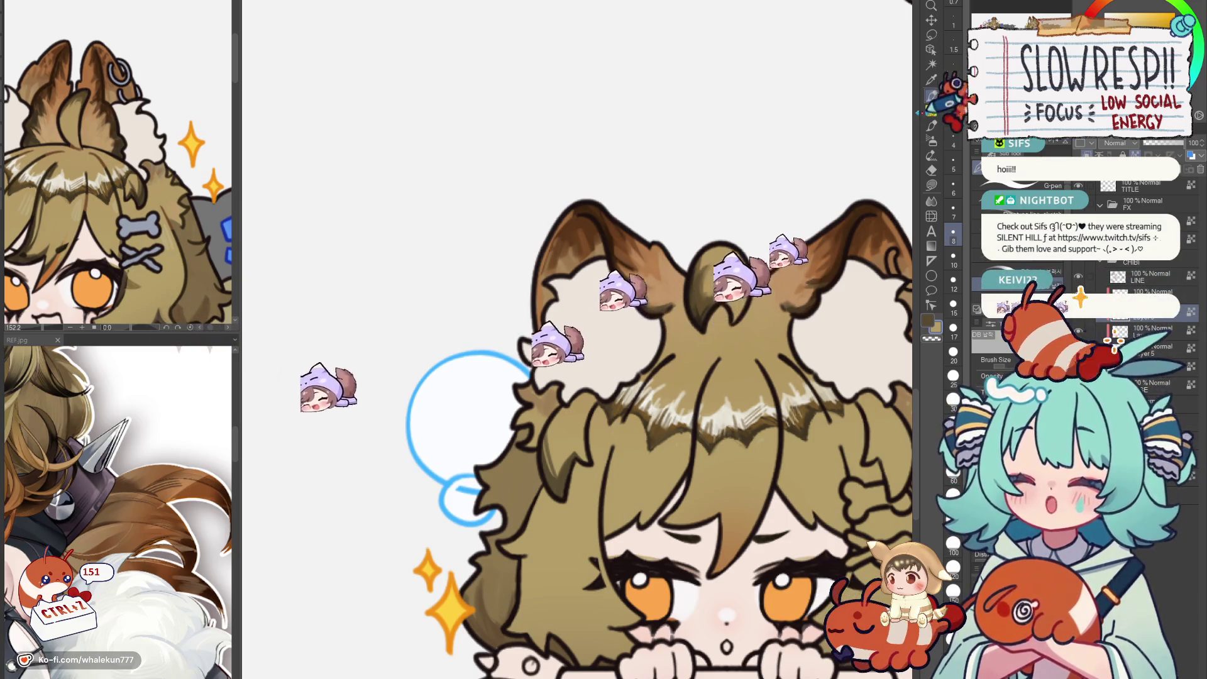
pyautogui.scroll(-5, 585, 283)
pyautogui.scroll(3, 585, 283)
pyautogui.scroll(-4, 585, 284)
pyautogui.scroll(1, 584, 282)
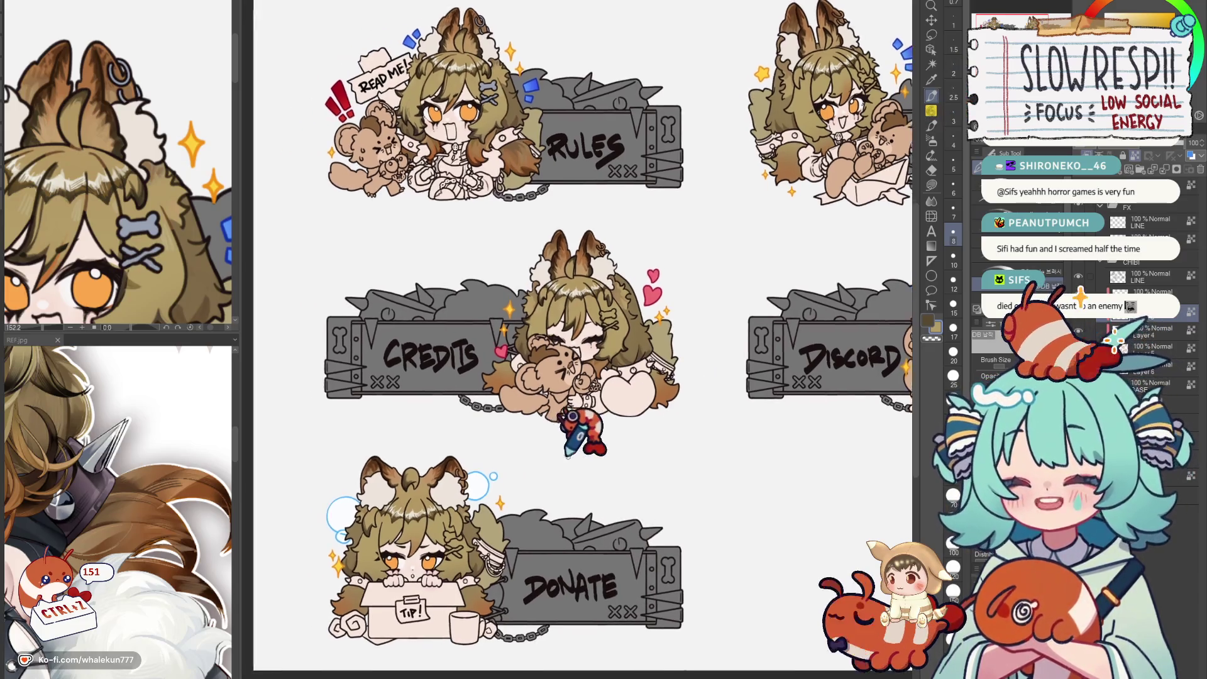
pyautogui.scroll(6, 566, 359)
pyautogui.scroll(3, 601, 443)
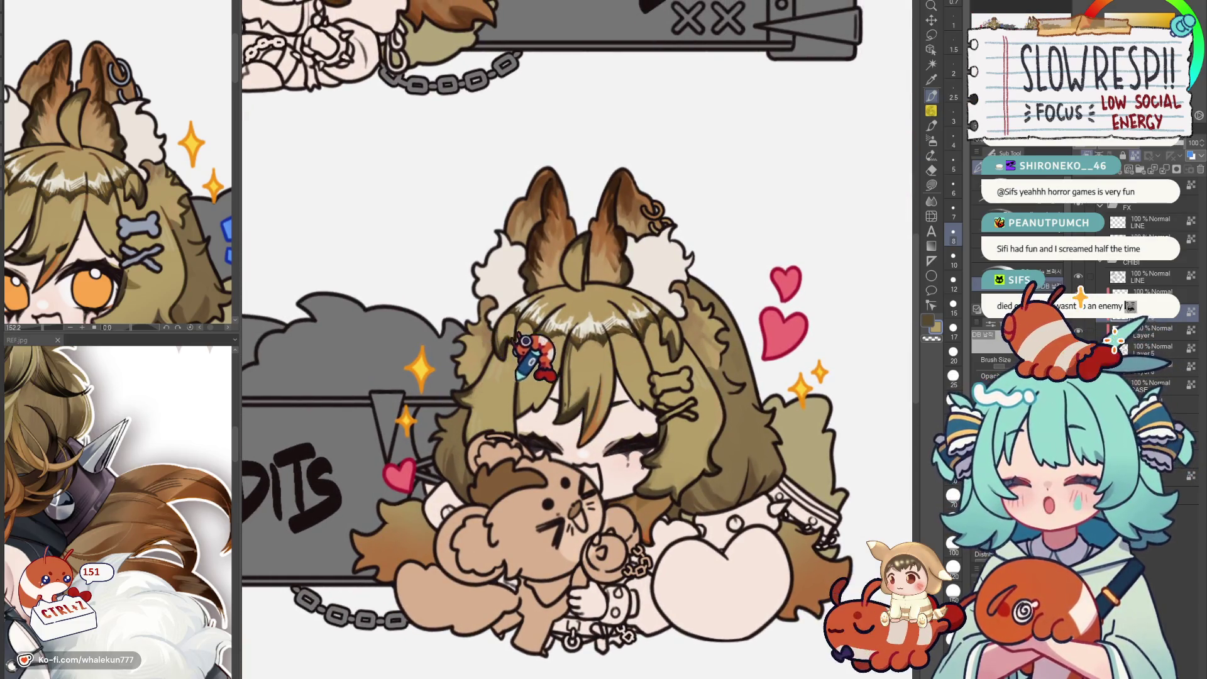
pyautogui.scroll(-6, 486, 372)
# Centre the Credits chibi in view for a close check.
pyautogui.moveTo(445, 464); pyautogui.dragTo(512, 445)
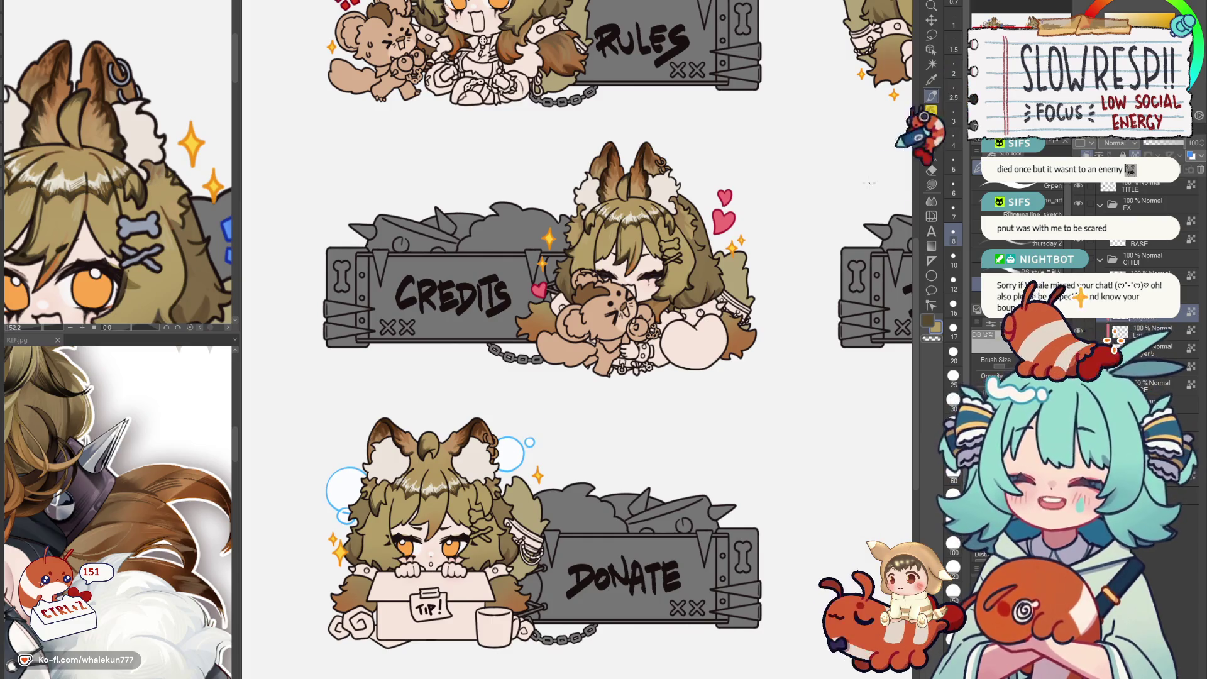
pyautogui.scroll(-2, 689, 443)
pyautogui.scroll(1, 641, 396)
pyautogui.scroll(-2, 657, 407)
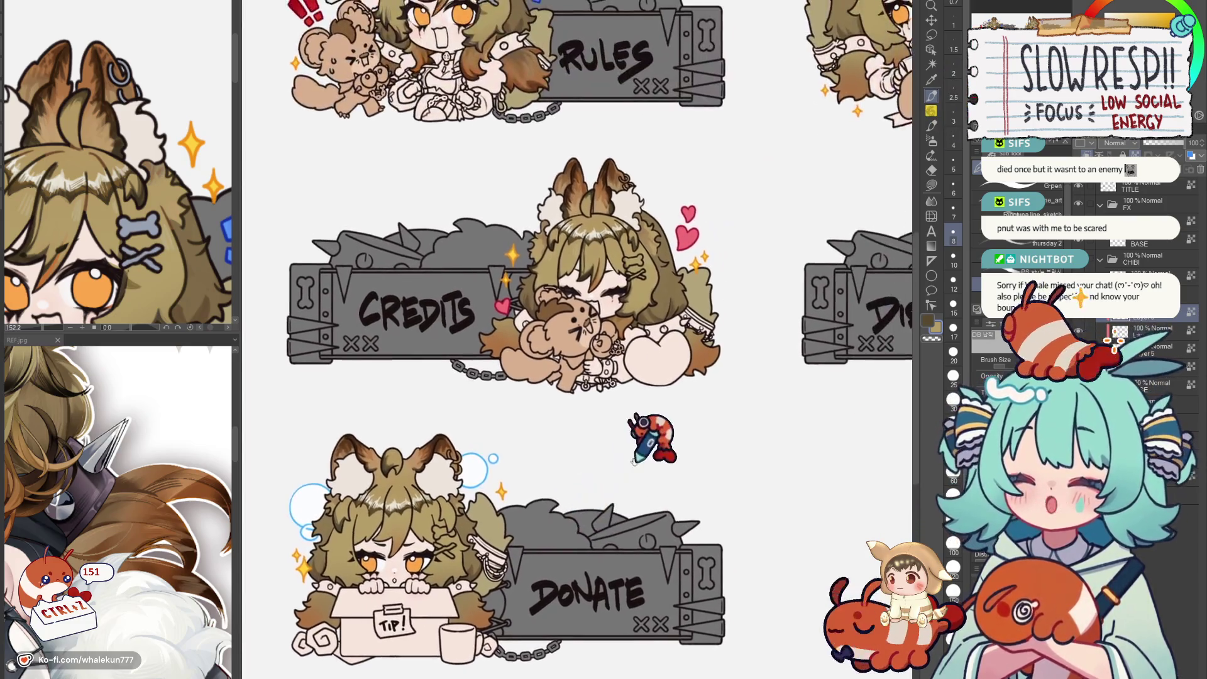
pyautogui.scroll(4, 603, 311)
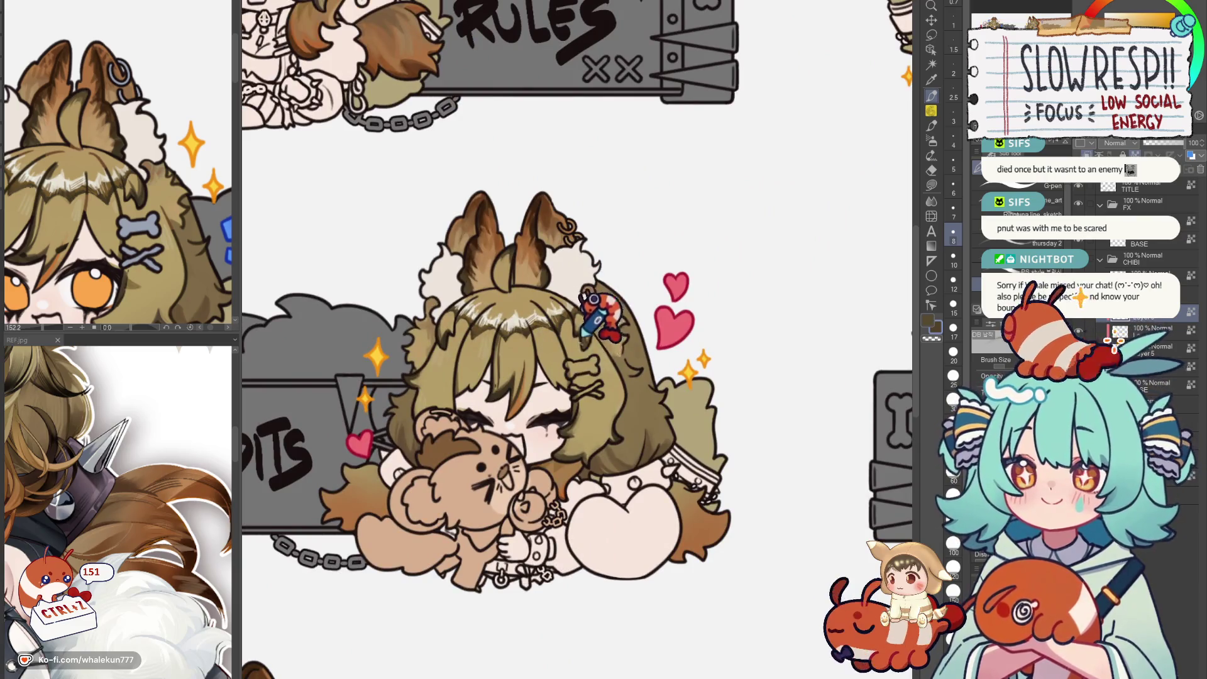
pyautogui.scroll(-3, 599, 312)
pyautogui.scroll(-2, 599, 311)
pyautogui.scroll(3, 590, 340)
pyautogui.scroll(-1, 594, 339)
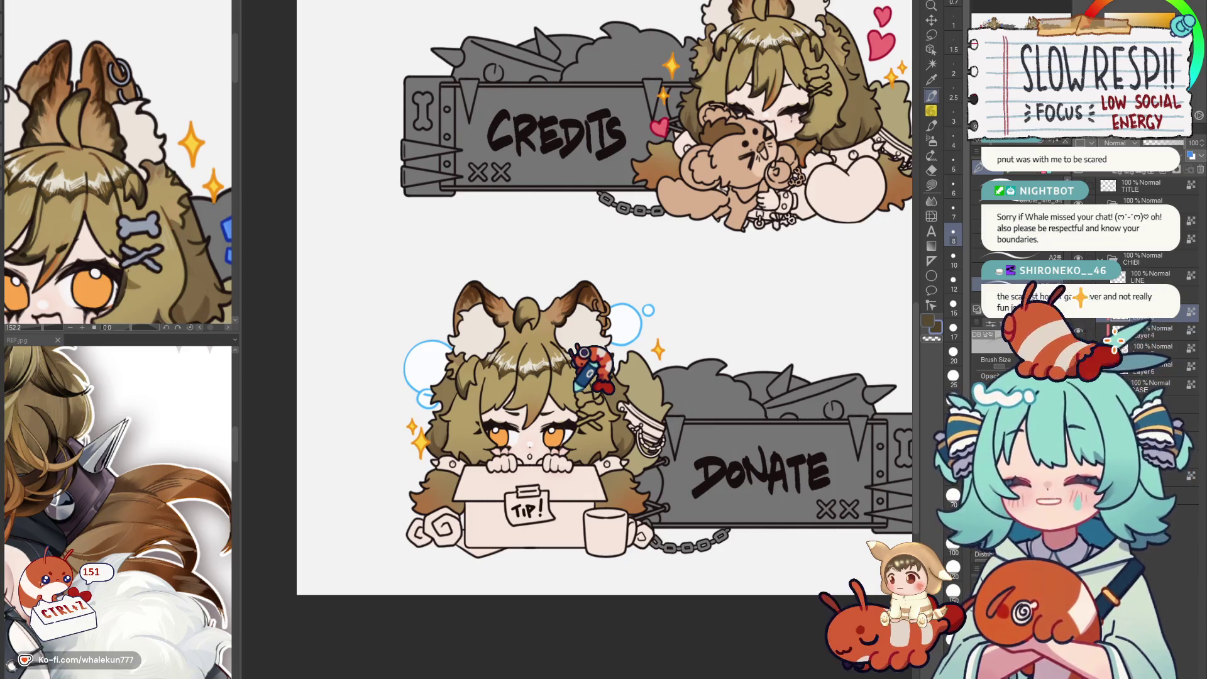
# Enlarge the Credits and Donate panels, then open the pixel-art image shared in chat.
pyautogui.click(1114, 332)
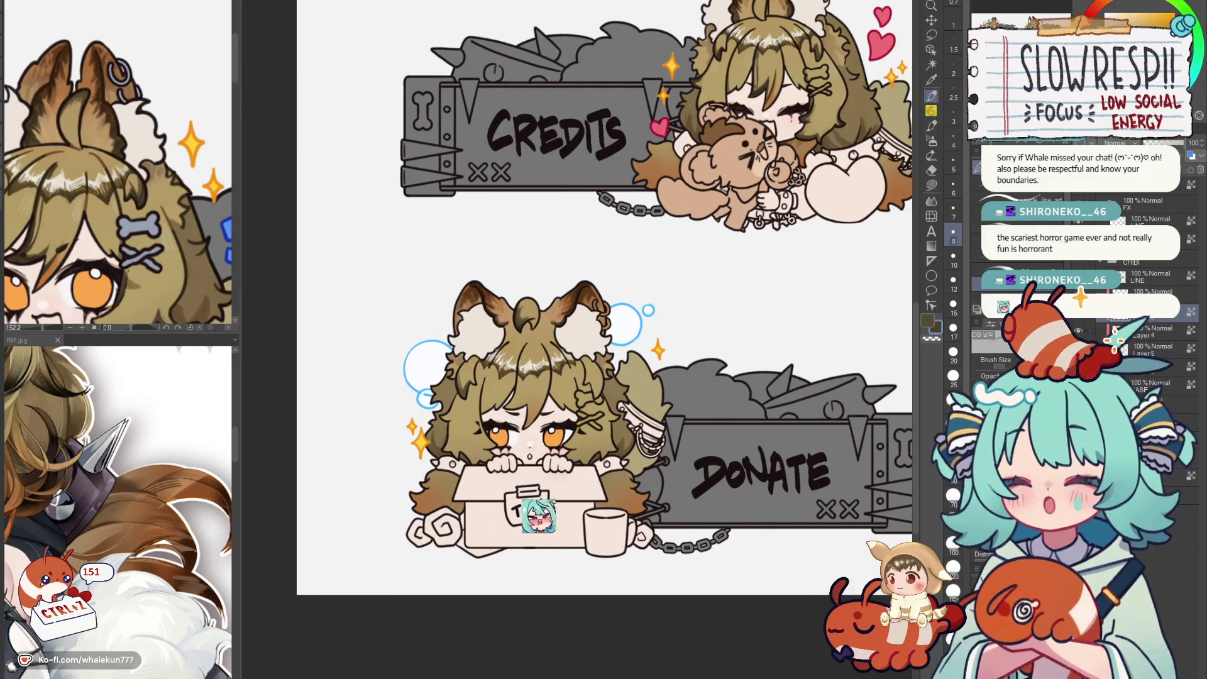
pyautogui.scroll(2, 585, 416)
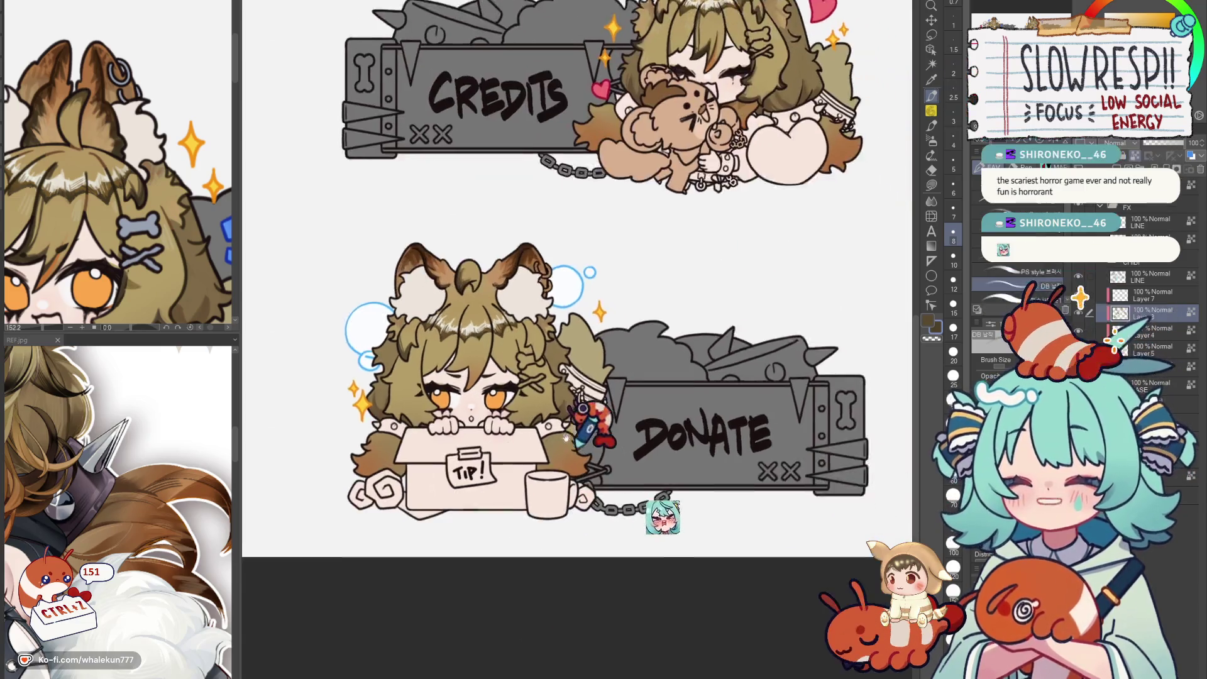
pyautogui.moveTo(604, 463); pyautogui.dragTo(584, 415)
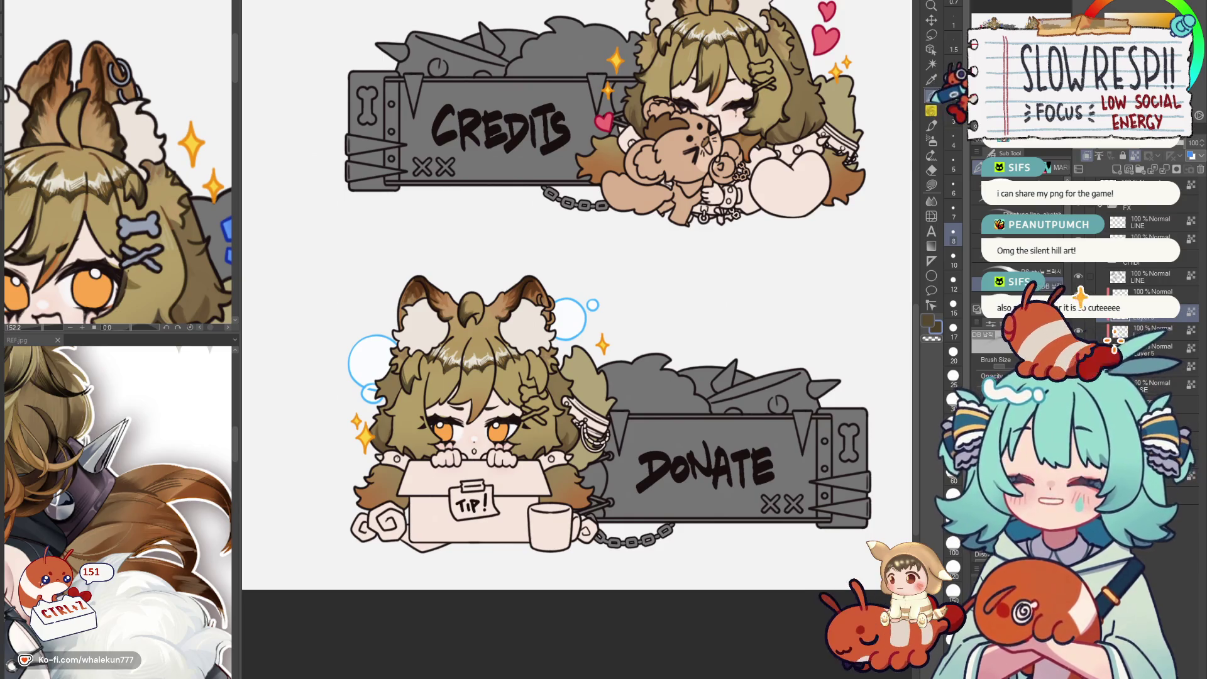
pyautogui.scroll(2, 476, 353)
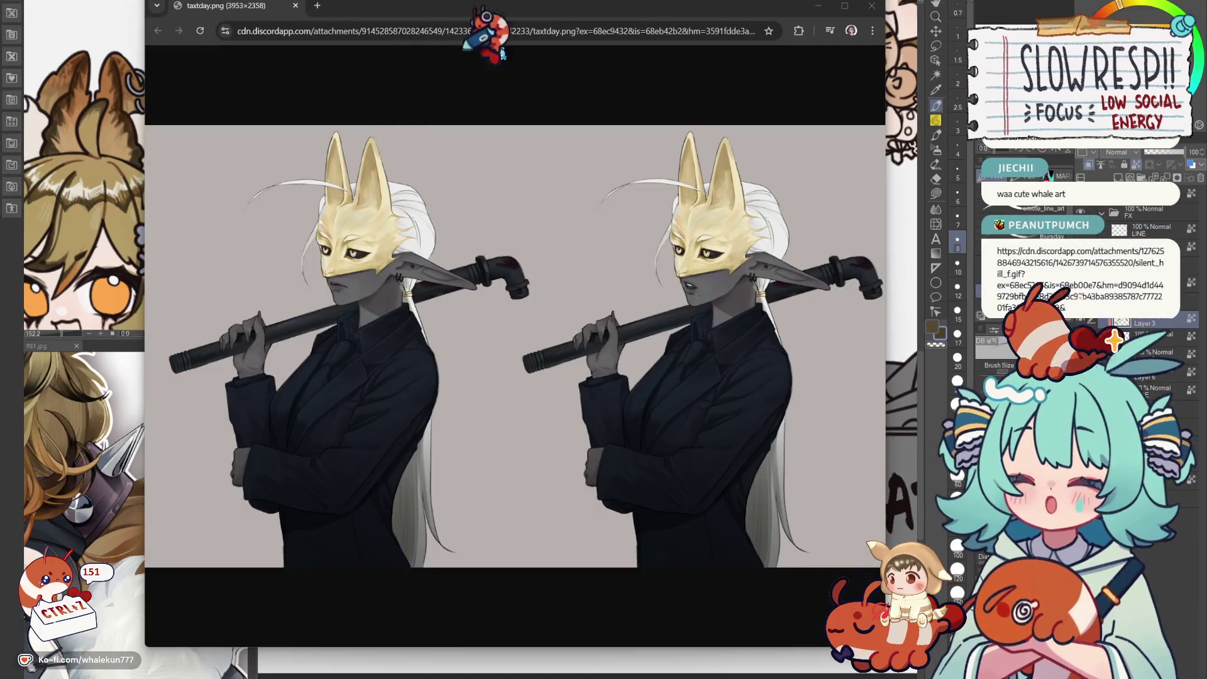
pyautogui.moveTo(491, 38); pyautogui.dragTo(524, 12)
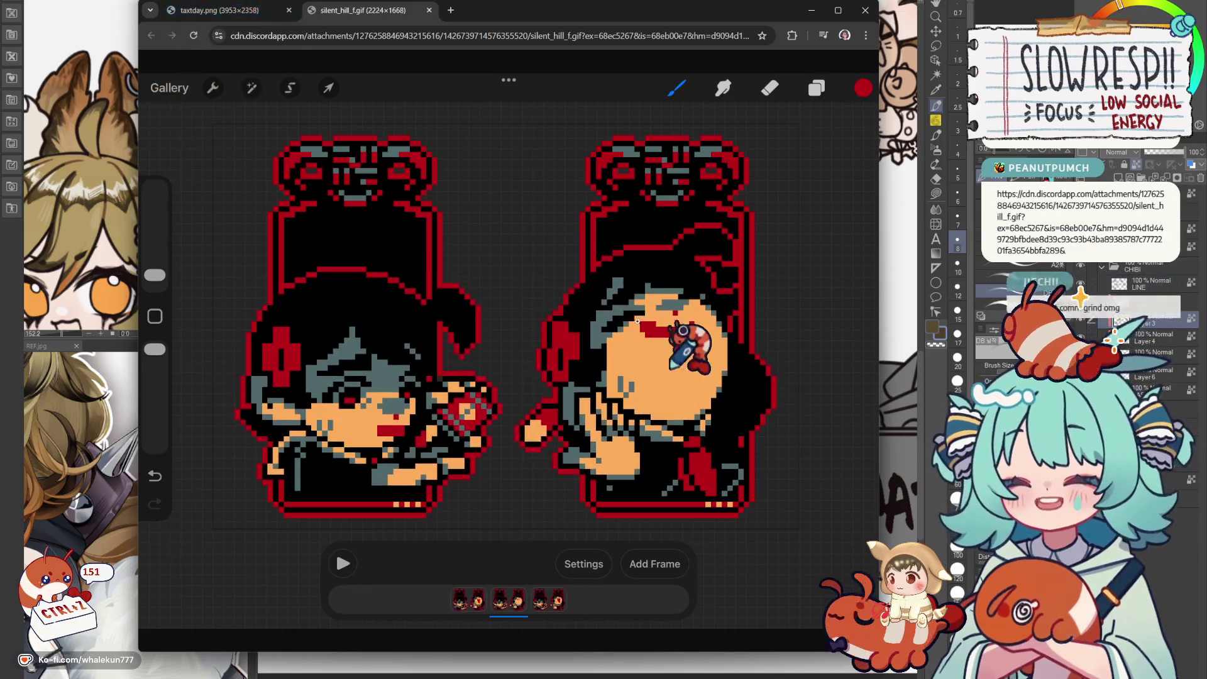
# Pull the taxtday.png illustration into its own window and arrange it beside the shrunken GIF window.
pyautogui.click(218, 9)
pyautogui.click(372, 10)
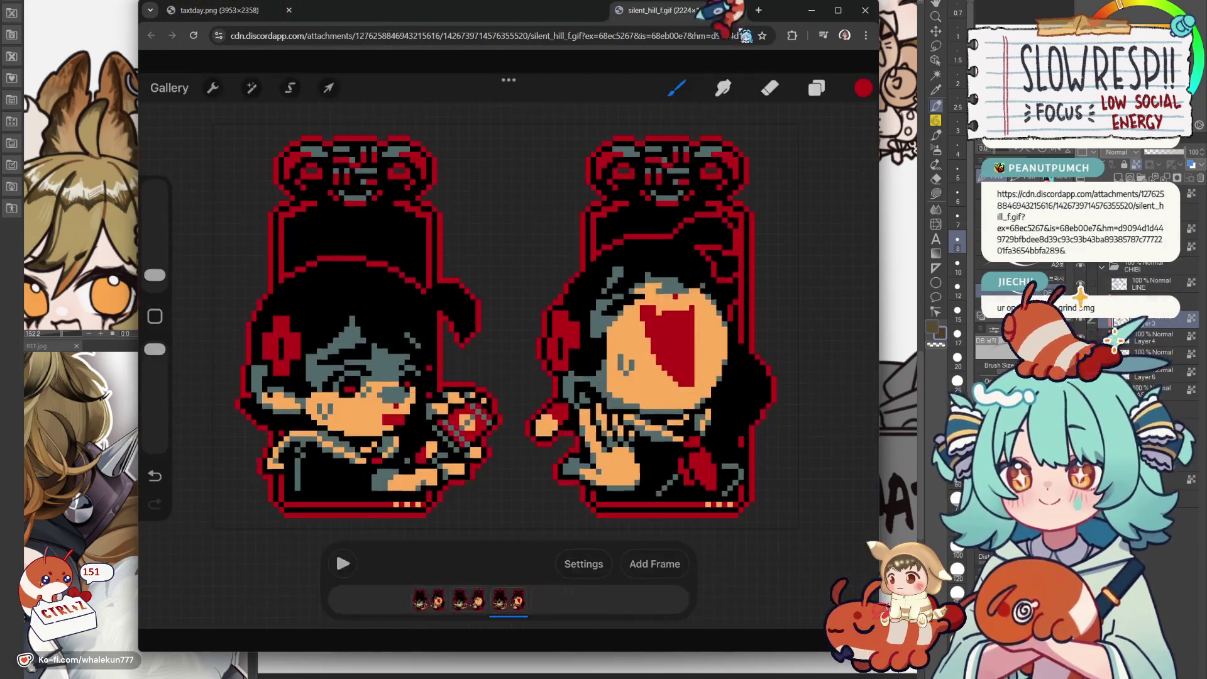
pyautogui.moveTo(716, 9); pyautogui.dragTo(849, 59)
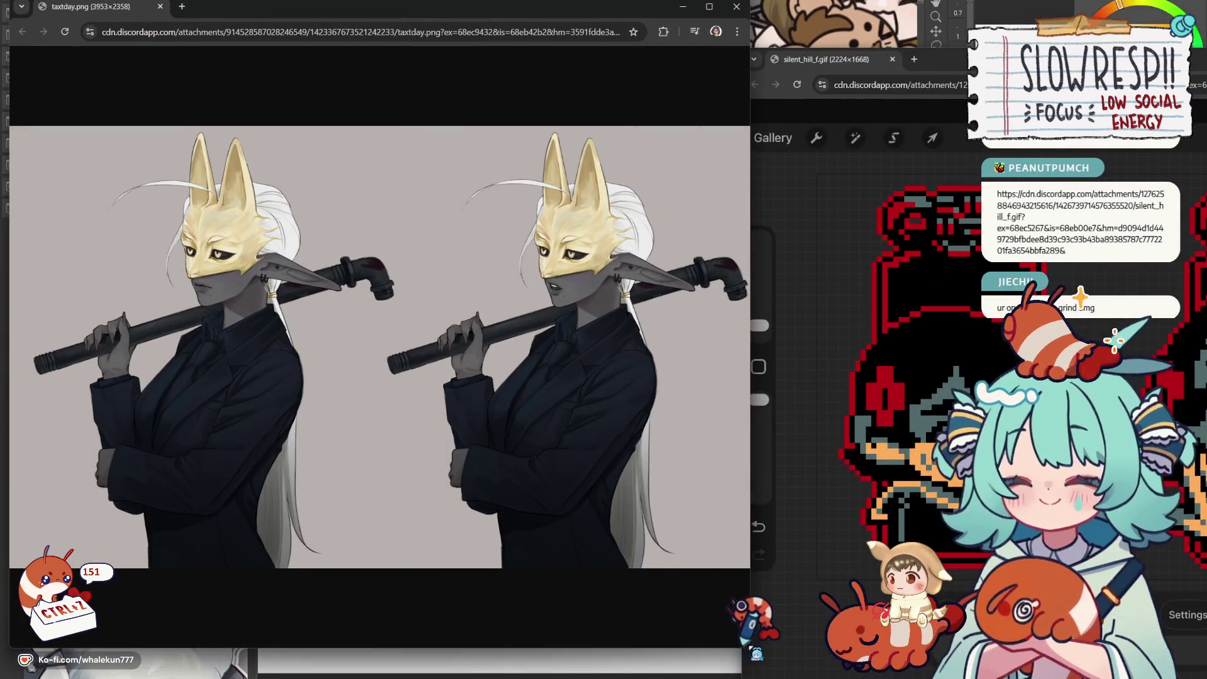
pyautogui.moveTo(750, 340); pyautogui.dragTo(514, 340)
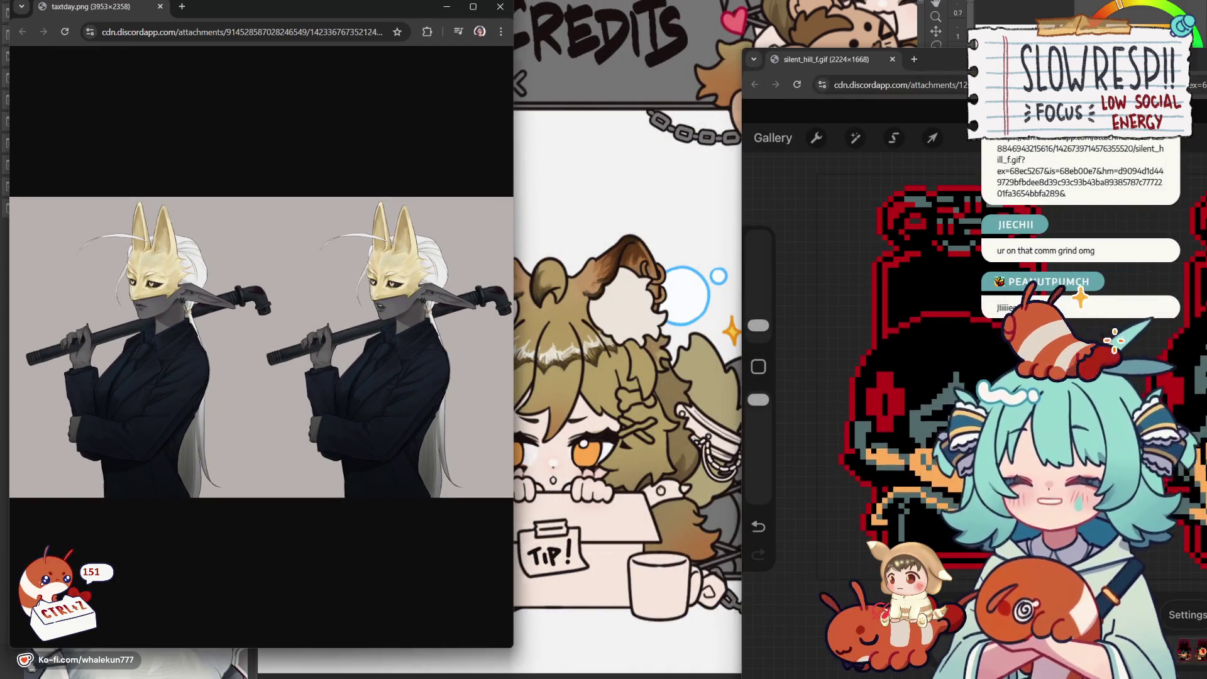
pyautogui.moveTo(830, 58); pyautogui.dragTo(443, 5)
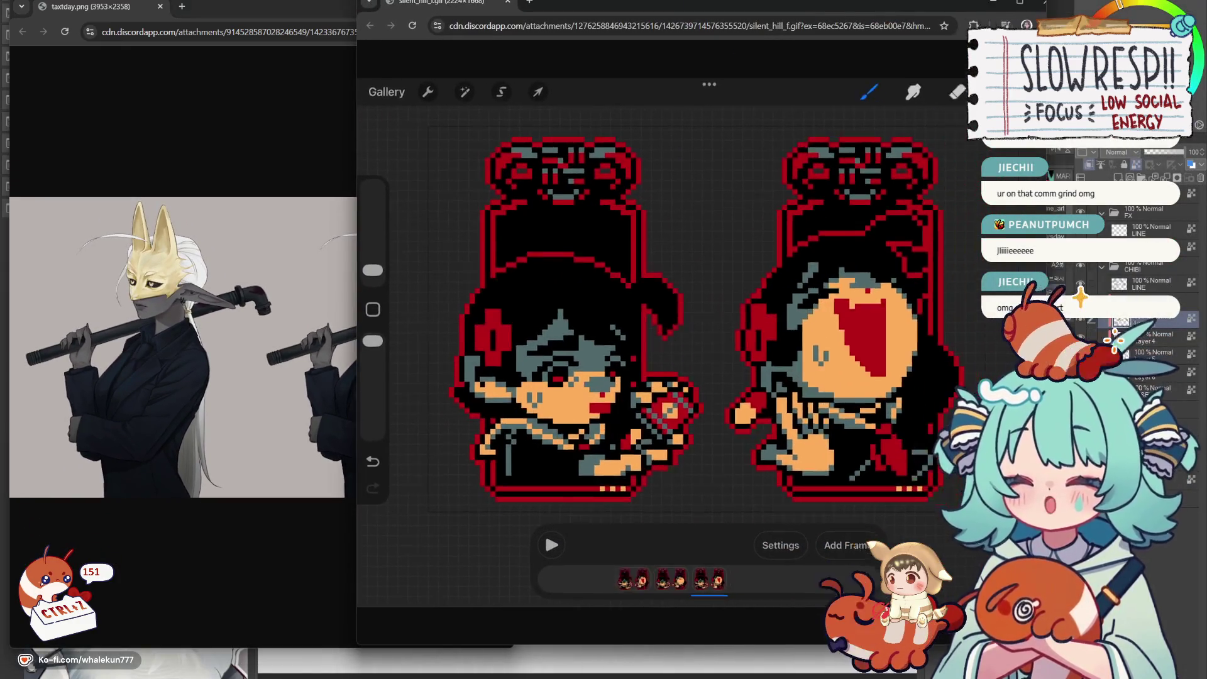
pyautogui.moveTo(358, 4); pyautogui.dragTo(510, 75)
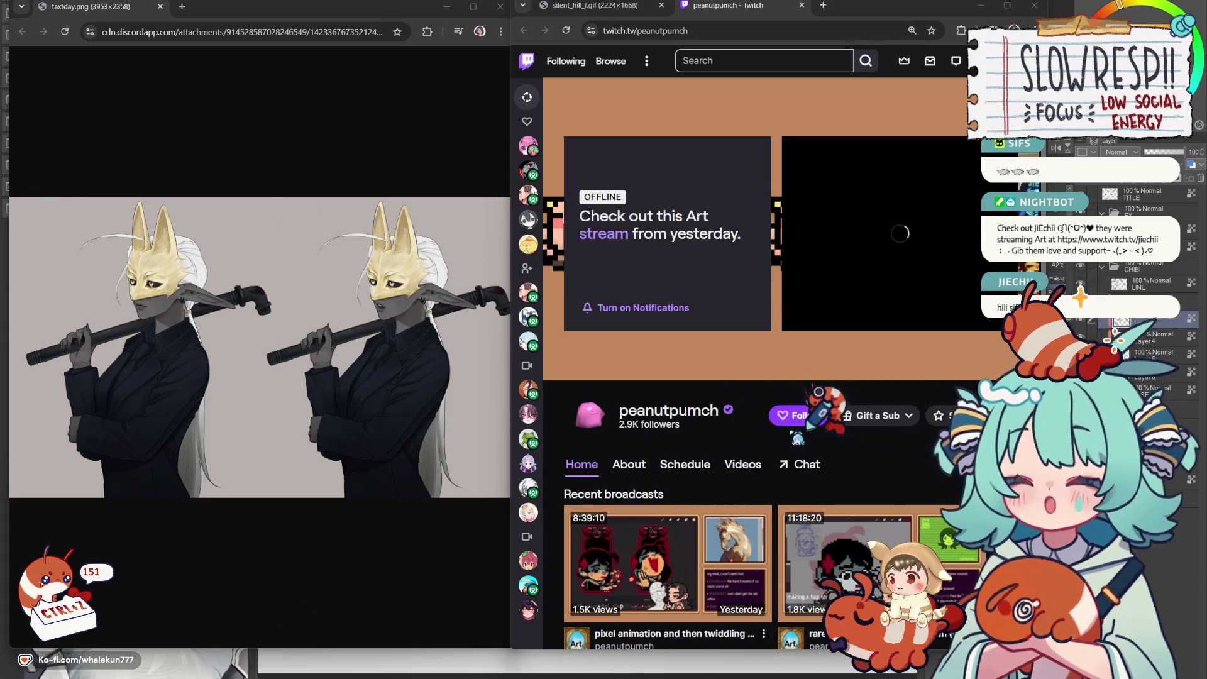
pyautogui.scroll(-3, 745, 464)
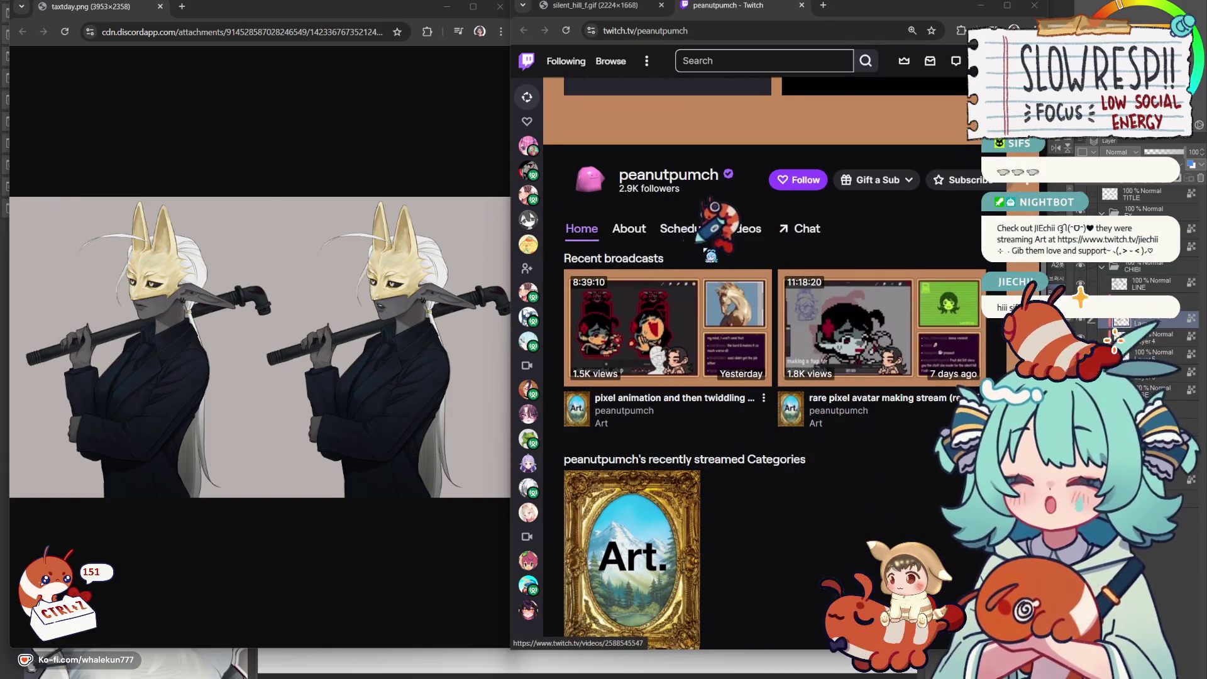
# View the channel's videos, follow the artist, and close the Twitch page.
pyautogui.click(745, 229)
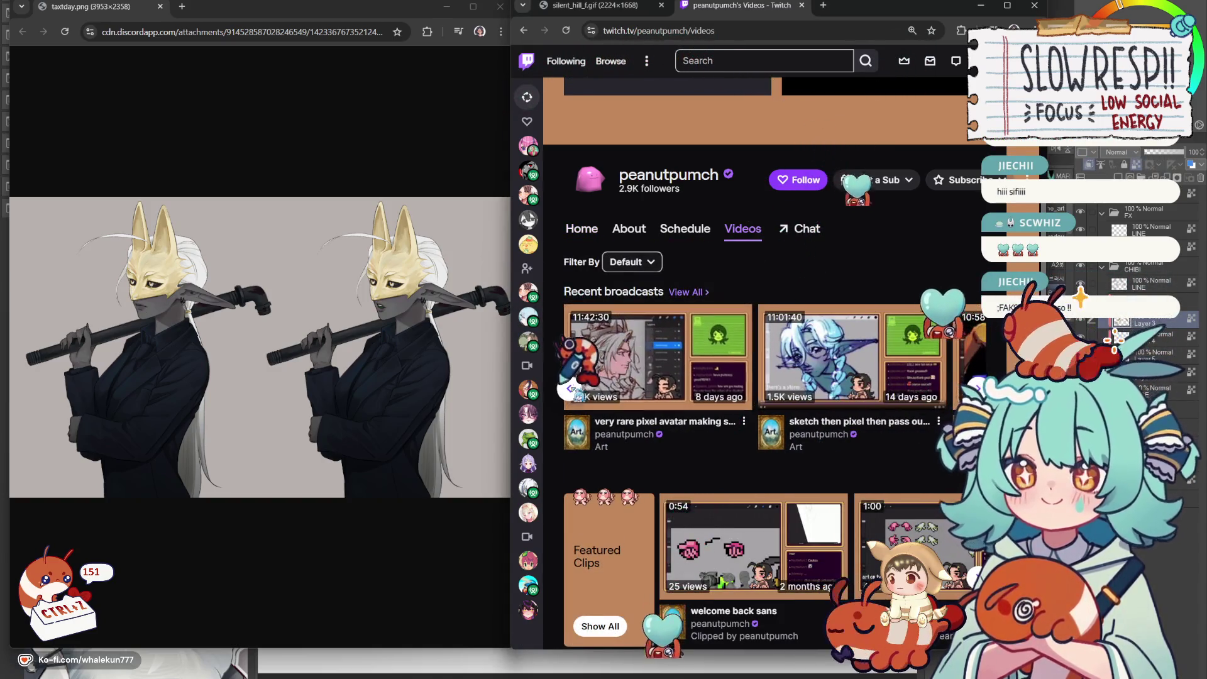
pyautogui.click(802, 179)
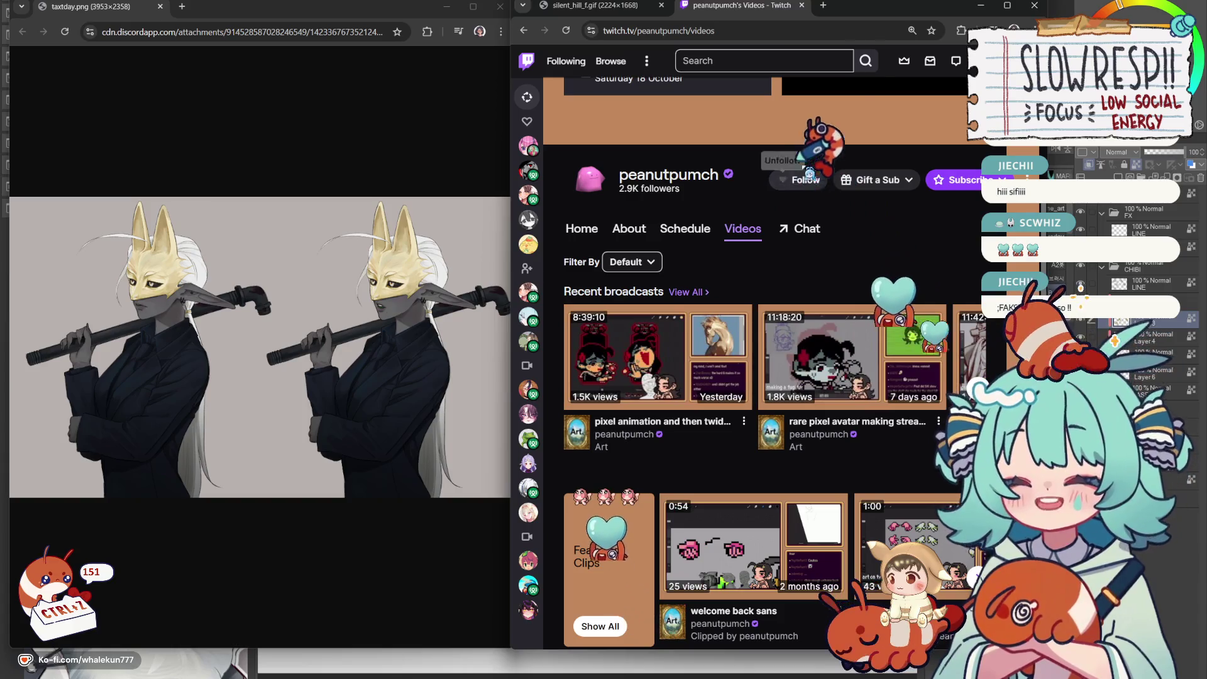
pyautogui.click(804, 6)
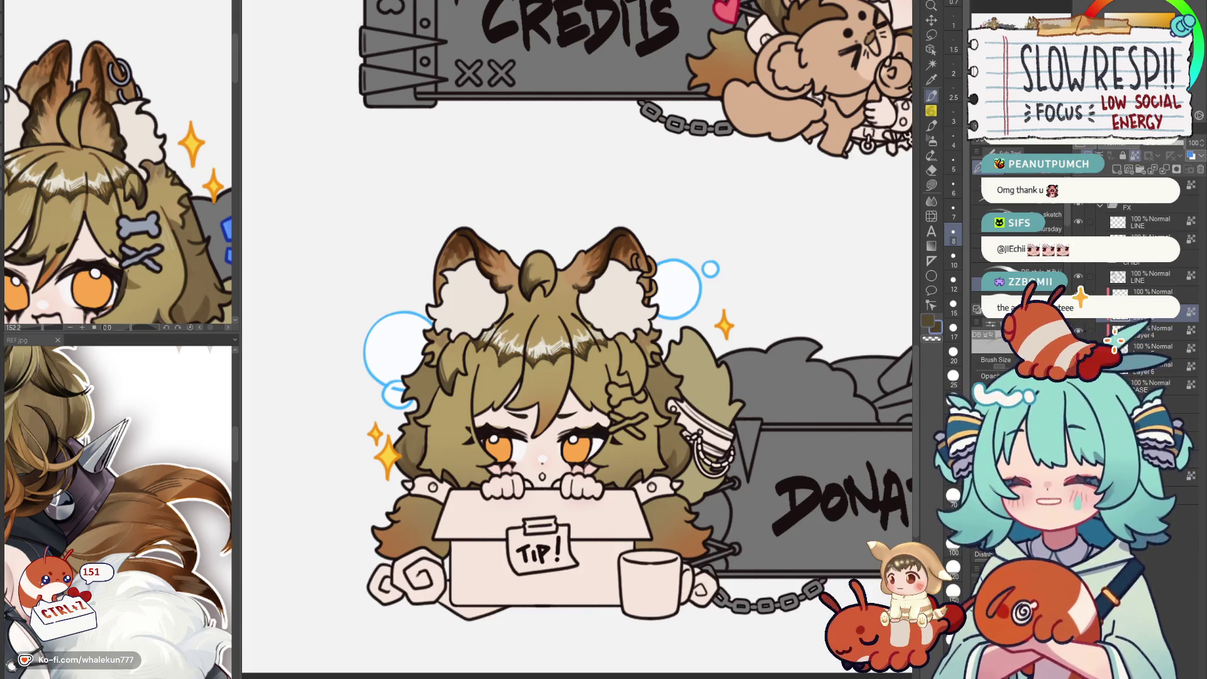
pyautogui.scroll(-3, 594, 500)
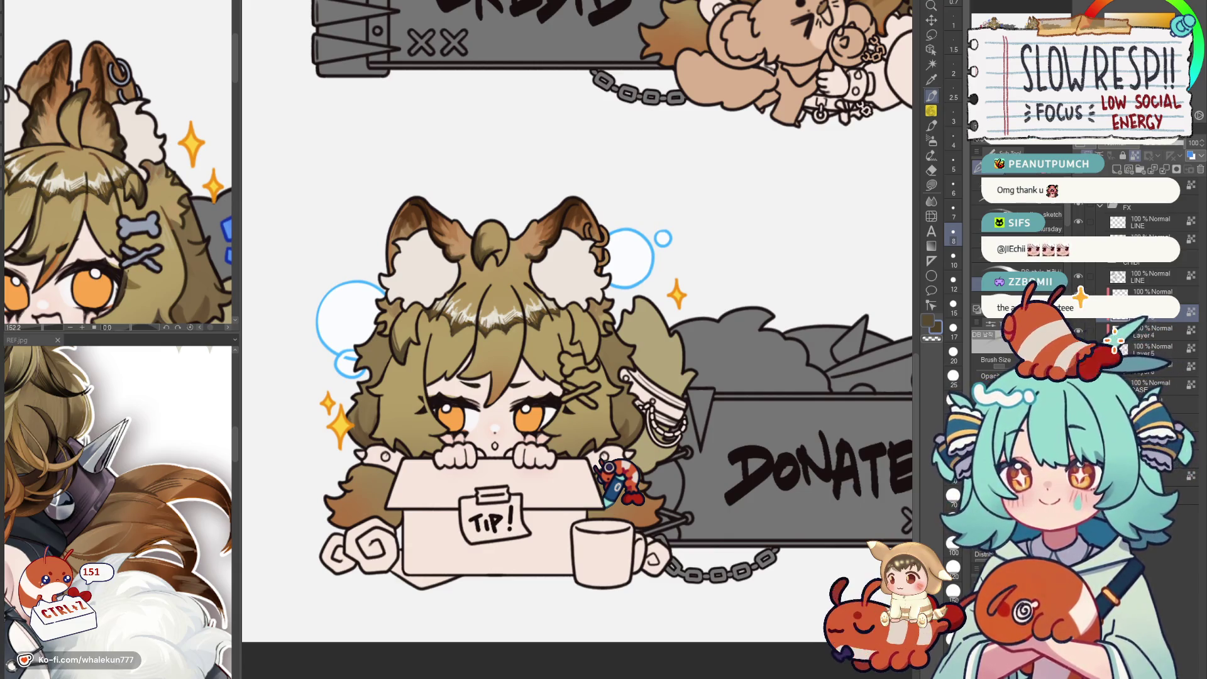
pyautogui.moveTo(617, 481)
pyautogui.mouseDown()
pyautogui.moveTo(604, 330)
pyautogui.moveTo(516, 332)
pyautogui.mouseUp()
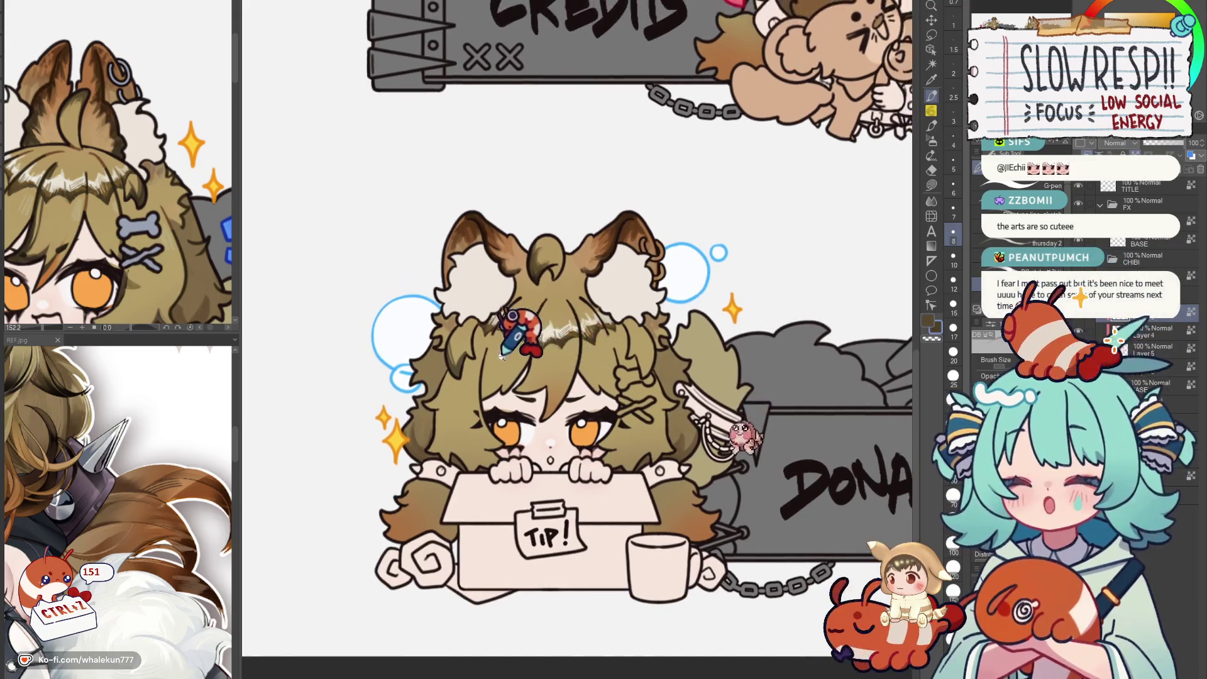
pyautogui.scroll(3, 517, 332)
pyautogui.scroll(2, 490, 377)
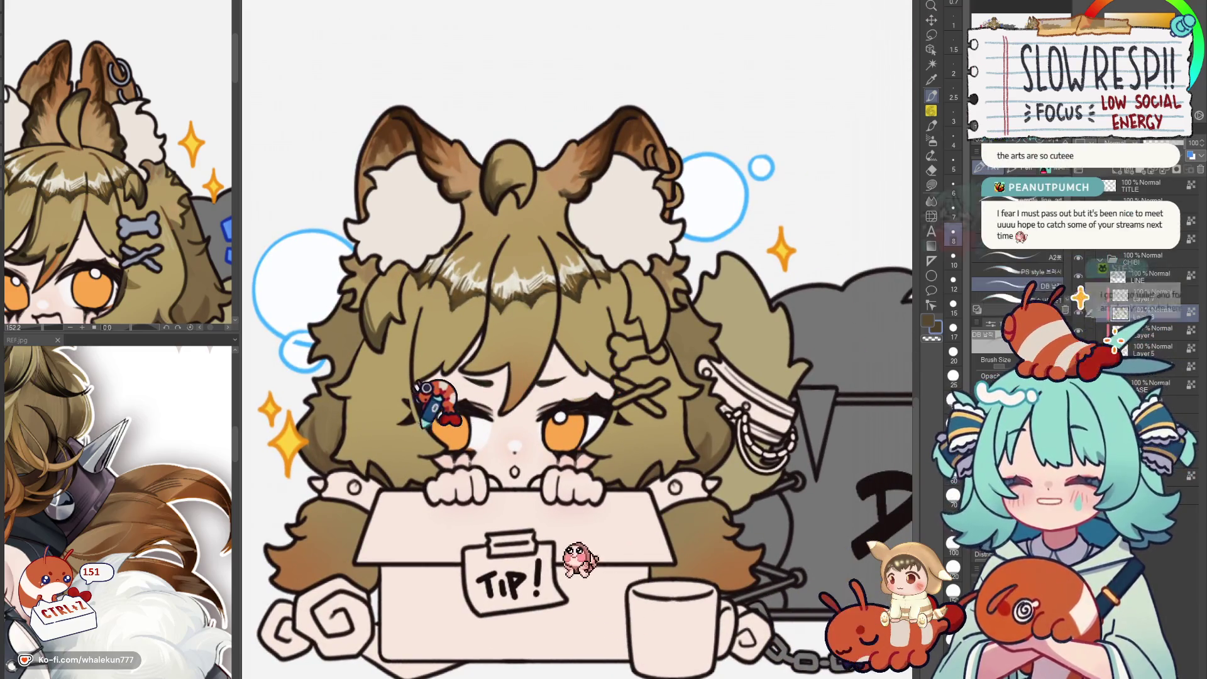
pyautogui.moveTo(517, 340); pyautogui.dragTo(525, 330)
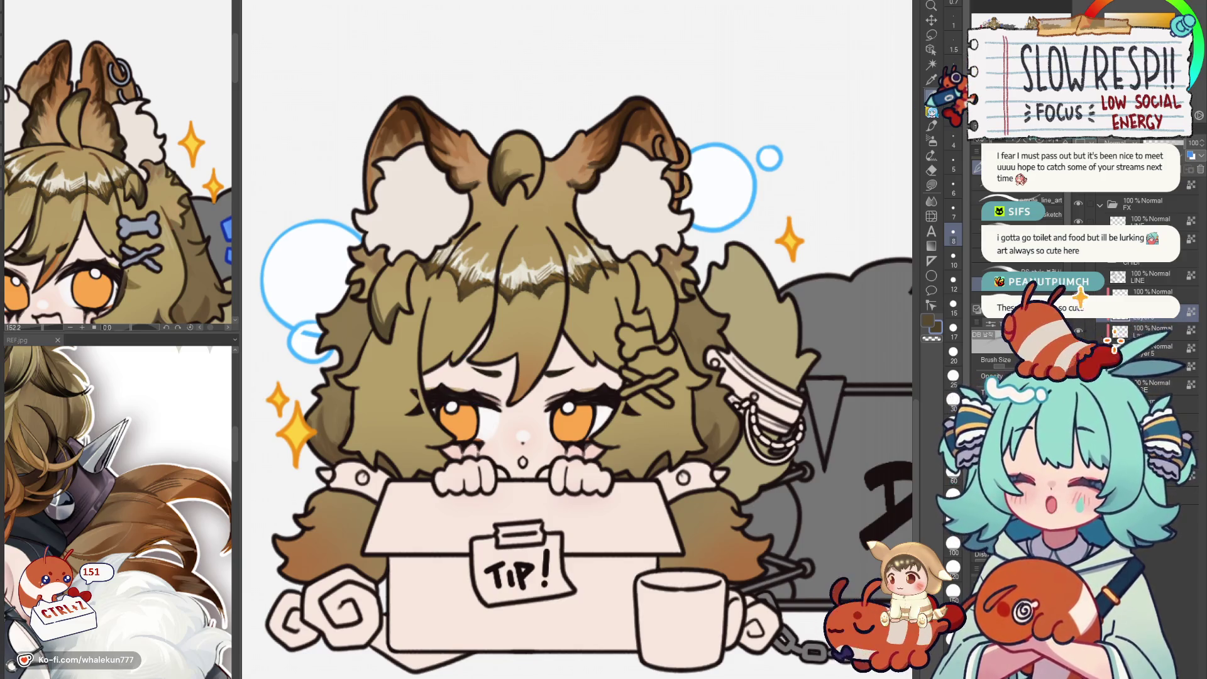
pyautogui.scroll(1, 679, 406)
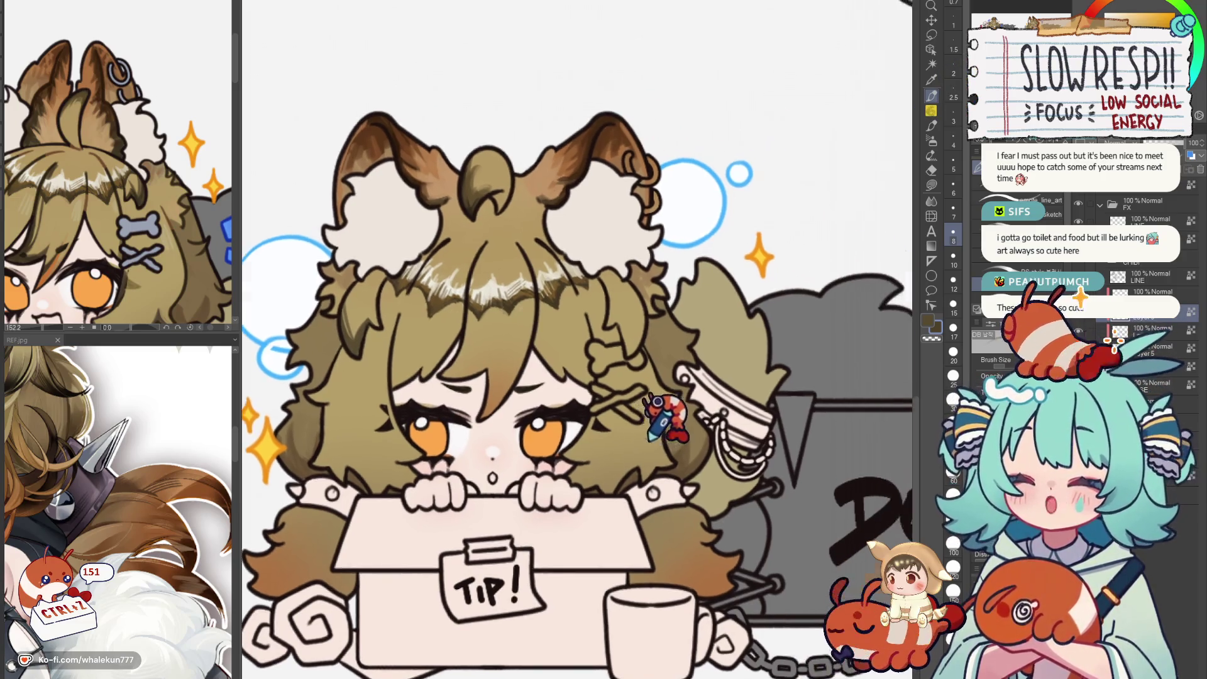
pyautogui.scroll(1, 660, 415)
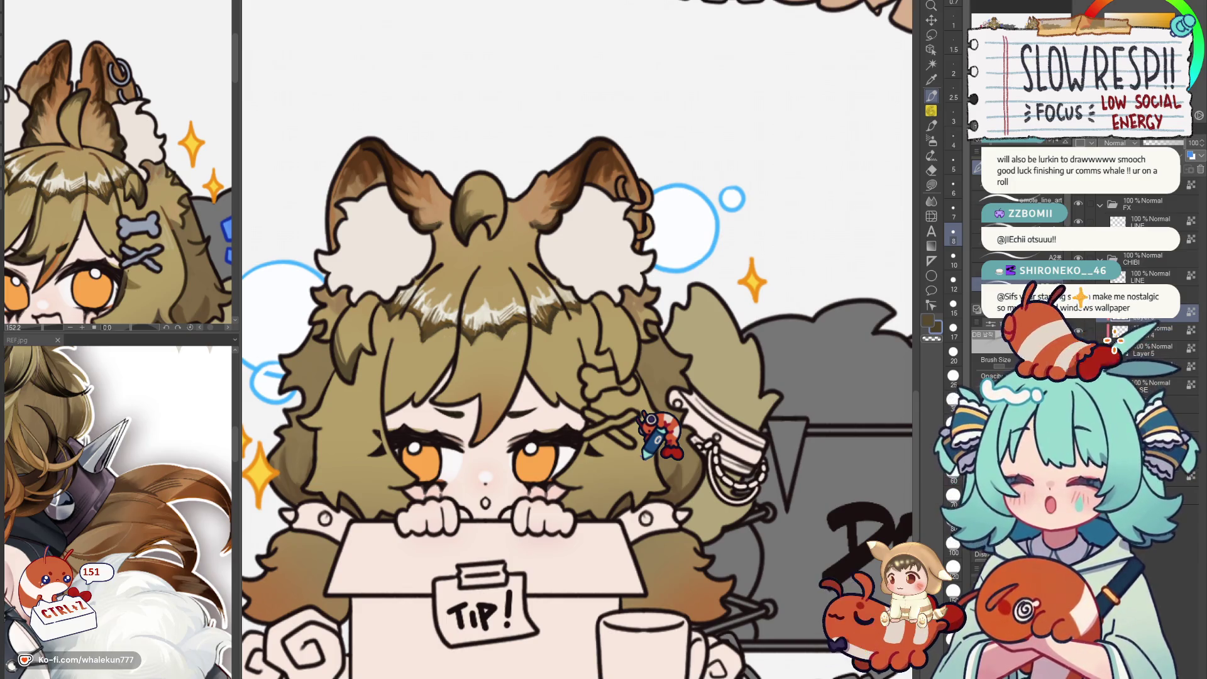
pyautogui.press('h')
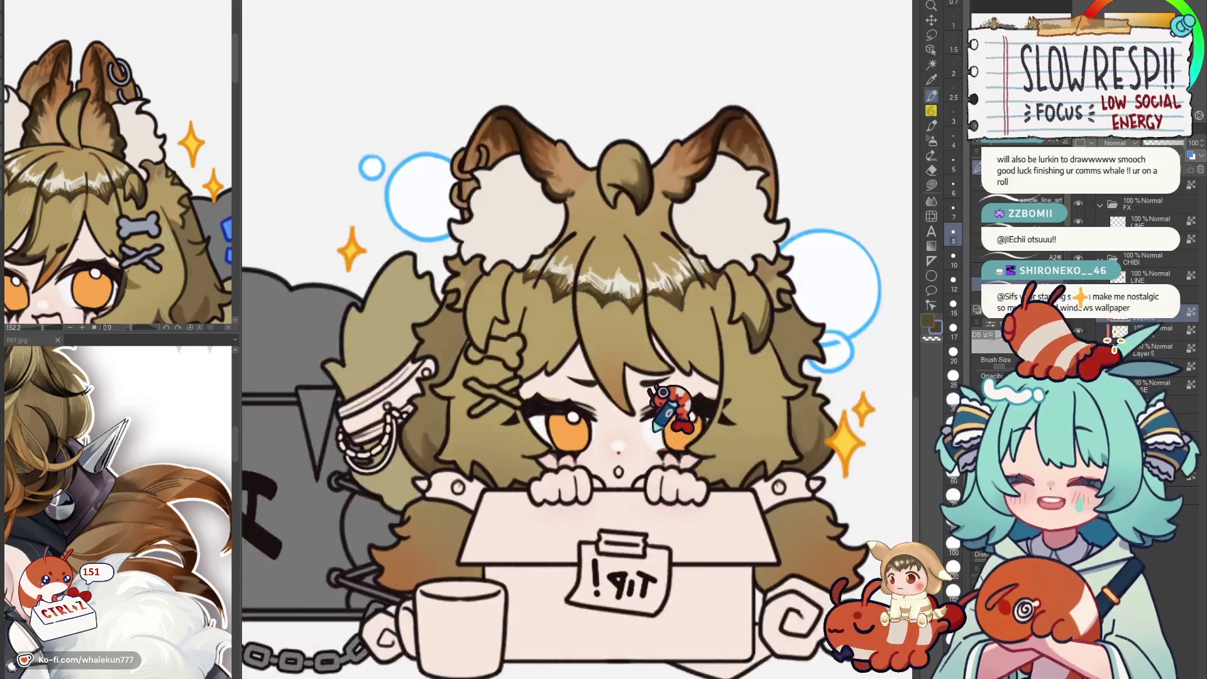
# Unmirror the canvas and undo the trial hair strokes on the Donate chibi's bangs.
pyautogui.press('h')
pyautogui.scroll(1, 651, 406)
pyautogui.scroll(-3, 650, 401)
pyautogui.scroll(2, 614, 397)
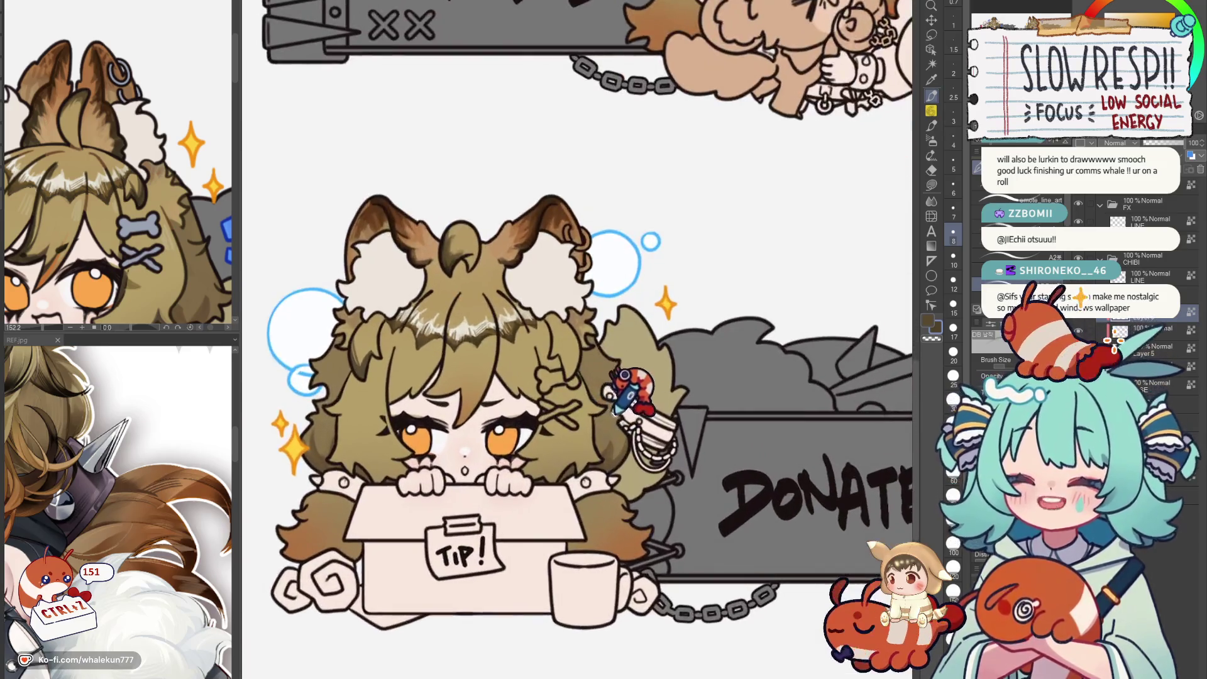
pyautogui.scroll(1, 650, 382)
pyautogui.scroll(1, 679, 377)
pyautogui.scroll(1, 689, 368)
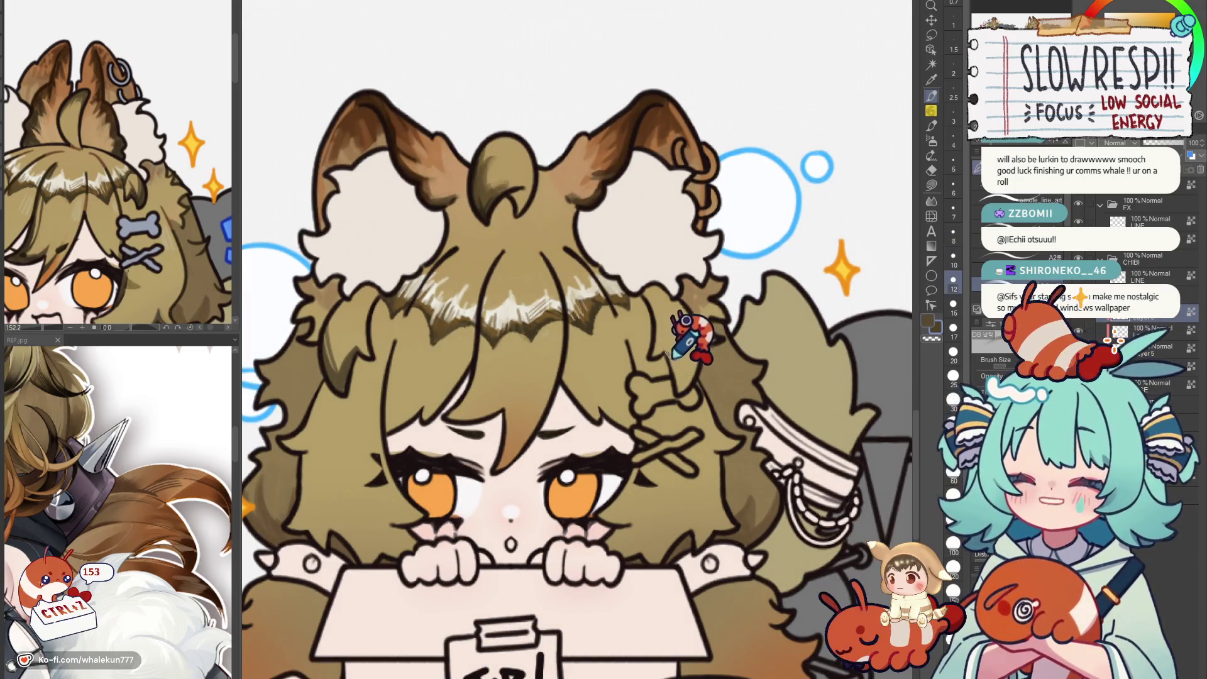
pyautogui.hotkey('ctrl', 'z')
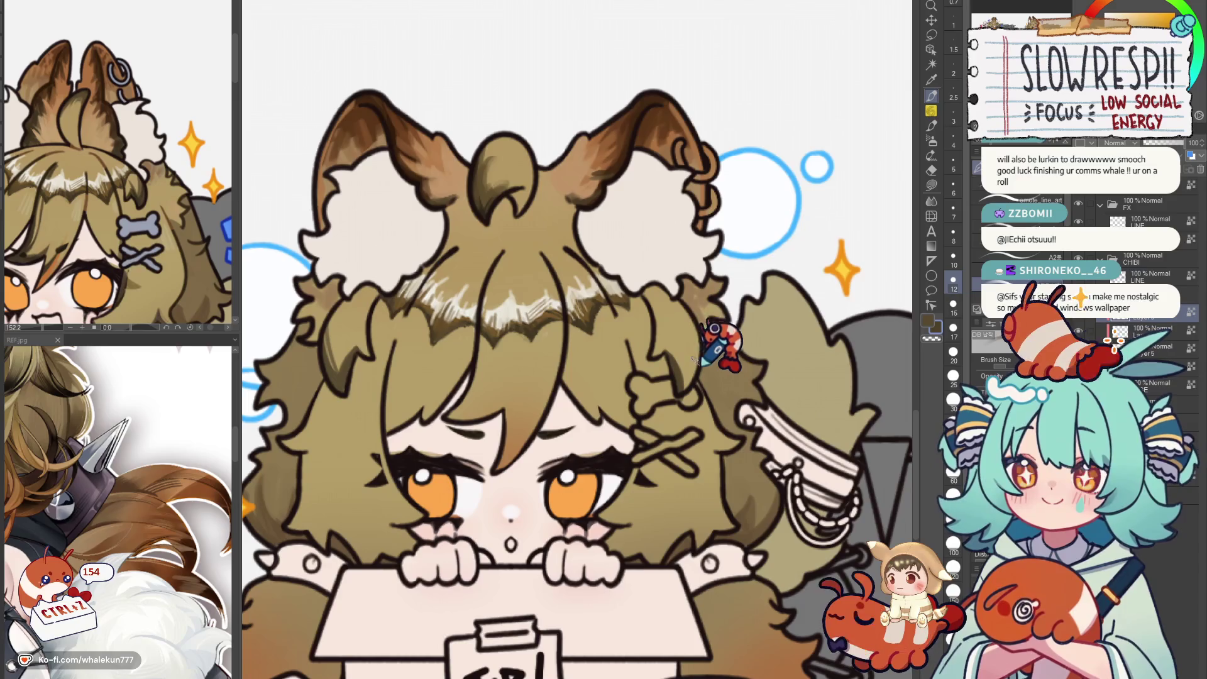
pyautogui.hotkey('ctrl', 'z')
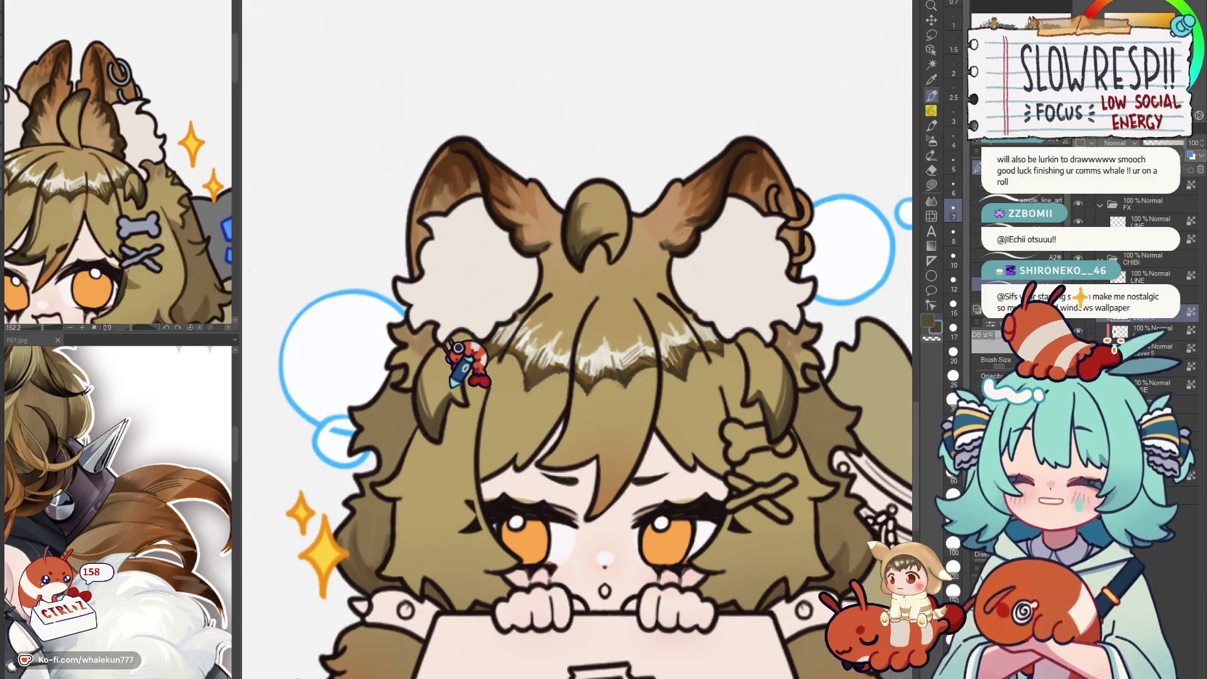
pyautogui.hotkey('ctrl', 'z')
pyautogui.hotkey('ctrl', 'z')
pyautogui.hotkey('ctrl', 'z')
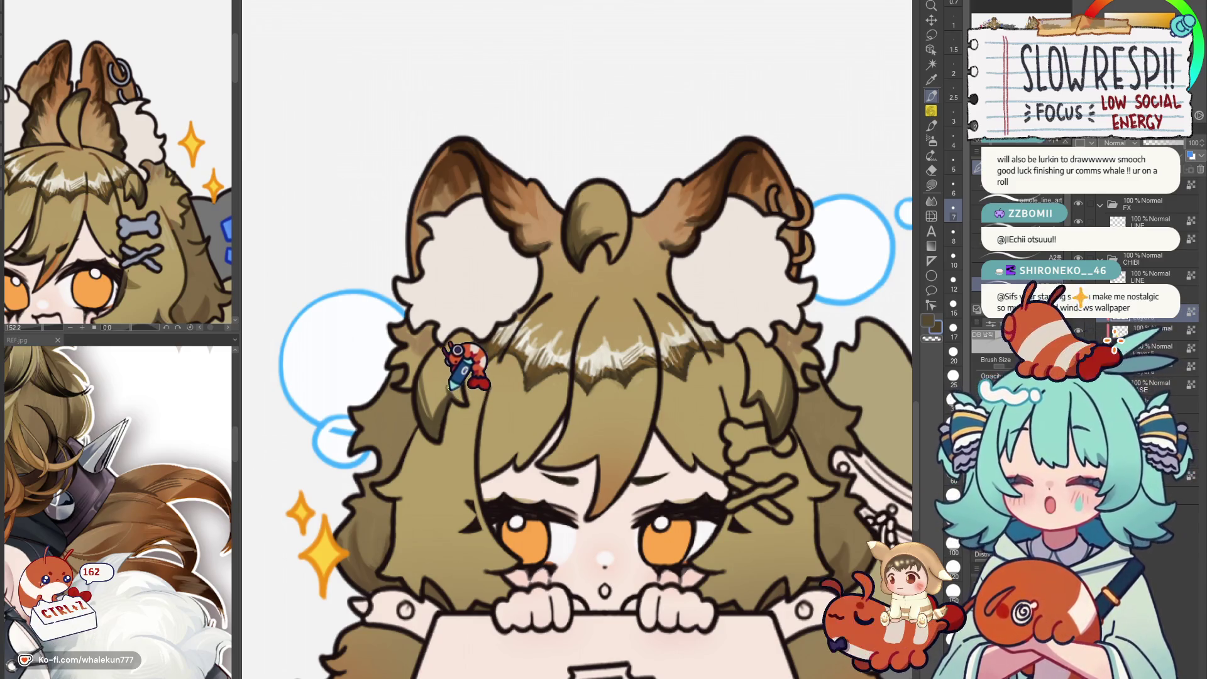
pyautogui.moveTo(566, 302); pyautogui.dragTo(551, 278)
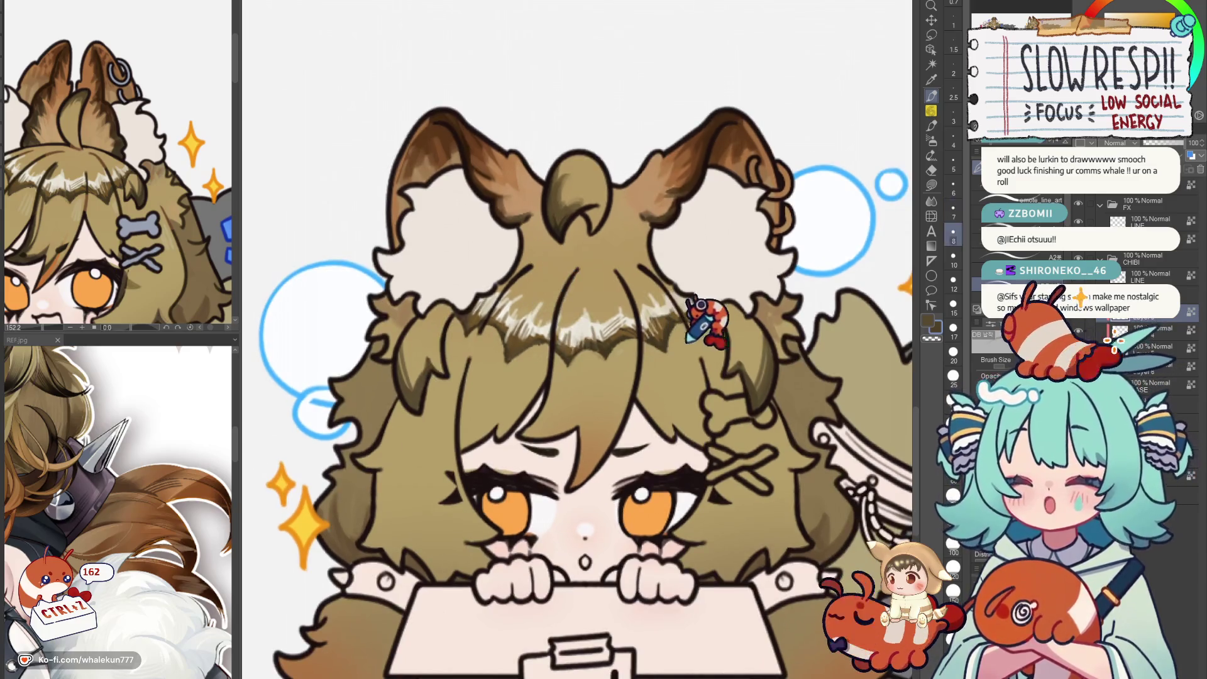
pyautogui.moveTo(705, 328)
pyautogui.mouseDown()
pyautogui.moveTo(691, 356)
pyautogui.moveTo(697, 342)
pyautogui.mouseUp()
pyautogui.moveTo(764, 377)
pyautogui.mouseDown()
pyautogui.moveTo(750, 274)
pyautogui.moveTo(769, 279)
pyautogui.mouseUp()
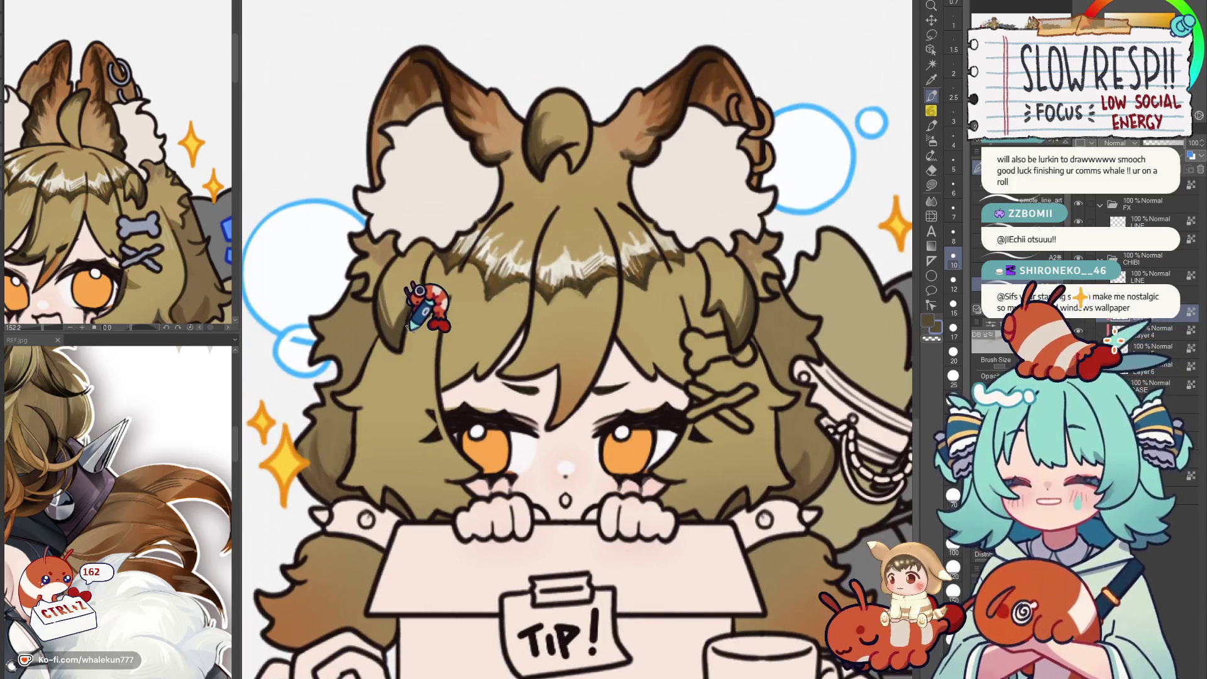
pyautogui.moveTo(566, 283); pyautogui.dragTo(604, 288)
pyautogui.hotkey('ctrl', 'z')
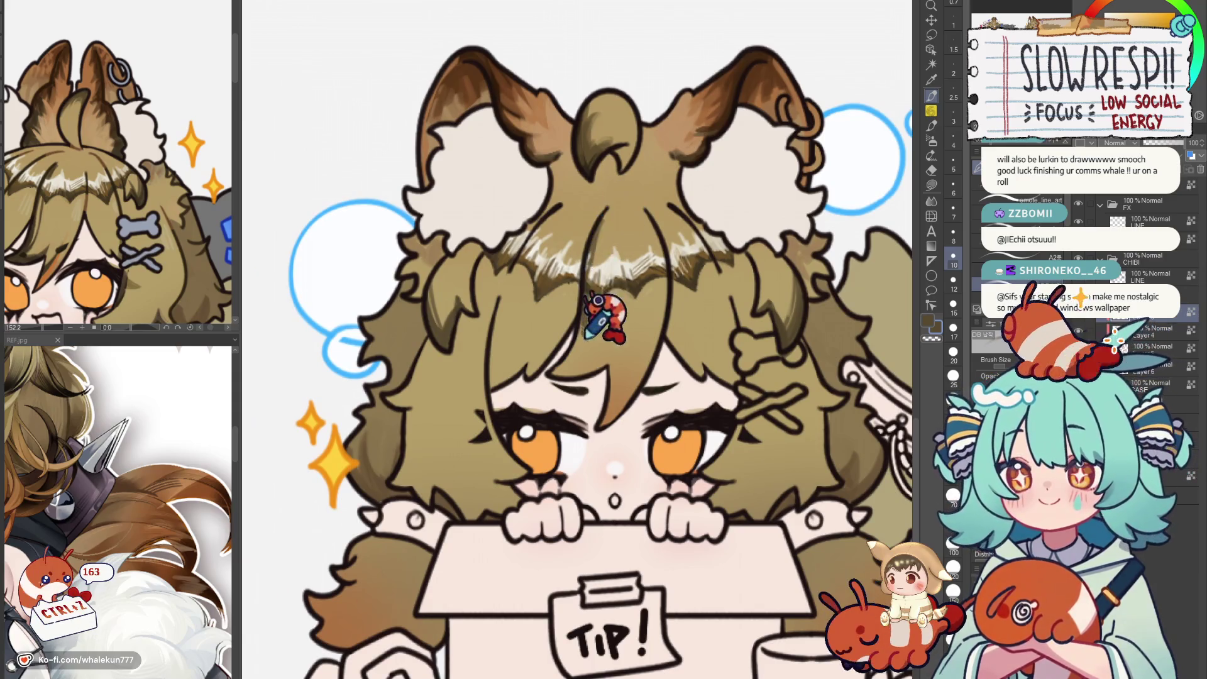
pyautogui.hotkey('ctrl', 'z')
# Draw a new dark hair line with a subtle second stroke in the centre bangs.
pyautogui.moveTo(603, 218); pyautogui.dragTo(576, 340)
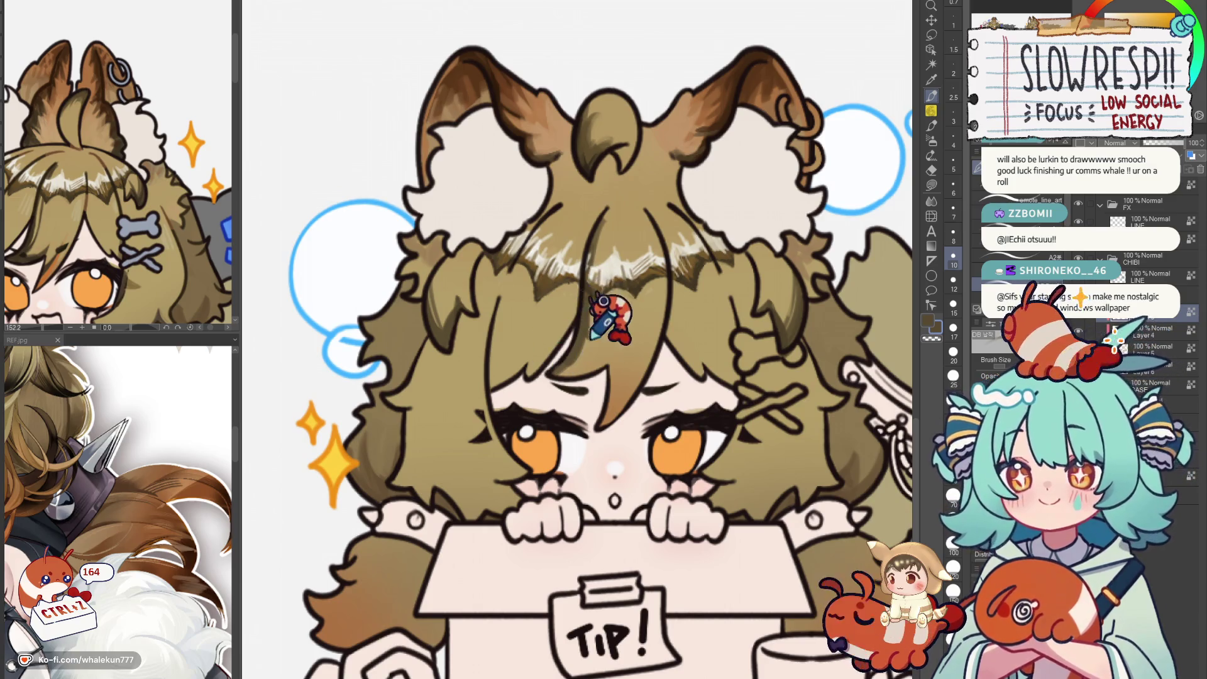
pyautogui.moveTo(608, 284); pyautogui.dragTo(577, 349)
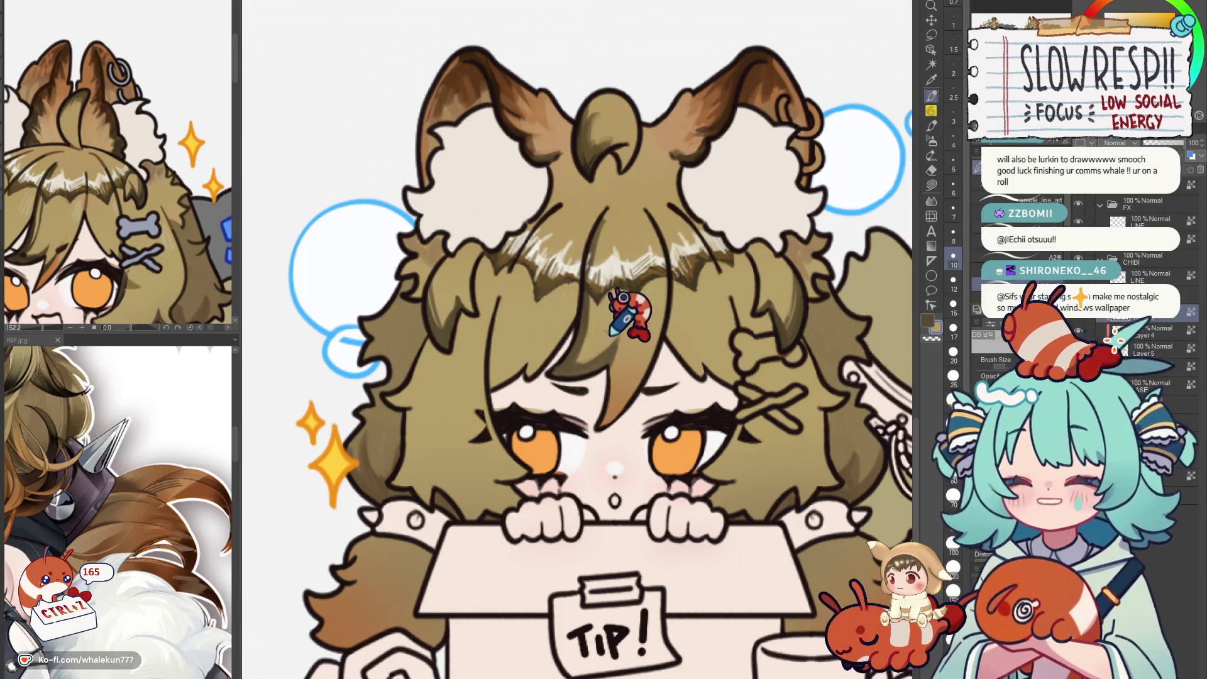
pyautogui.scroll(-1, 622, 311)
pyautogui.scroll(1, 622, 320)
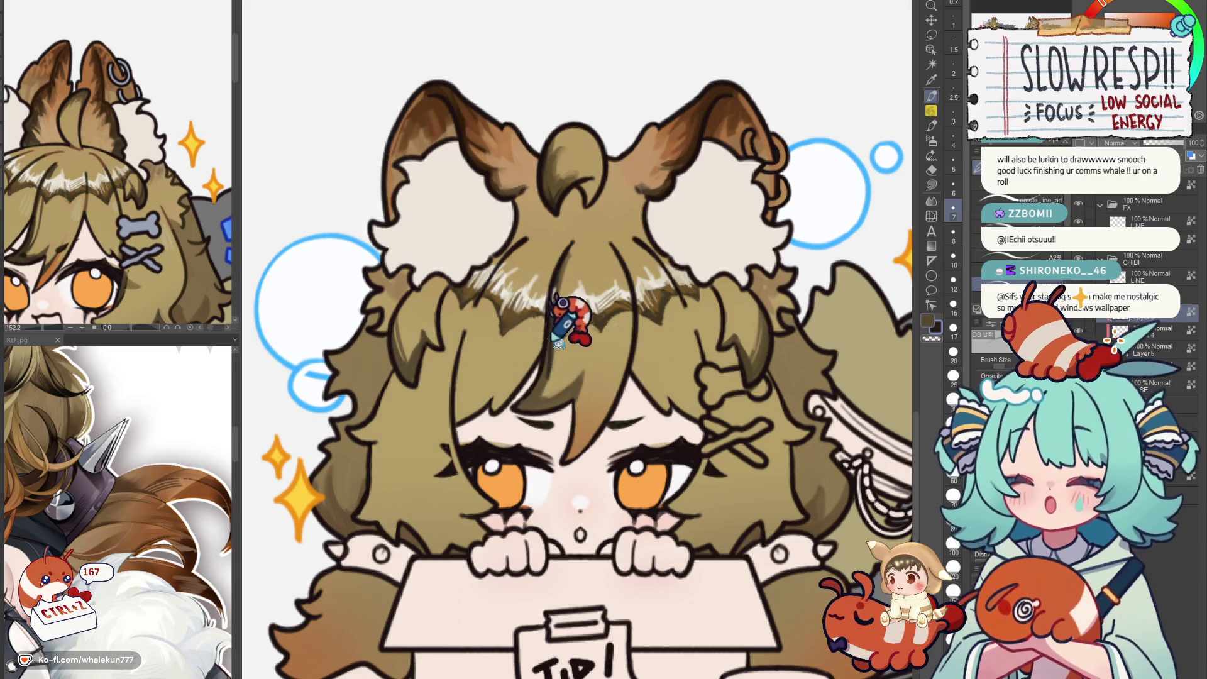
# Add faint white highlight strokes to the Donate chibi's hair, undoing the ones that don't work.
pyautogui.hotkey('ctrl', 'z')
pyautogui.hotkey('ctrl', 'z')
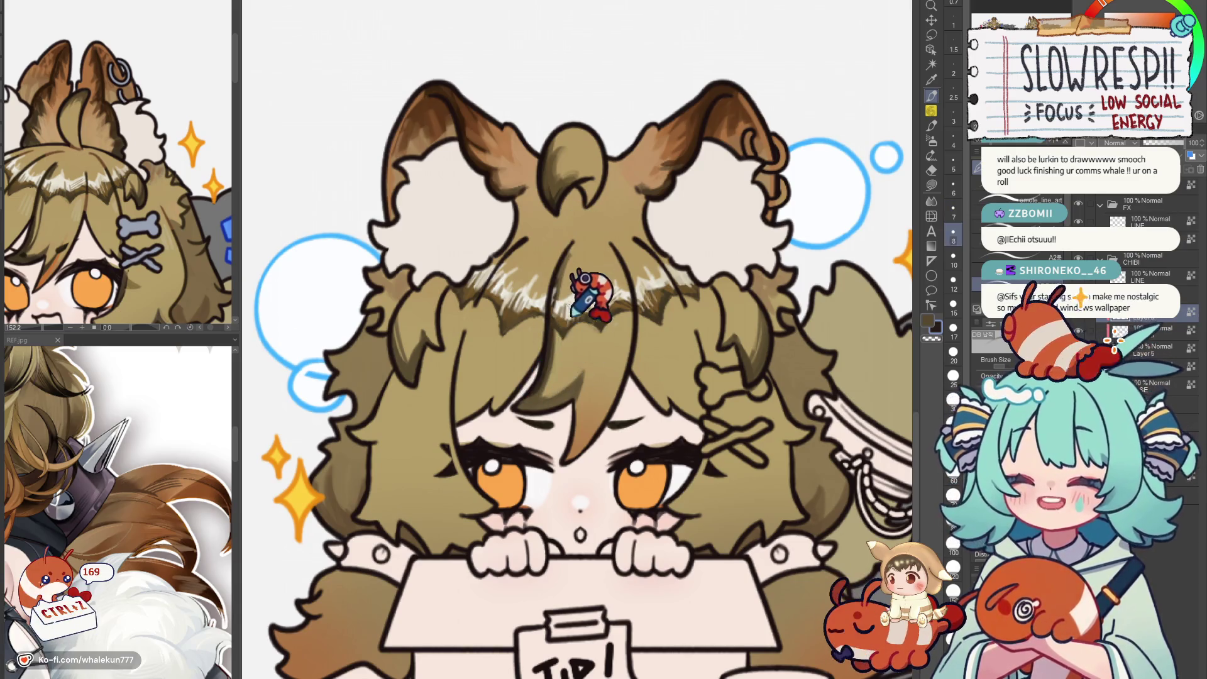
pyautogui.moveTo(590, 311); pyautogui.dragTo(618, 294)
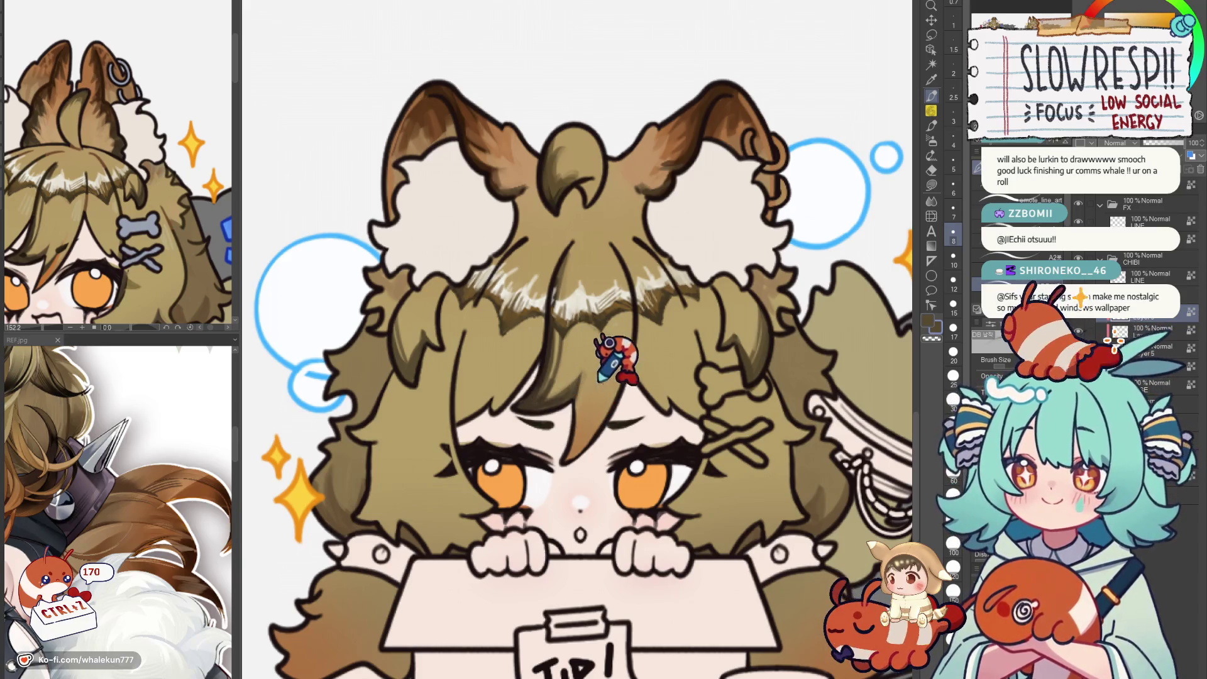
pyautogui.hotkey('ctrl', 'z')
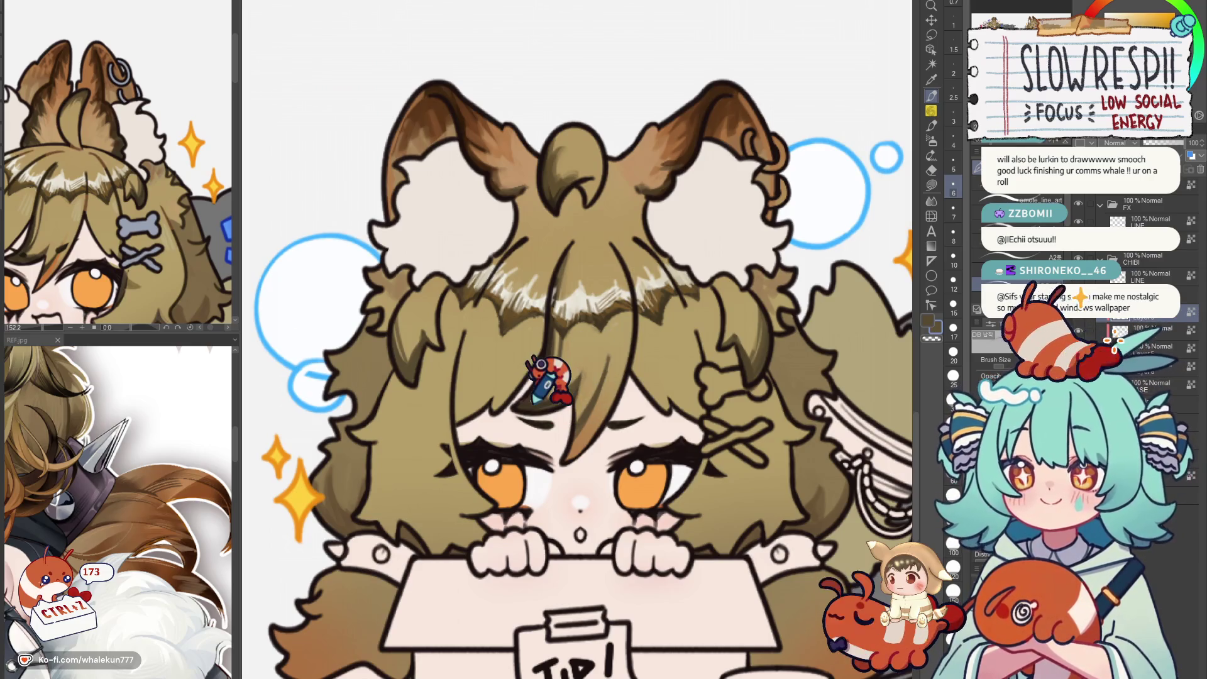
pyautogui.moveTo(624, 357); pyautogui.dragTo(643, 364)
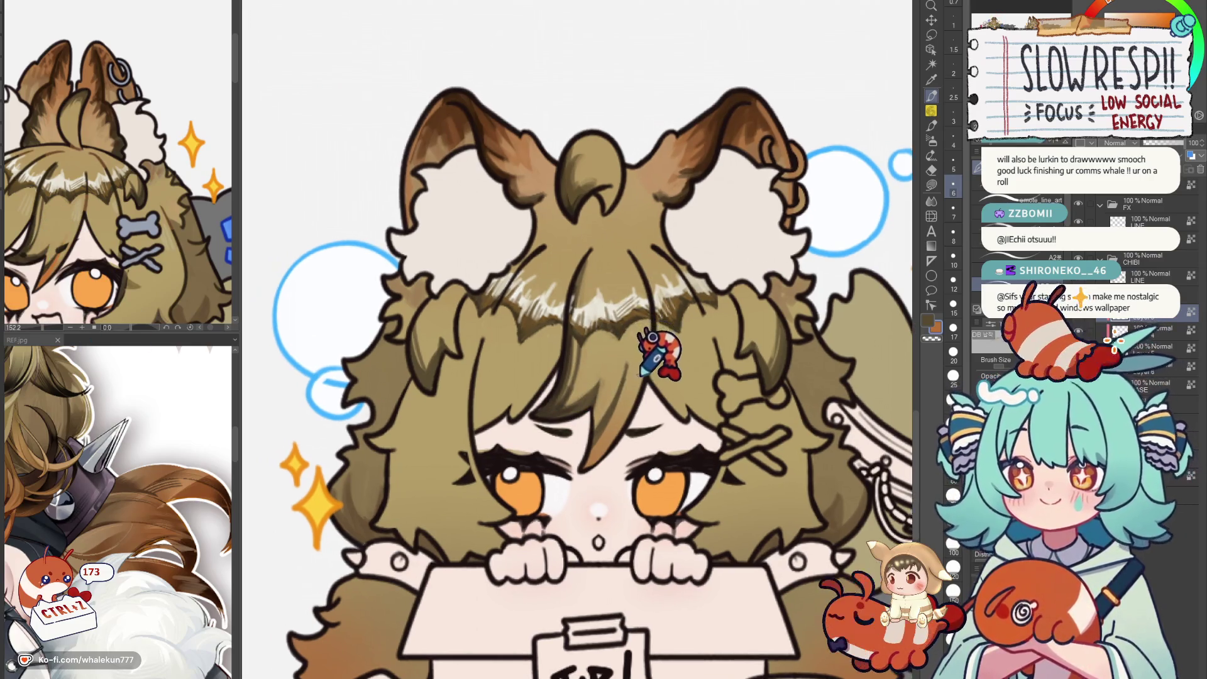
pyautogui.hotkey('ctrl', 'z')
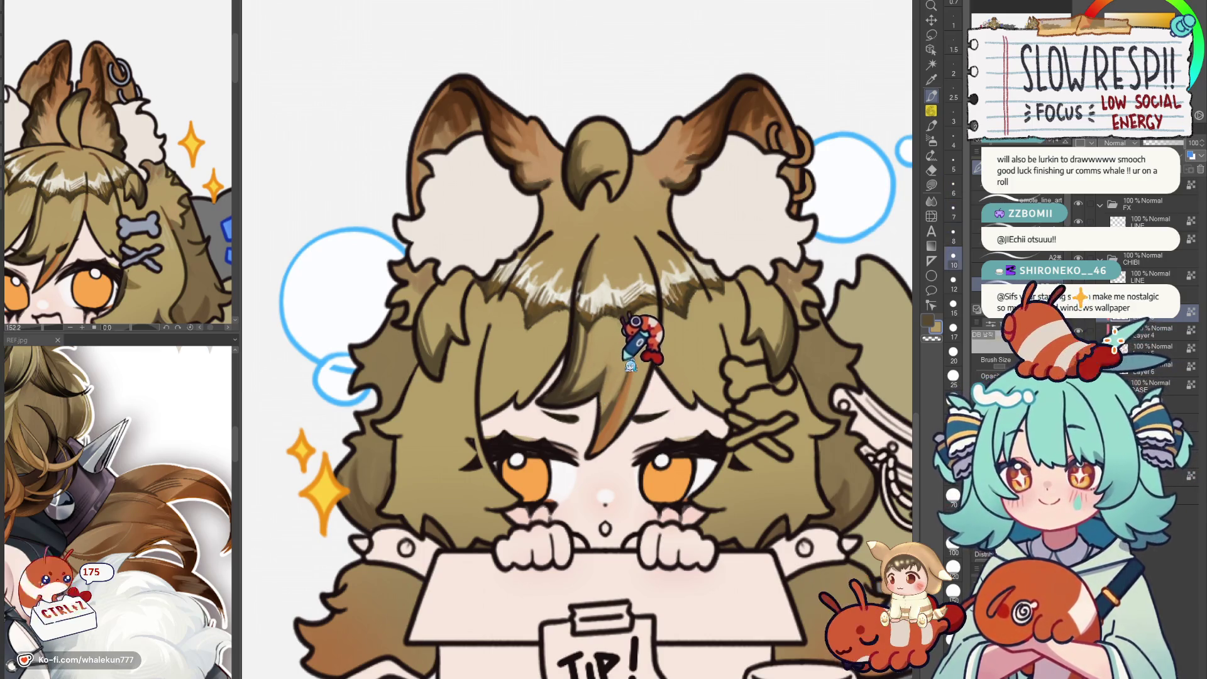
pyautogui.hotkey('ctrl', 'z')
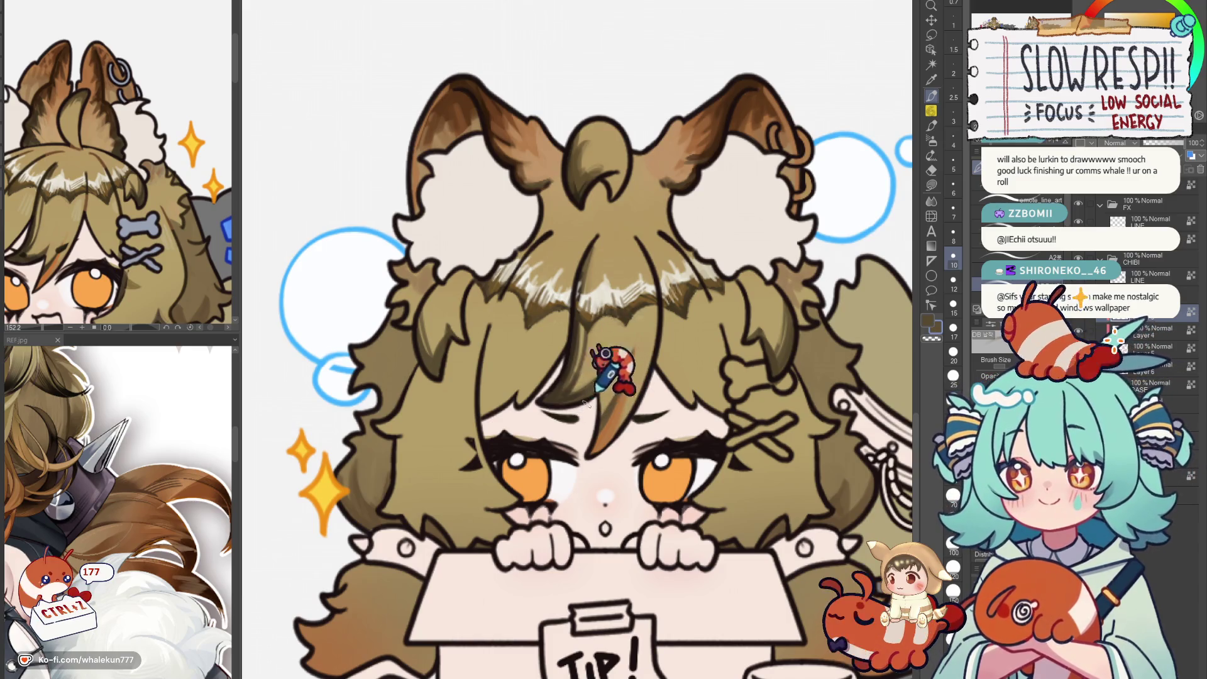
pyautogui.moveTo(651, 357); pyautogui.dragTo(620, 353)
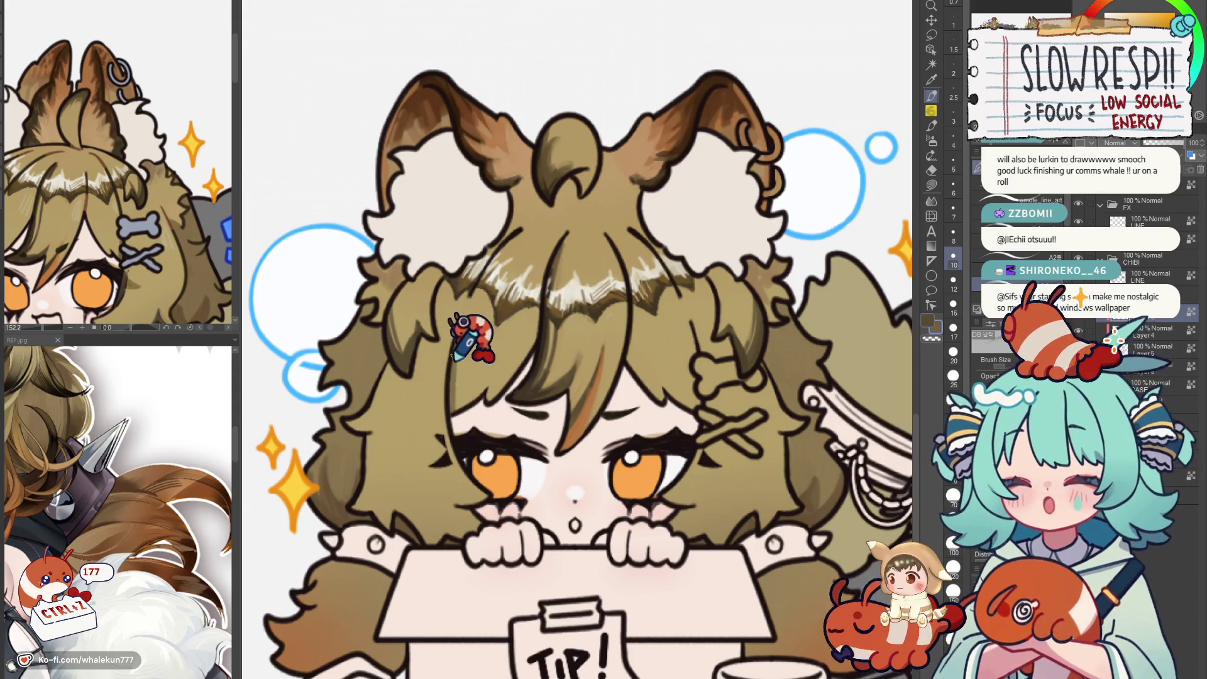
pyautogui.hotkey('ctrl', 'z')
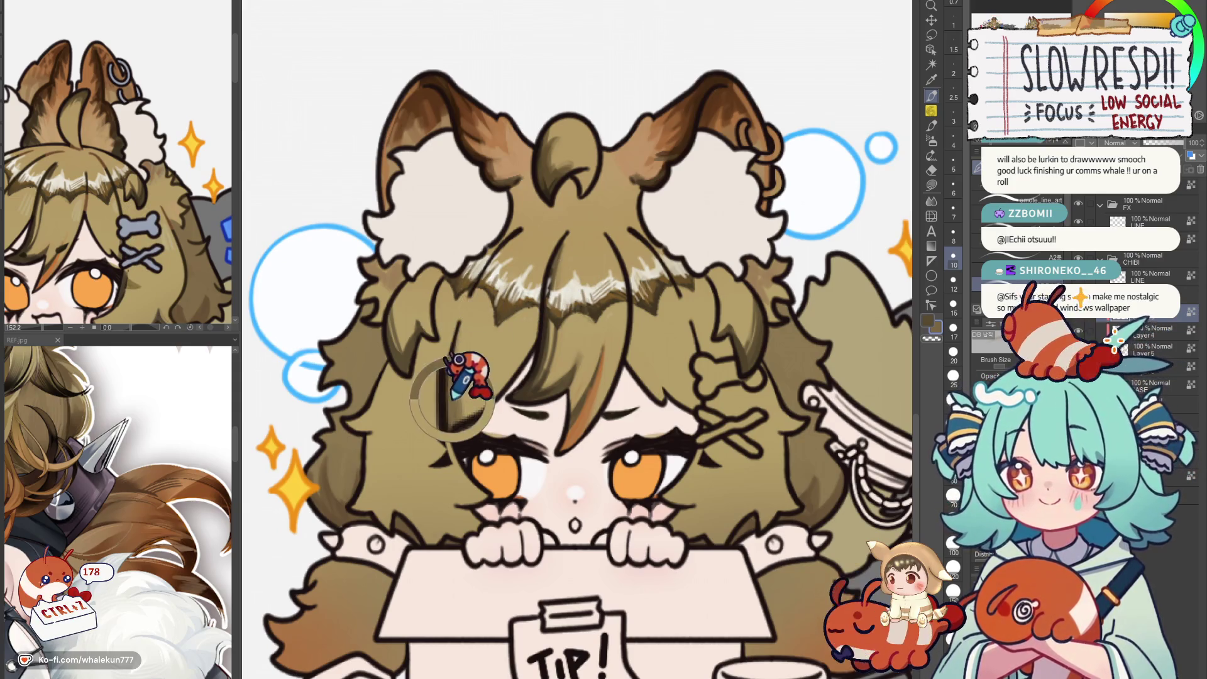
pyautogui.hotkey('ctrl', 'z')
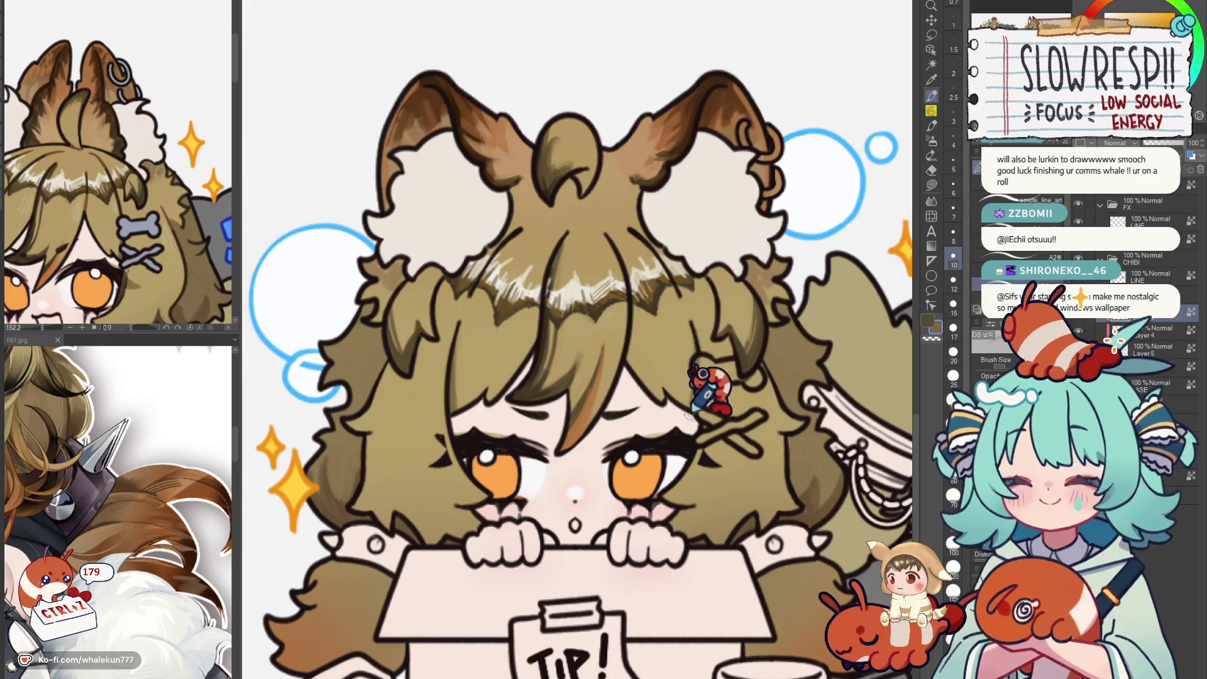
pyautogui.scroll(-3, 717, 363)
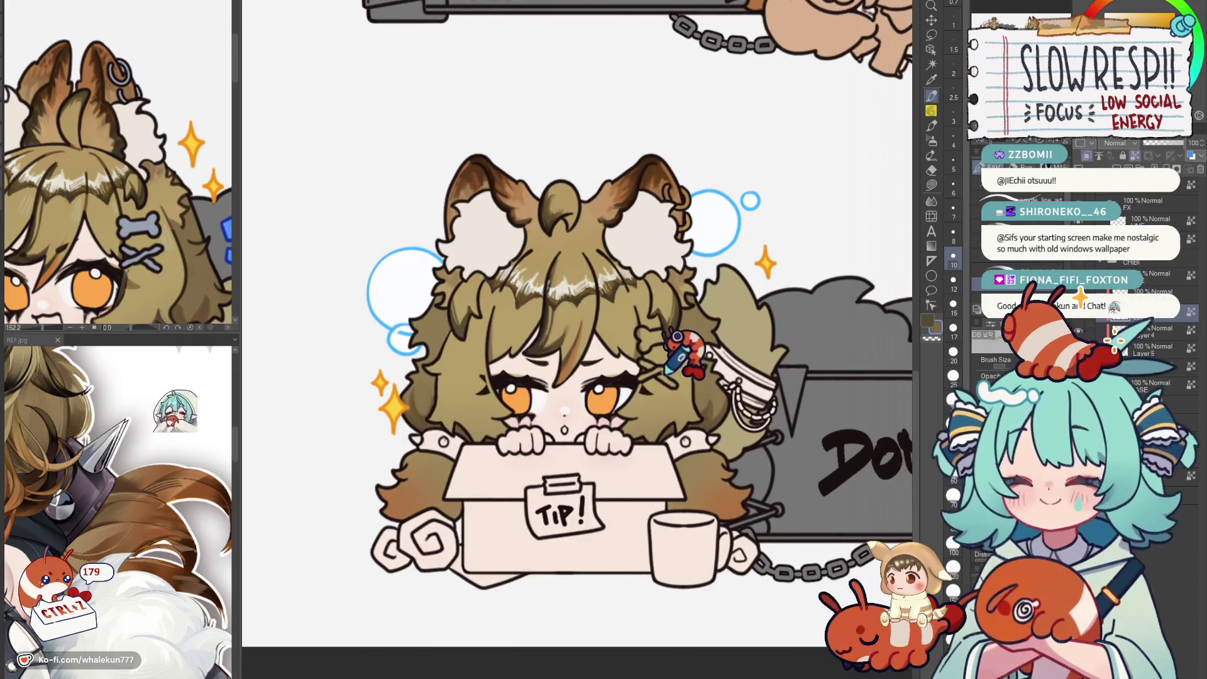
pyautogui.scroll(2, 660, 377)
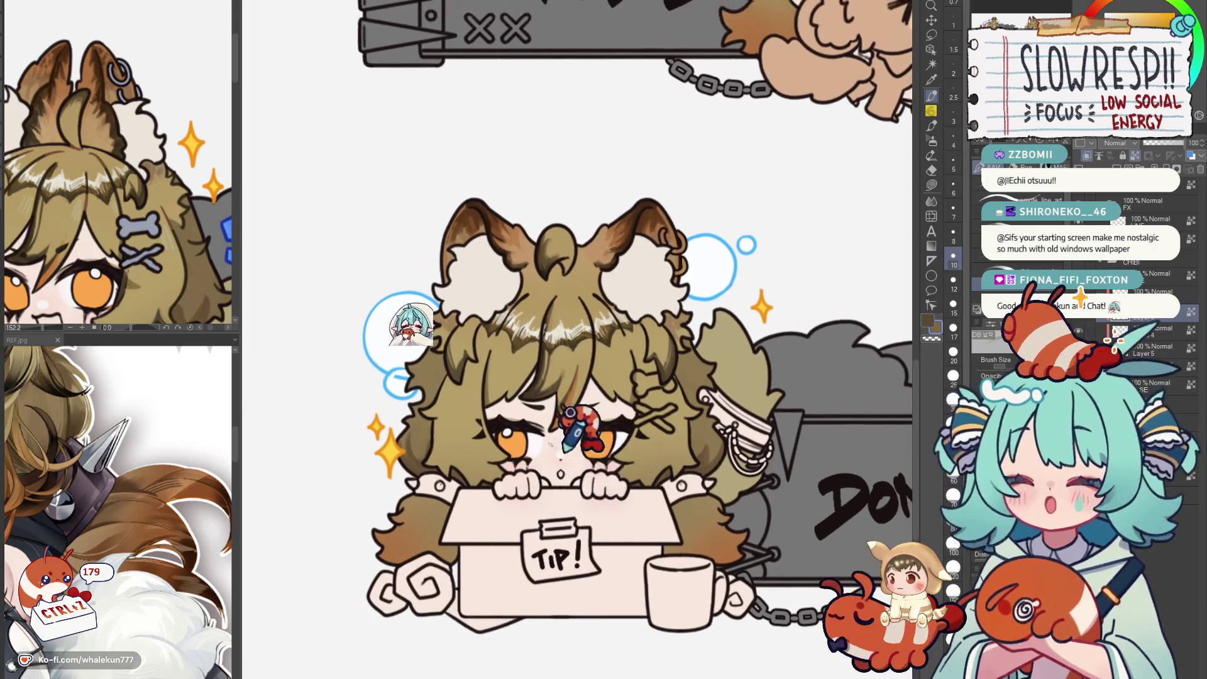
pyautogui.scroll(3, 595, 454)
# Switch the Sub View to the open-mouthed chibi and undo two strokes near the left eye.
pyautogui.click(179, 165)
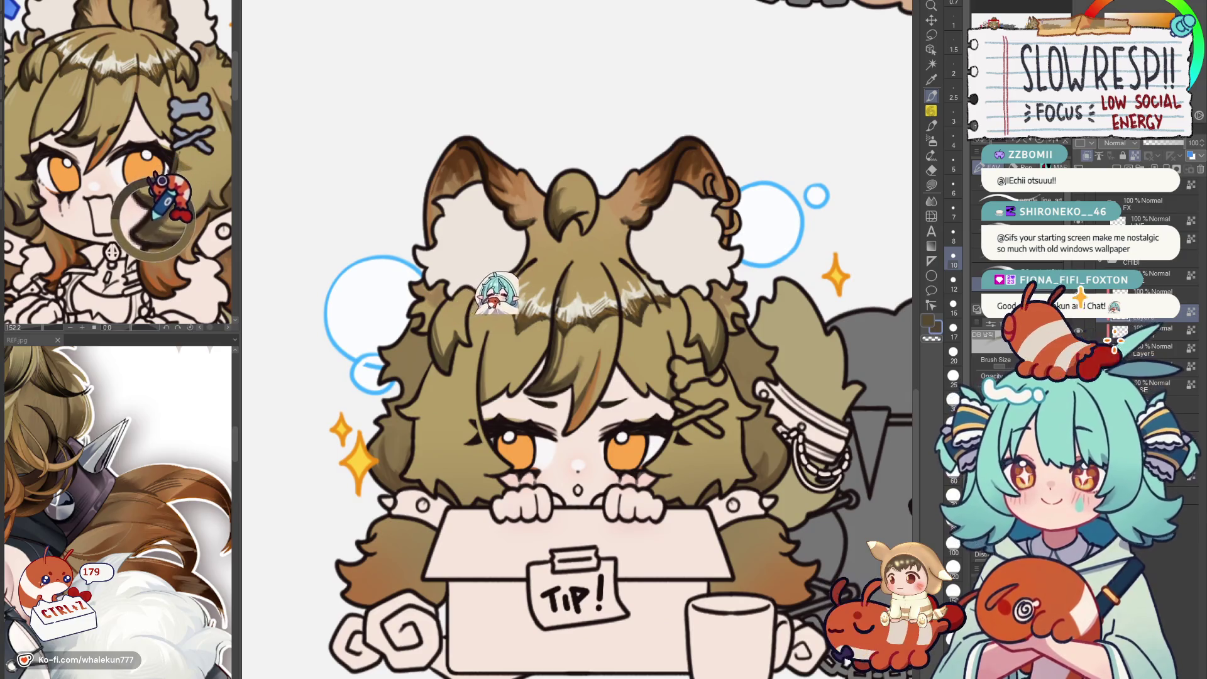
pyautogui.scroll(3, 519, 368)
pyautogui.hotkey('ctrl', 'z')
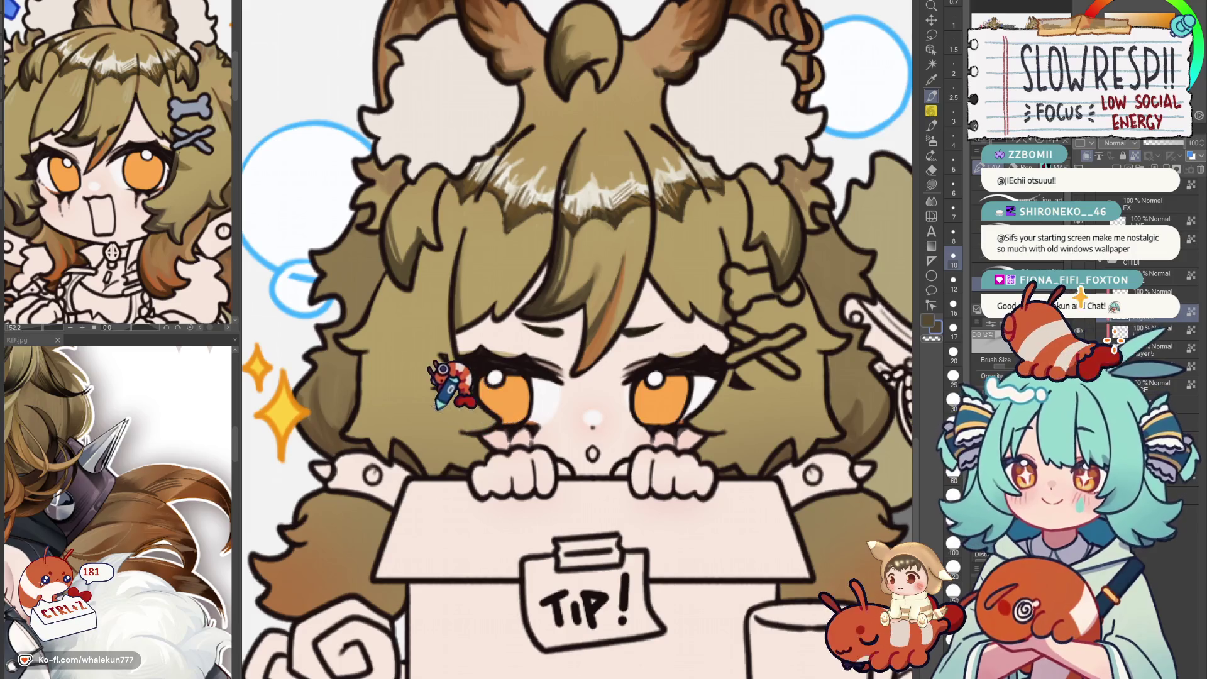
pyautogui.hotkey('ctrl', 'z')
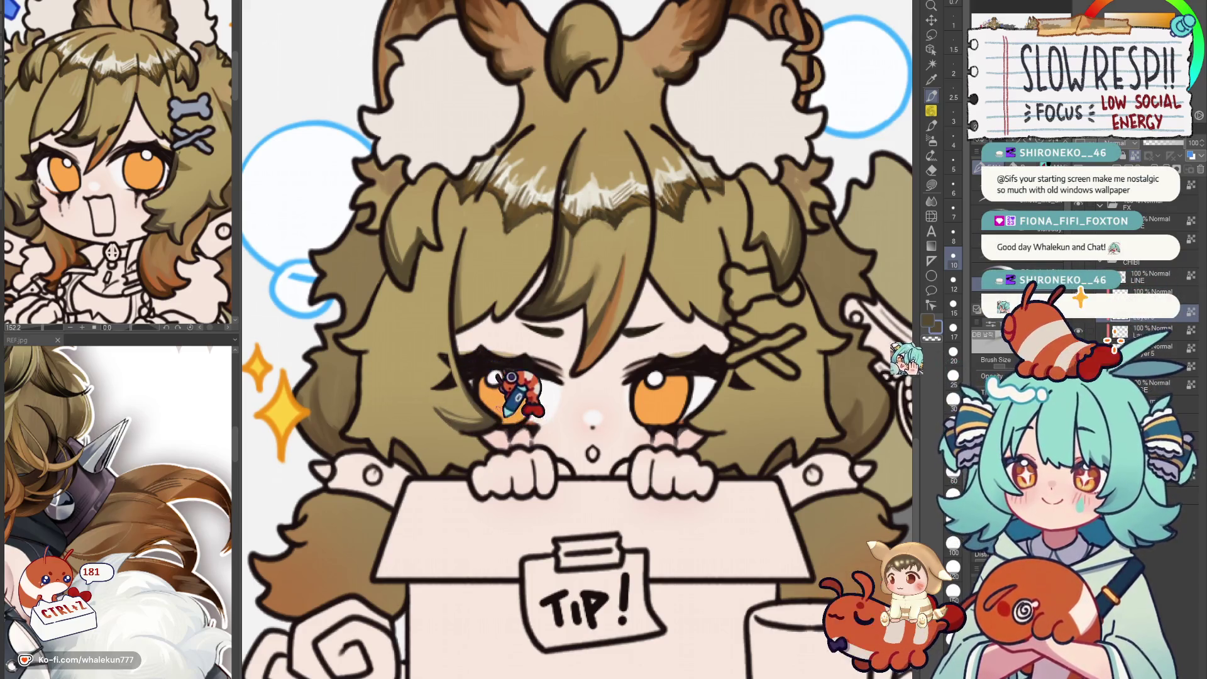
# Mirror-check the drawing and bring the golden-haired character's face up close in the lower Sub View.
pyautogui.press('h')
pyautogui.press('h')
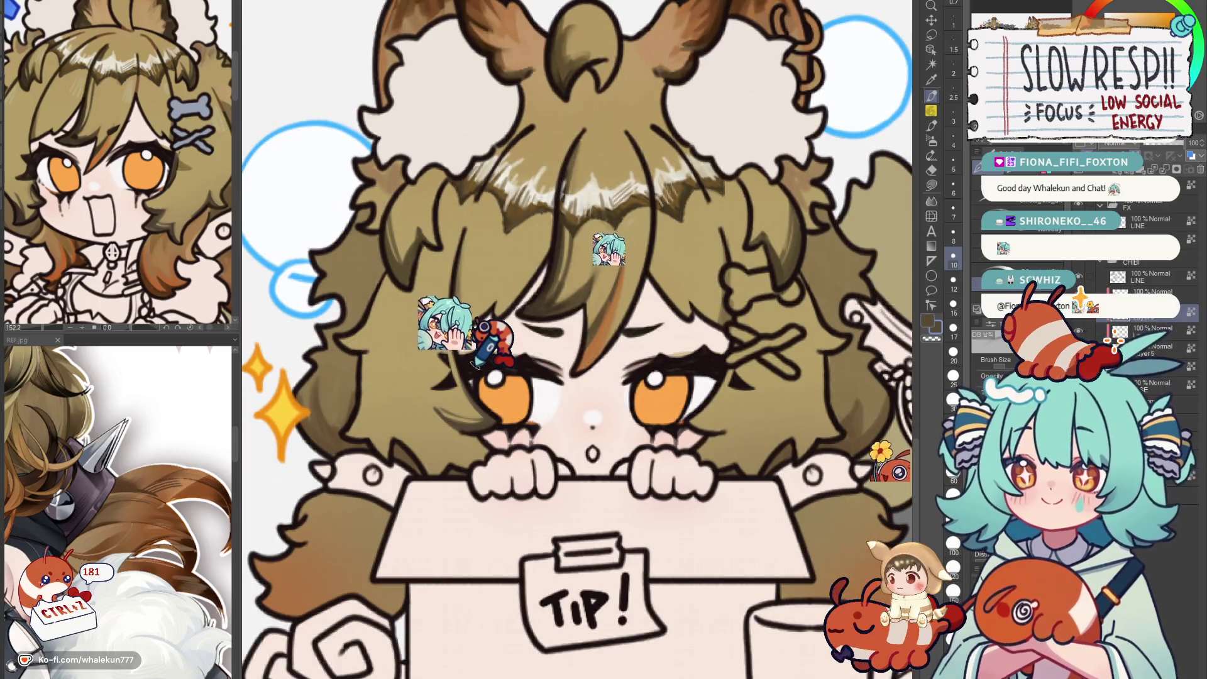
pyautogui.moveTo(490, 339); pyautogui.dragTo(528, 327)
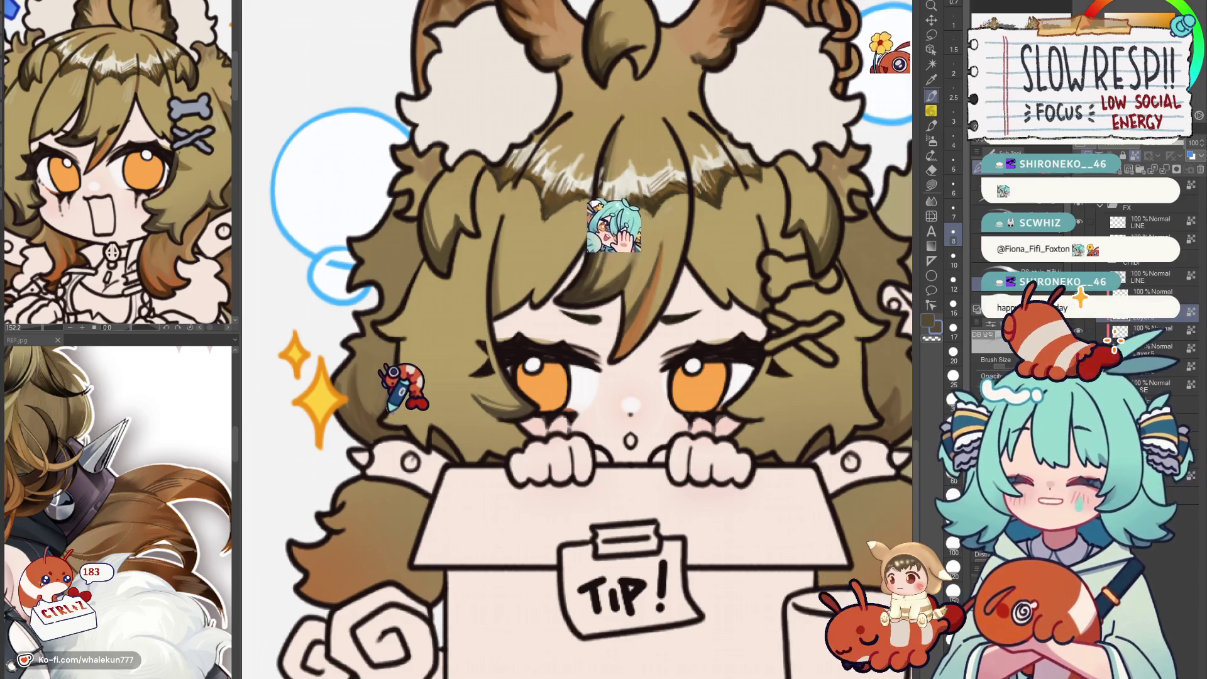
pyautogui.scroll(1, 585, 340)
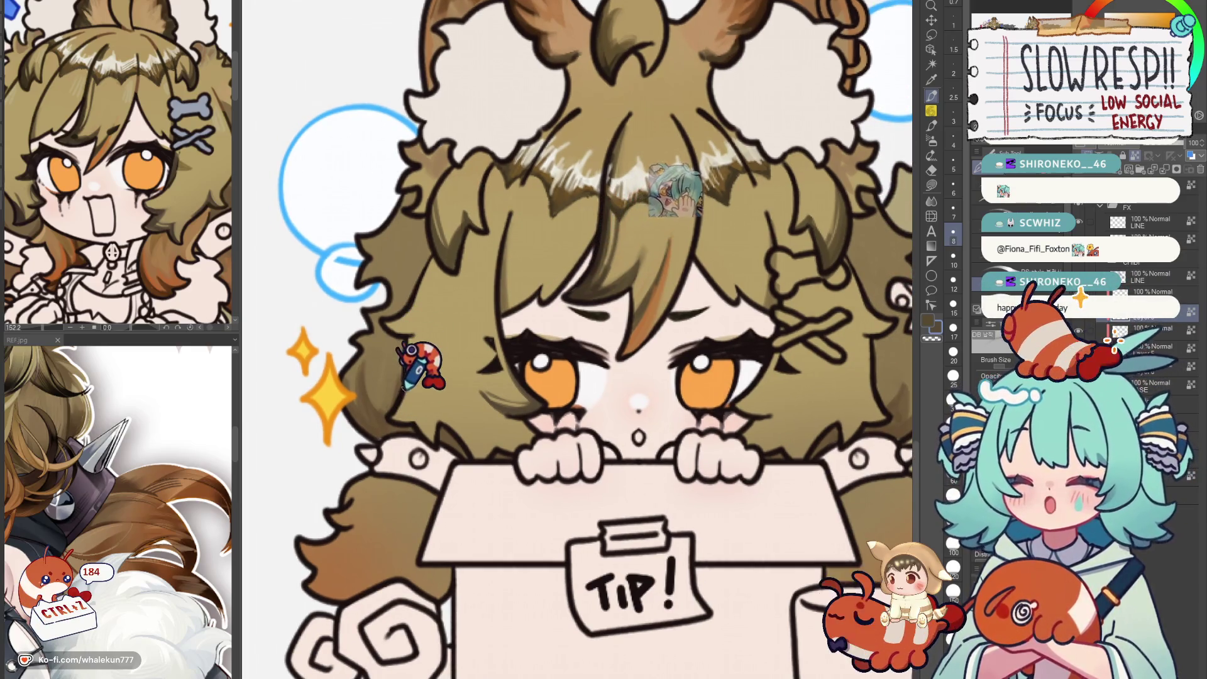
pyautogui.moveTo(113, 405); pyautogui.dragTo(33, 467)
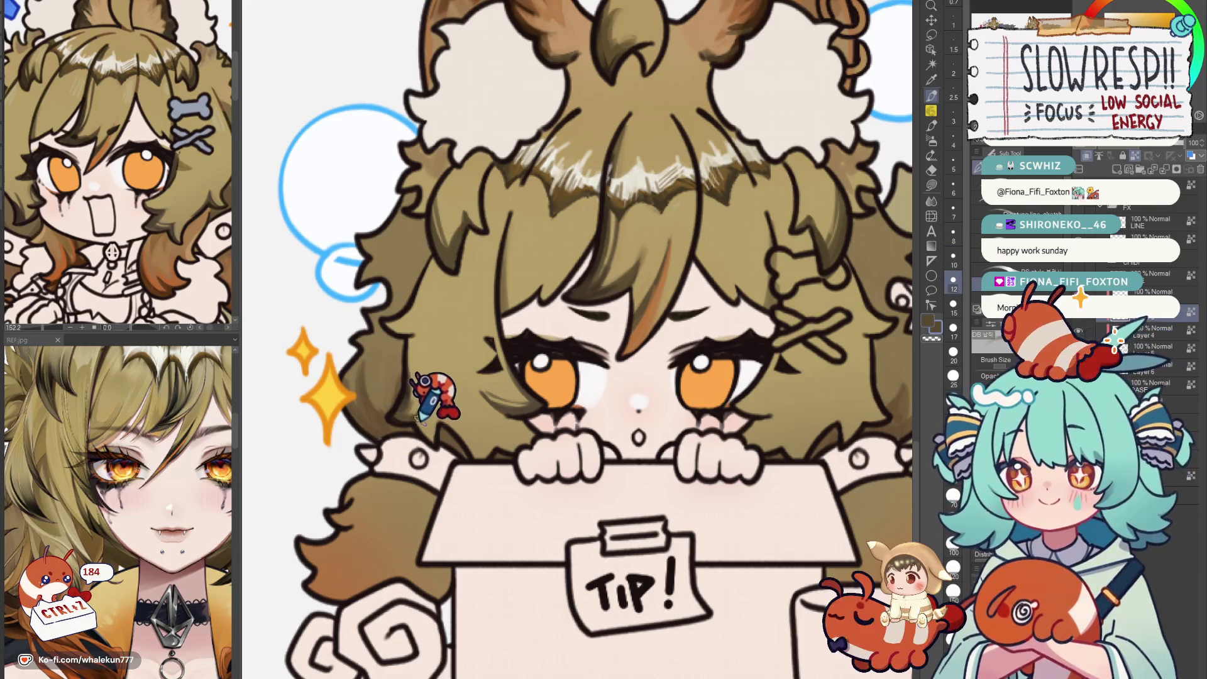
pyautogui.hotkey('ctrl', 'z')
pyautogui.hotkey('ctrl', 'z')
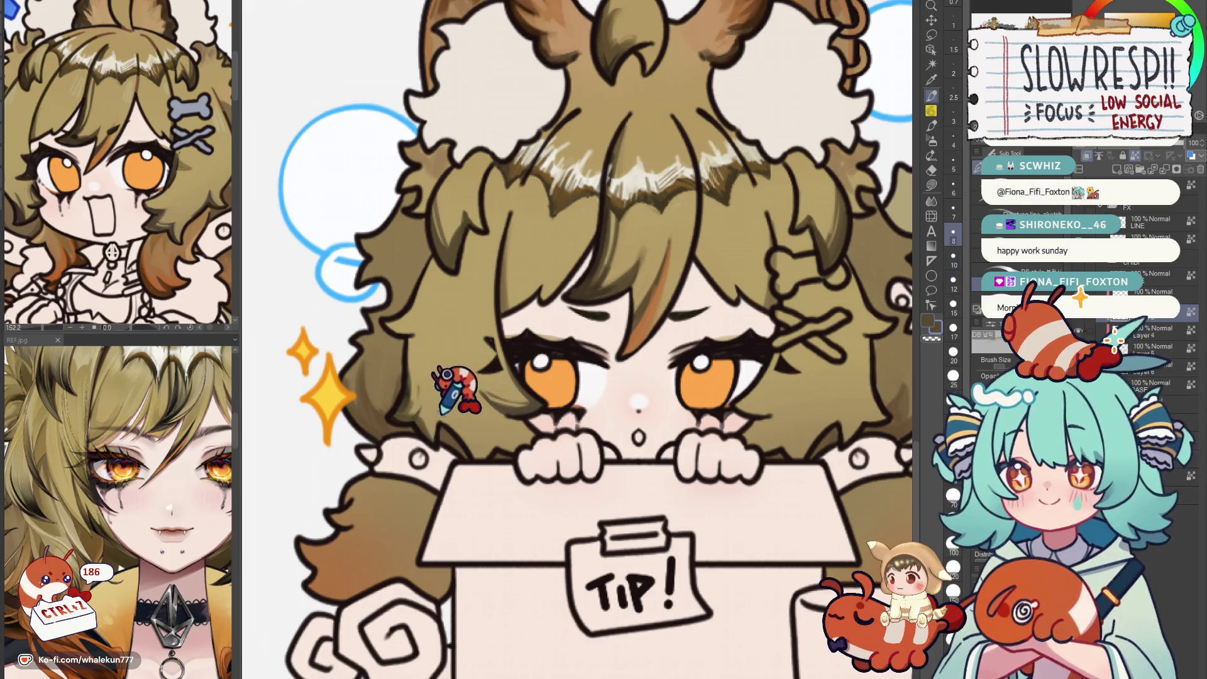
pyautogui.hotkey('ctrl', 'z')
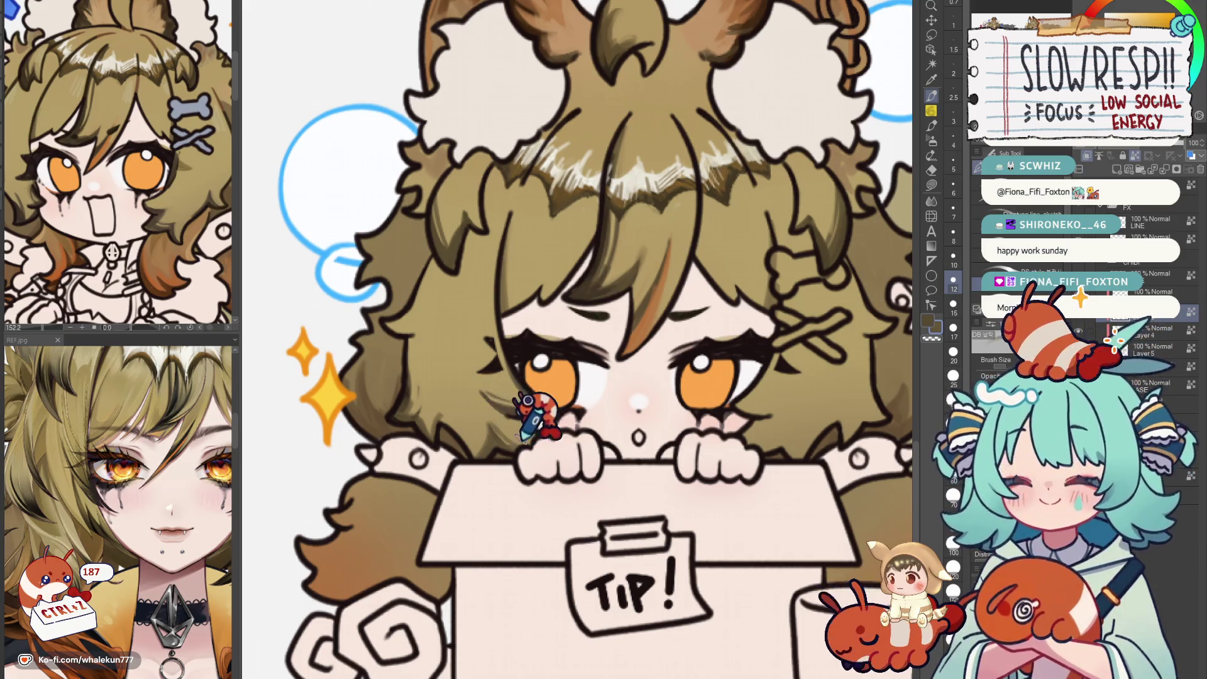
pyautogui.scroll(1, 633, 381)
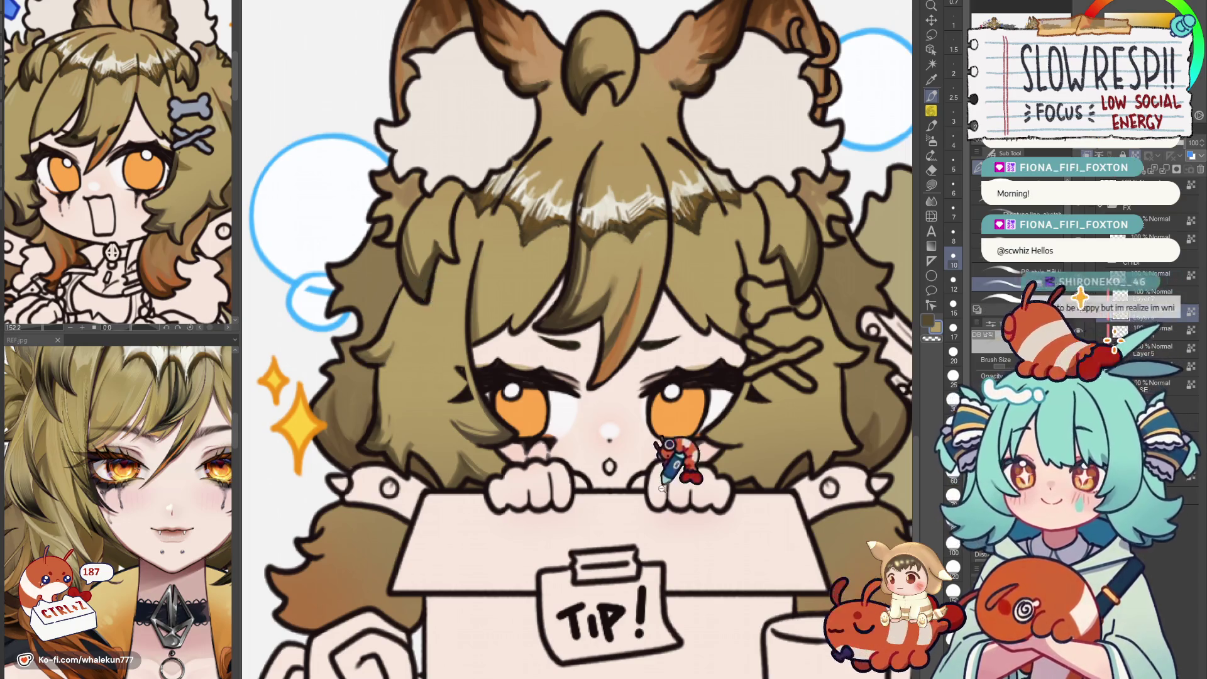
pyautogui.scroll(-5, 672, 460)
pyautogui.scroll(3, 651, 453)
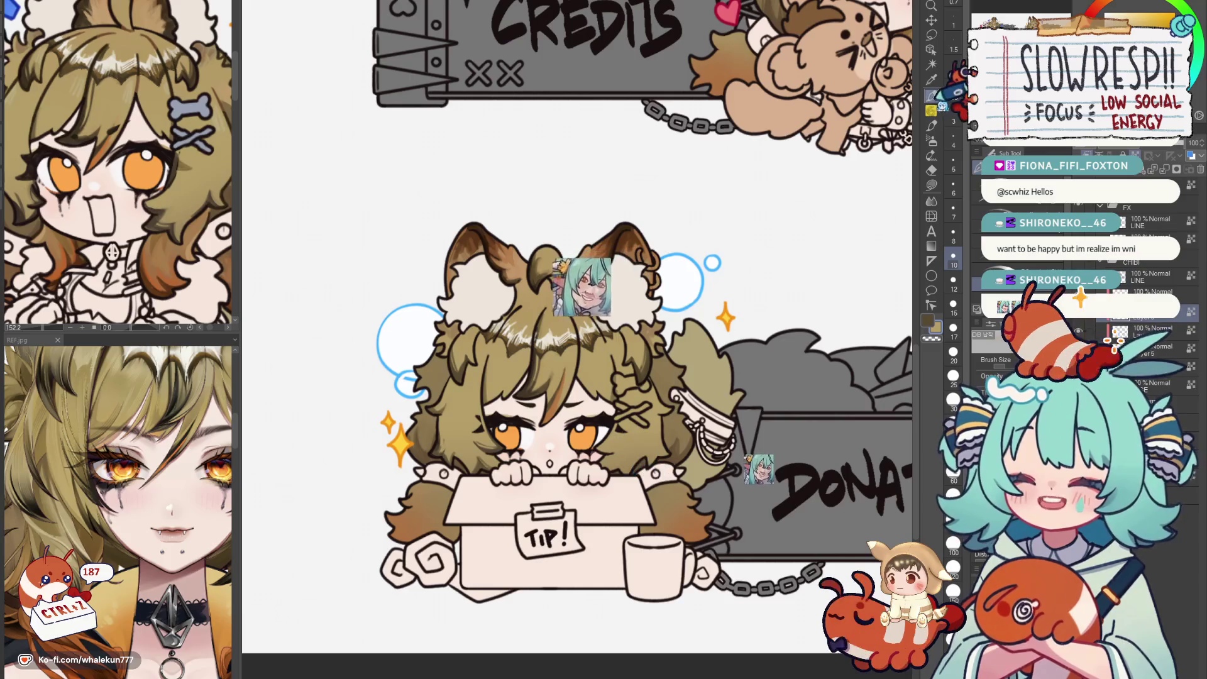
pyautogui.moveTo(589, 340); pyautogui.dragTo(513, 335)
pyautogui.scroll(2, 475, 362)
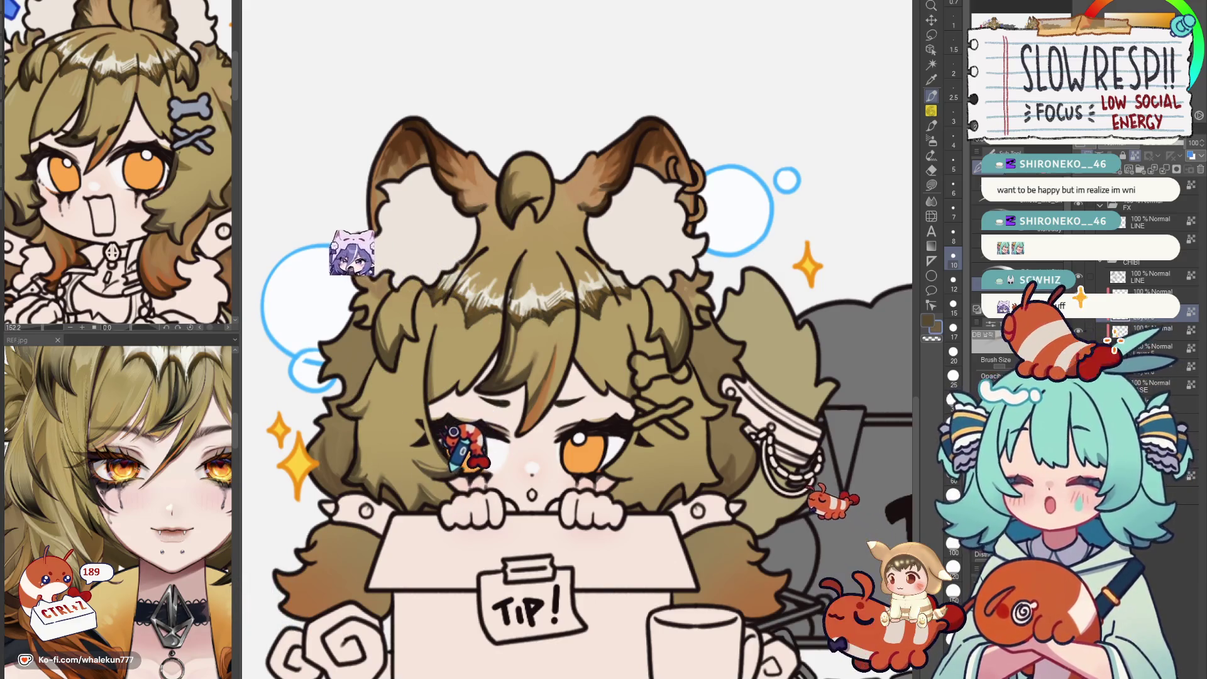
pyautogui.scroll(-2, 567, 349)
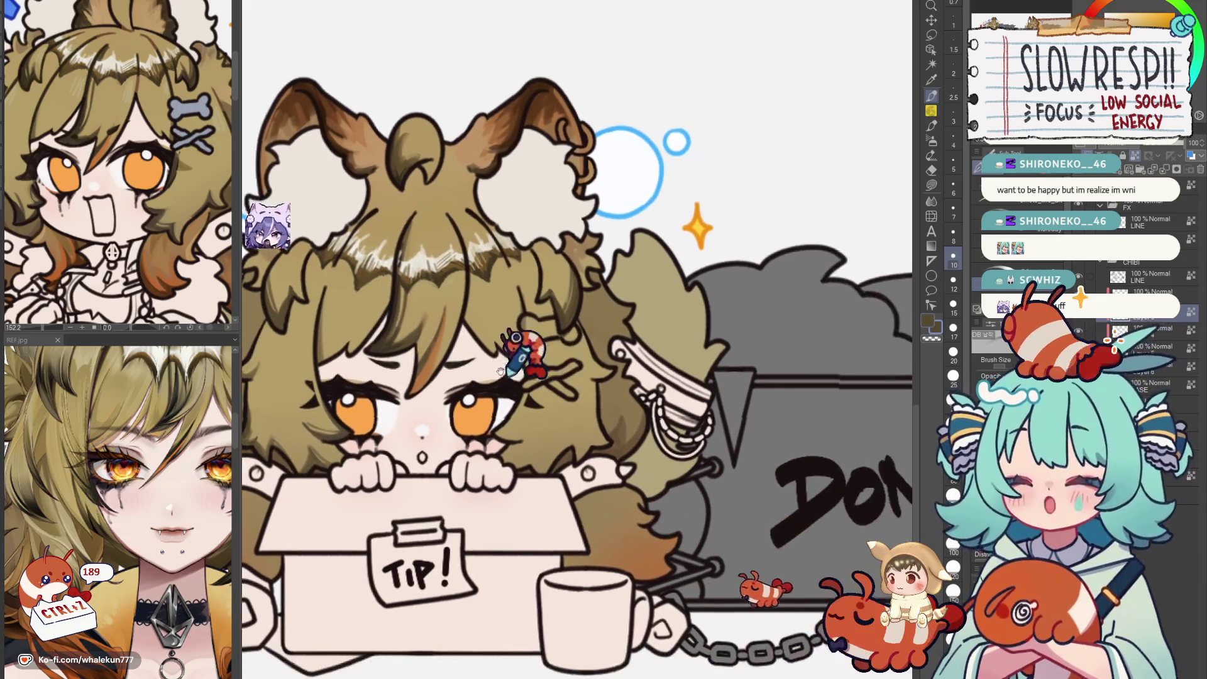
pyautogui.scroll(2, 594, 377)
pyautogui.moveTo(604, 382); pyautogui.dragTo(623, 375)
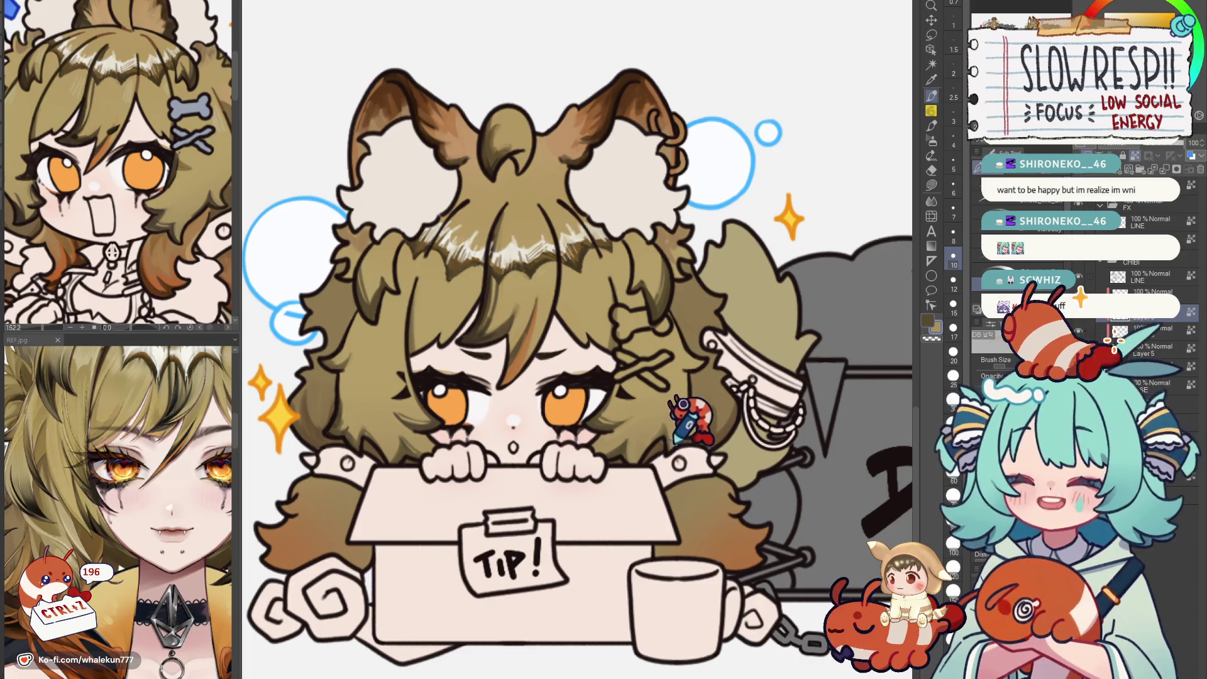
pyautogui.moveTo(679, 437); pyautogui.dragTo(666, 440)
pyautogui.moveTo(666, 399); pyautogui.dragTo(665, 394)
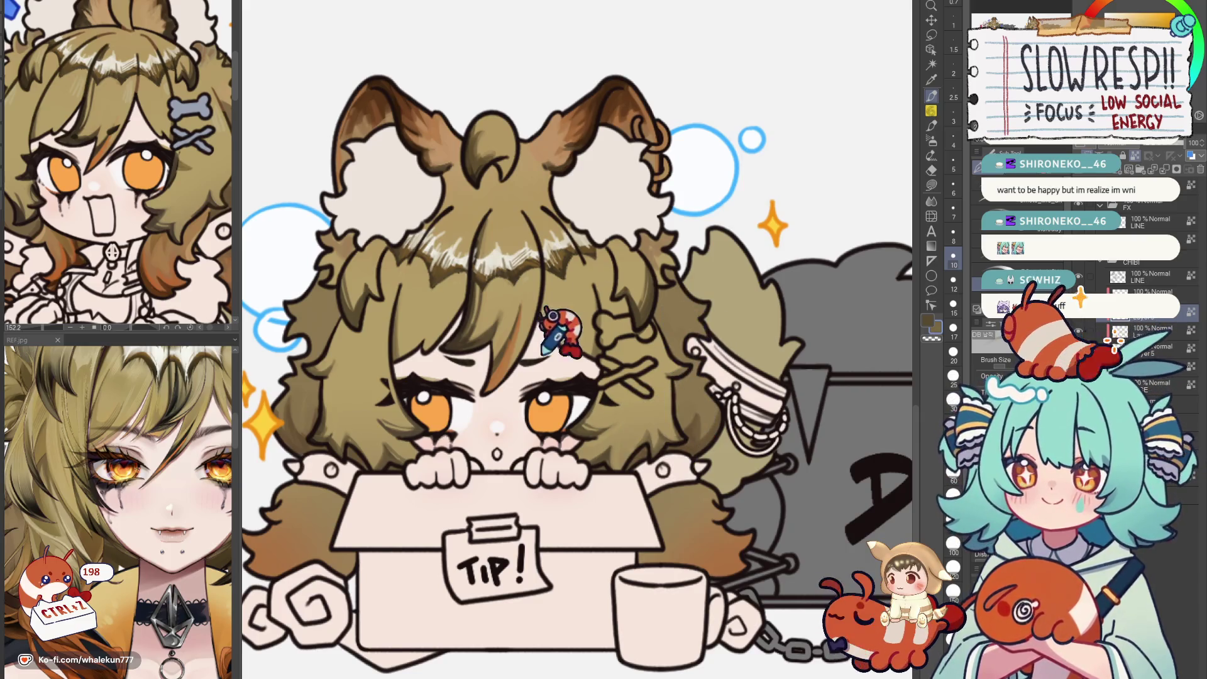
pyautogui.scroll(-3, 717, 312)
pyautogui.scroll(-2, 660, 358)
pyautogui.scroll(-3, 645, 389)
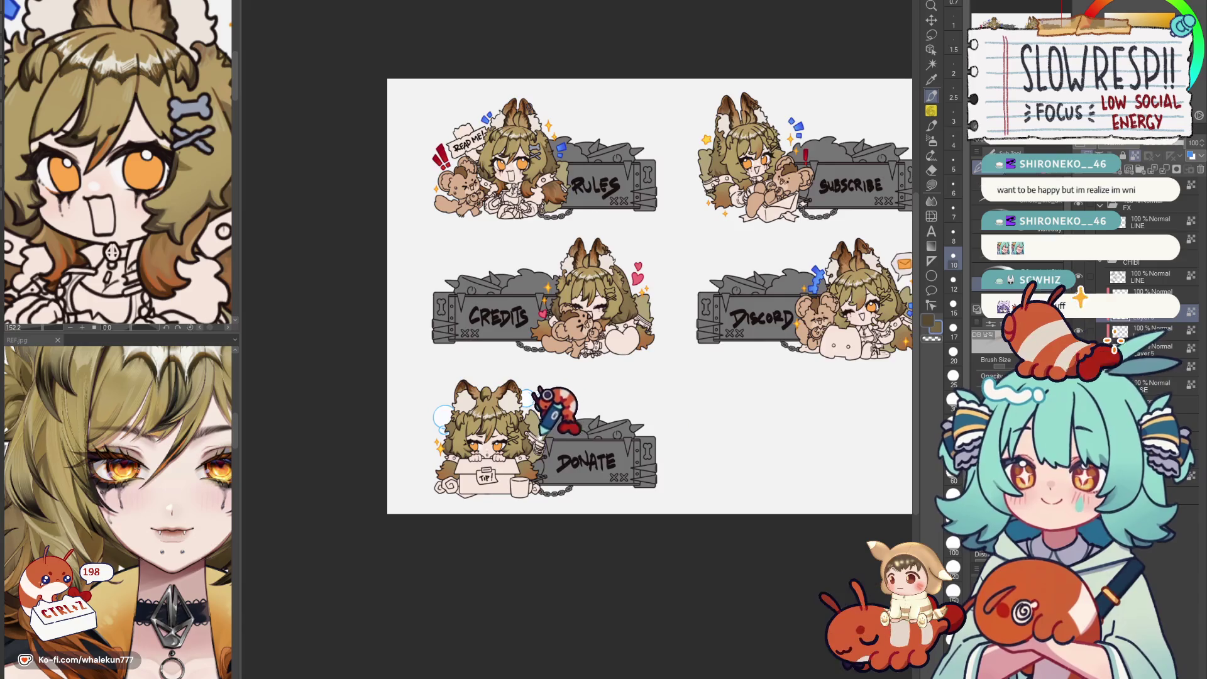
pyautogui.scroll(2, 567, 407)
pyautogui.scroll(3, 642, 340)
pyautogui.scroll(2, 660, 378)
pyautogui.scroll(-2, 622, 358)
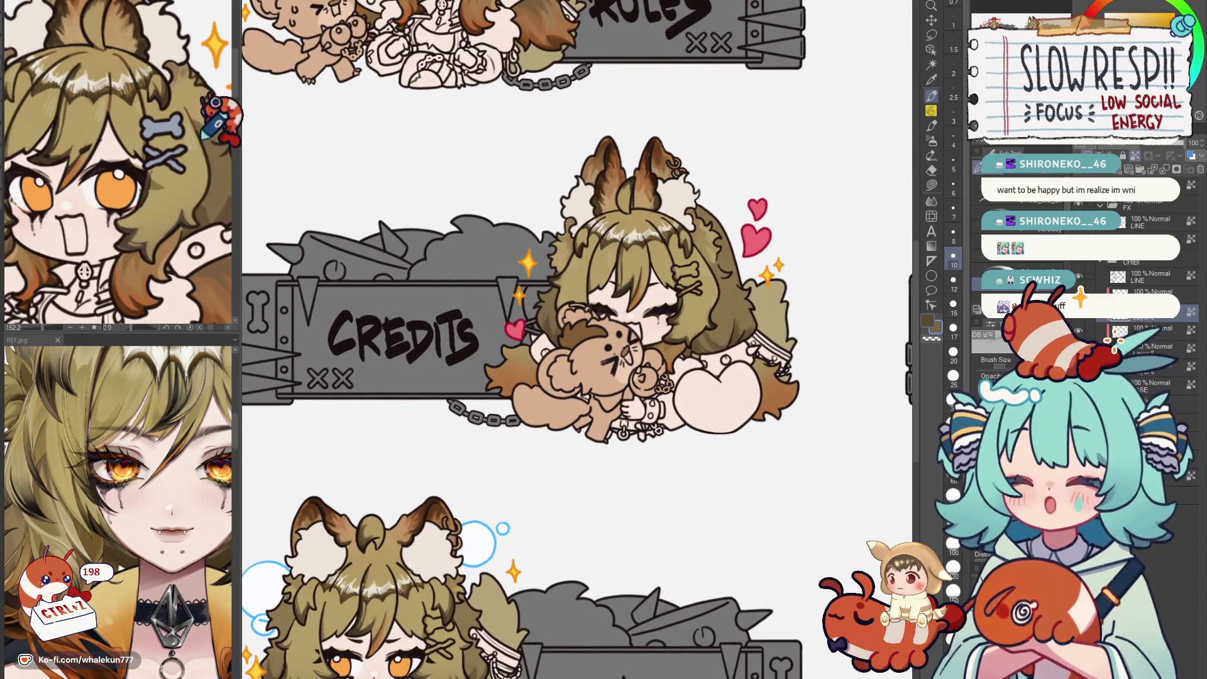
pyautogui.scroll(-3, 538, 438)
pyautogui.scroll(2, 537, 438)
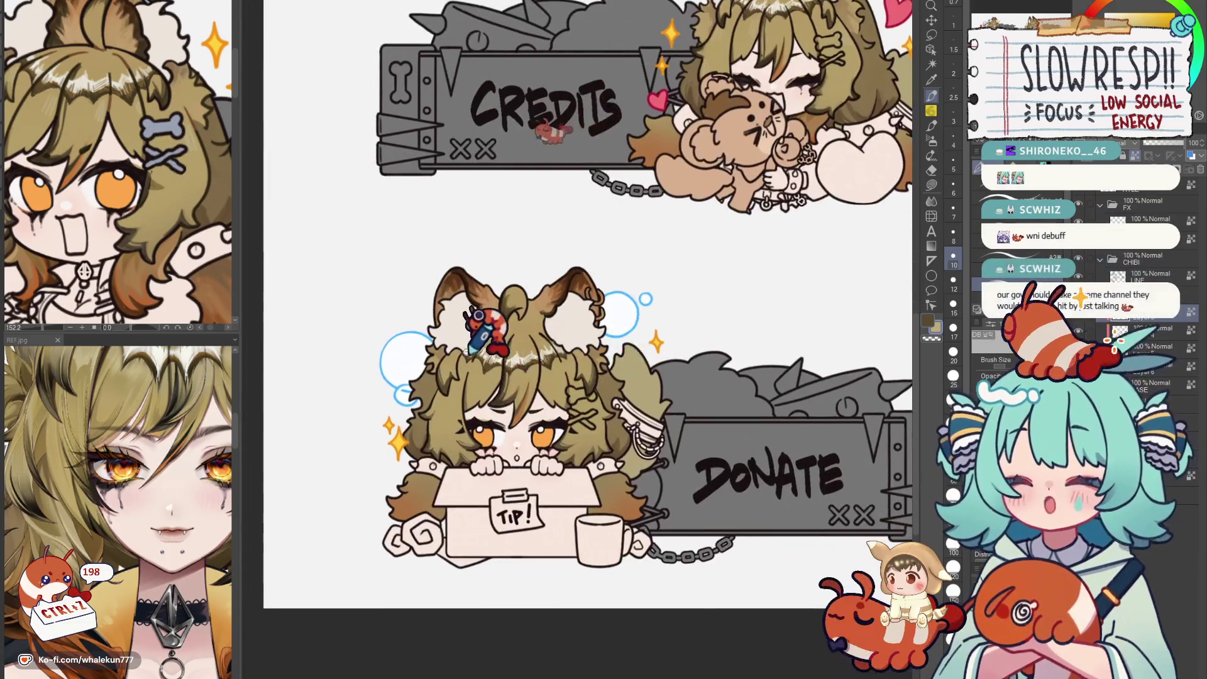
pyautogui.scroll(2, 509, 368)
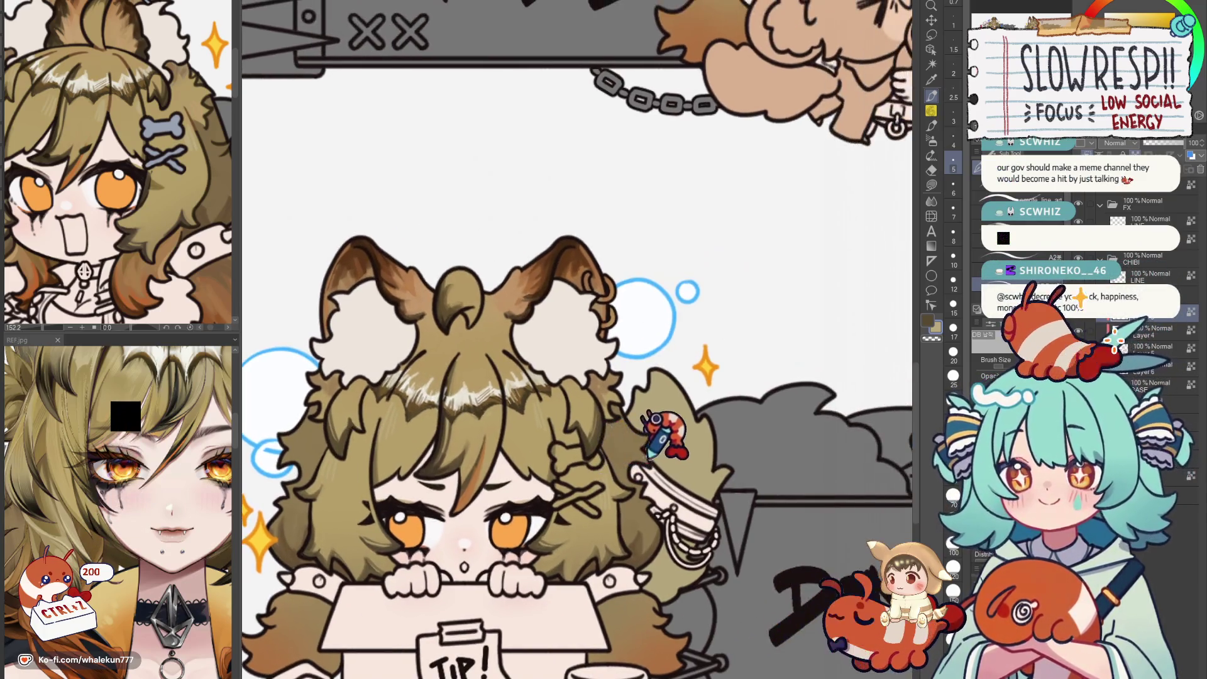
pyautogui.moveTo(698, 415); pyautogui.dragTo(458, 330)
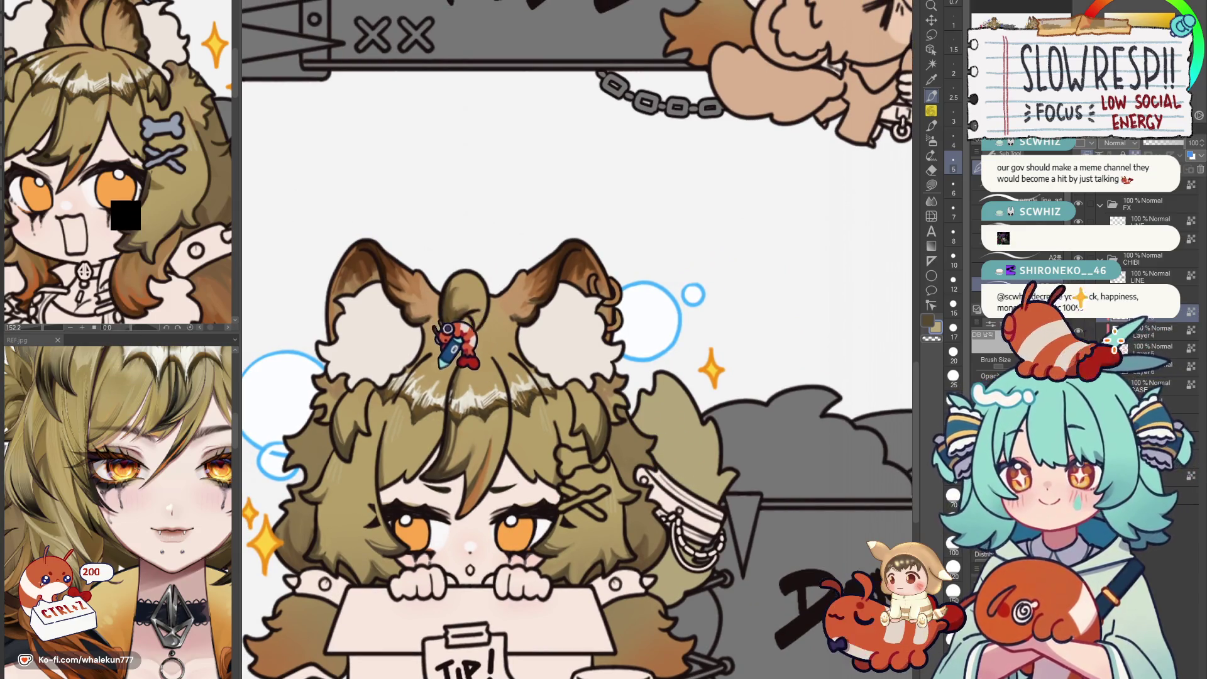
pyautogui.hotkey('ctrl', 'z')
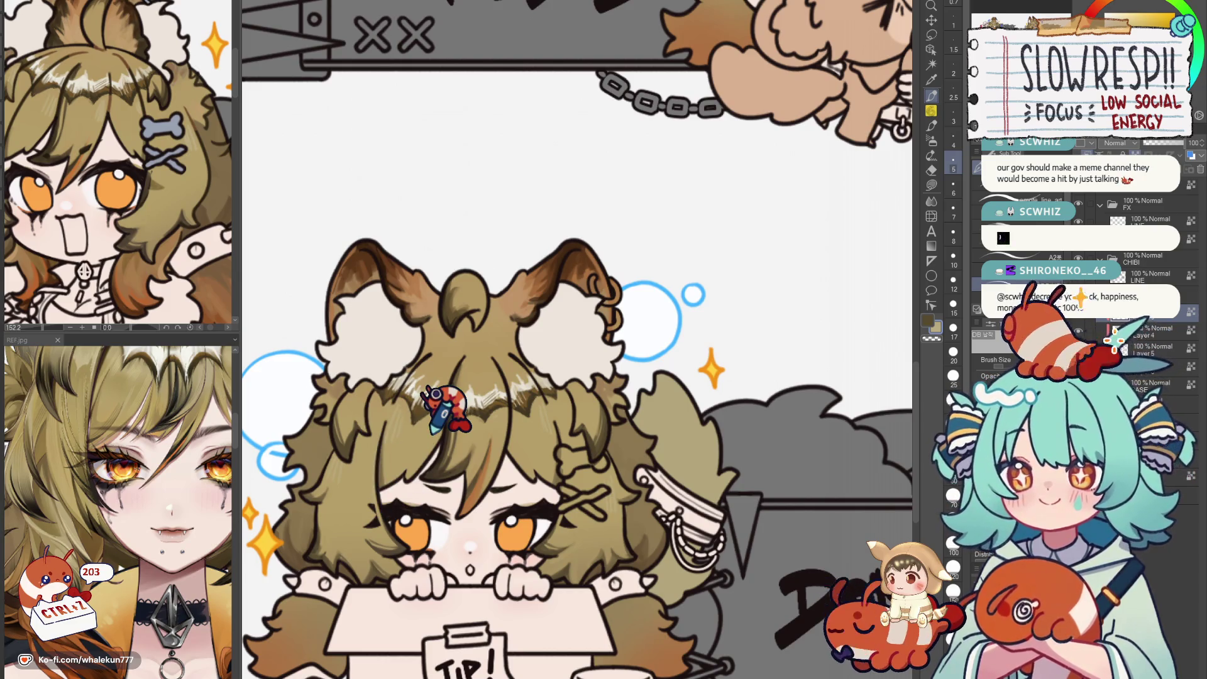
pyautogui.scroll(-3, 123, 490)
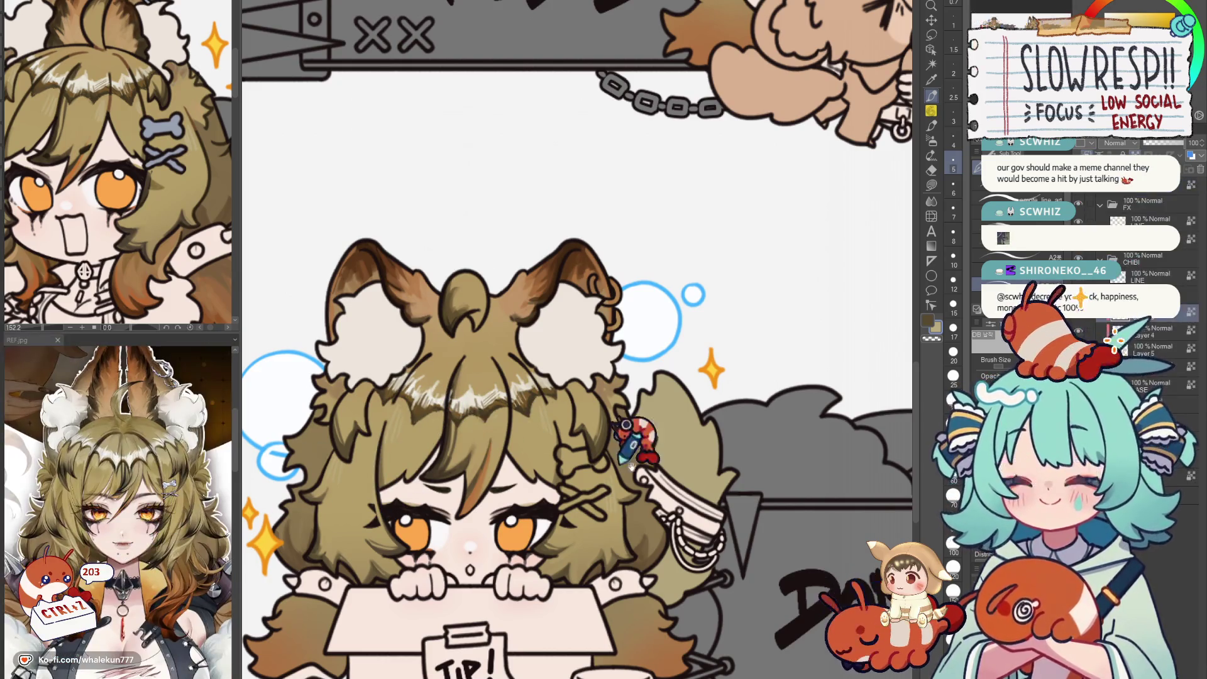
pyautogui.scroll(-2, 632, 438)
pyautogui.scroll(-2, 642, 448)
pyautogui.scroll(-2, 651, 462)
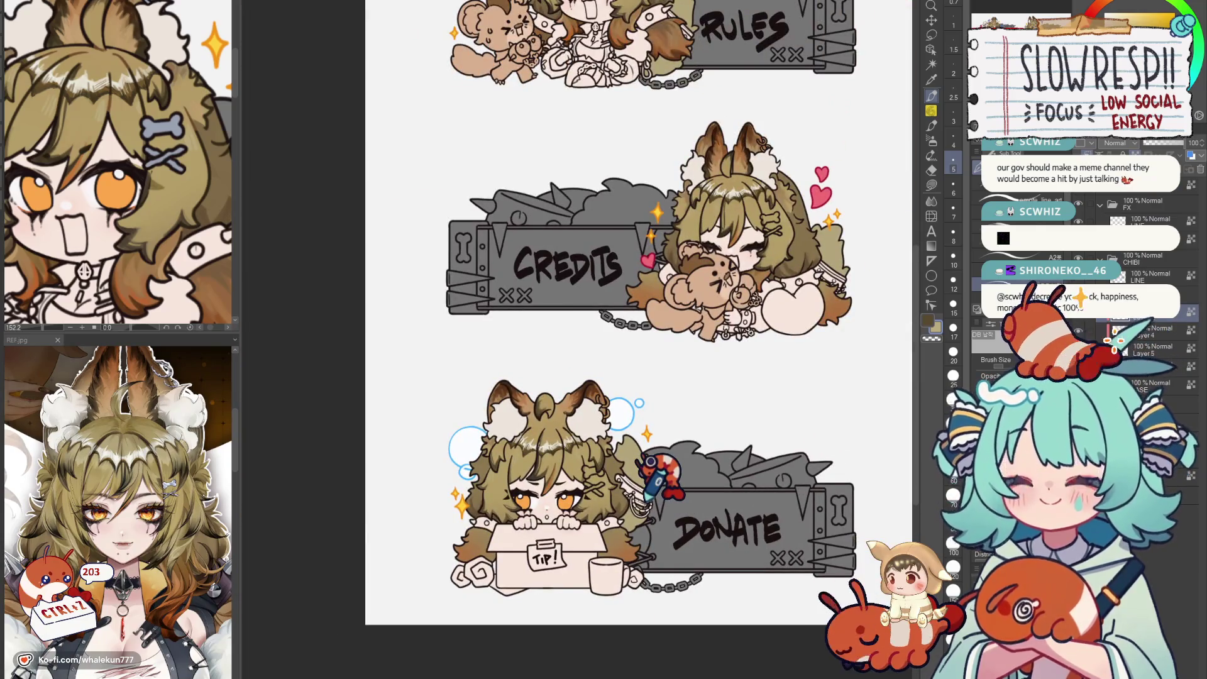
pyautogui.scroll(3, 123, 490)
pyautogui.scroll(3, 486, 453)
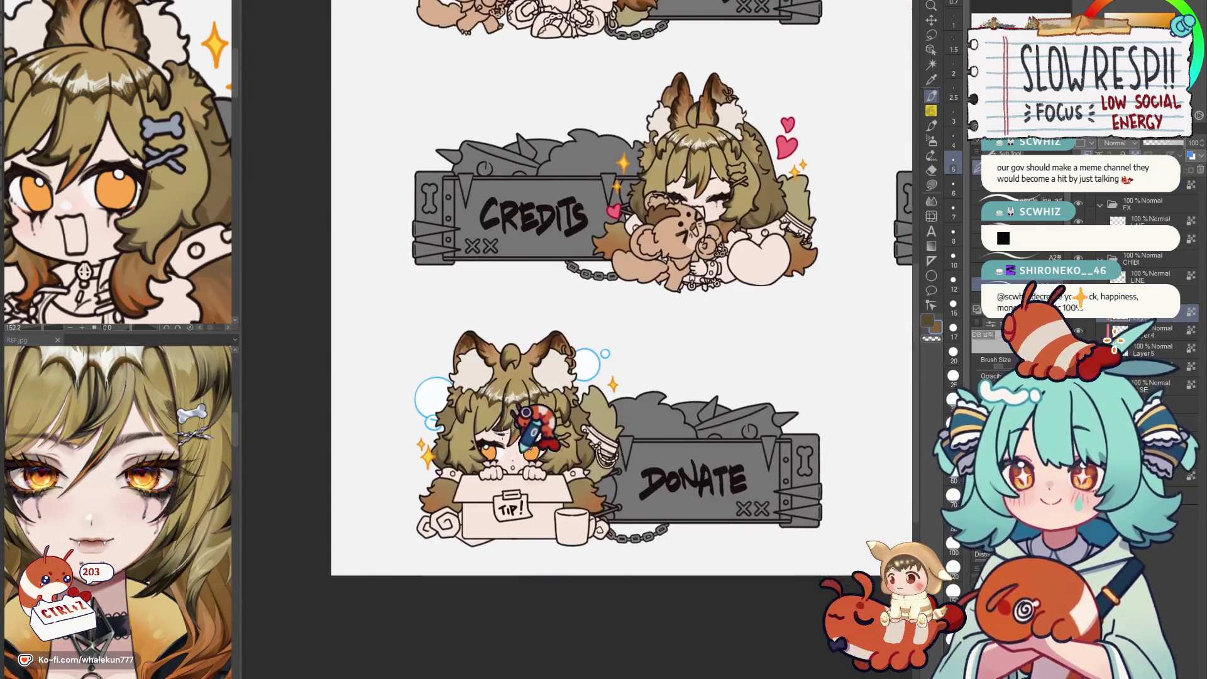
pyautogui.scroll(3, 485, 462)
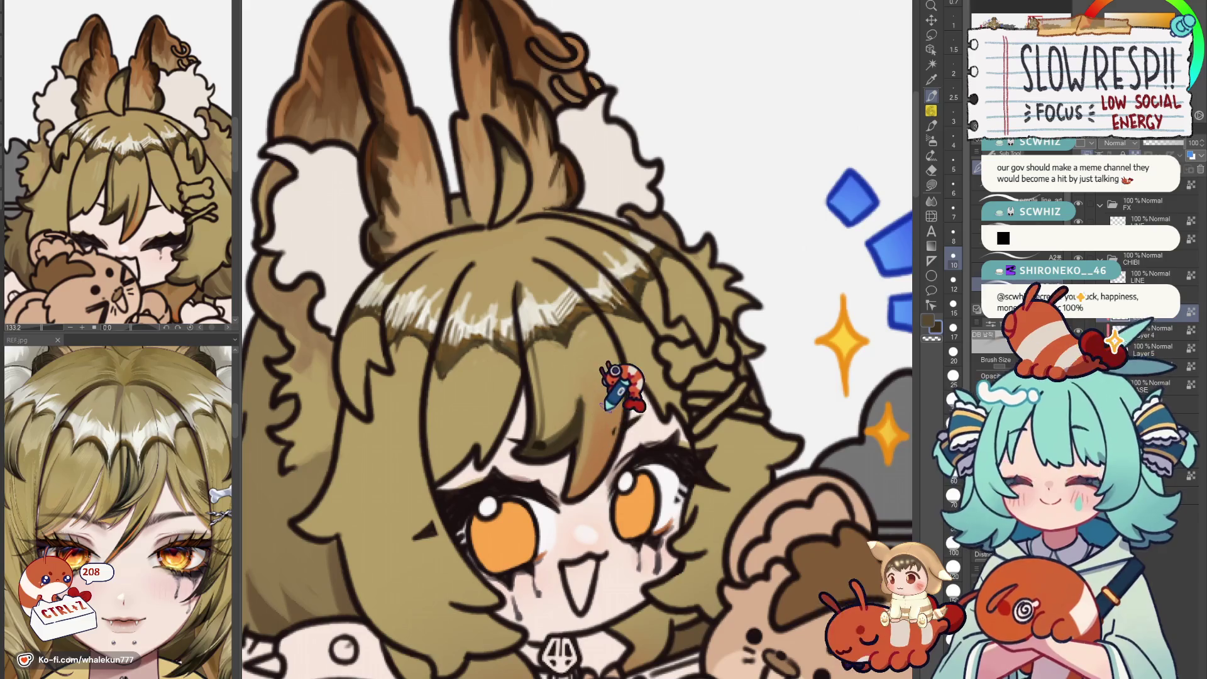
# Paint the hair strand beside the Subscribe chibi's eye a darker brown, undoing stray strokes.
pyautogui.hotkey('ctrl', 'z')
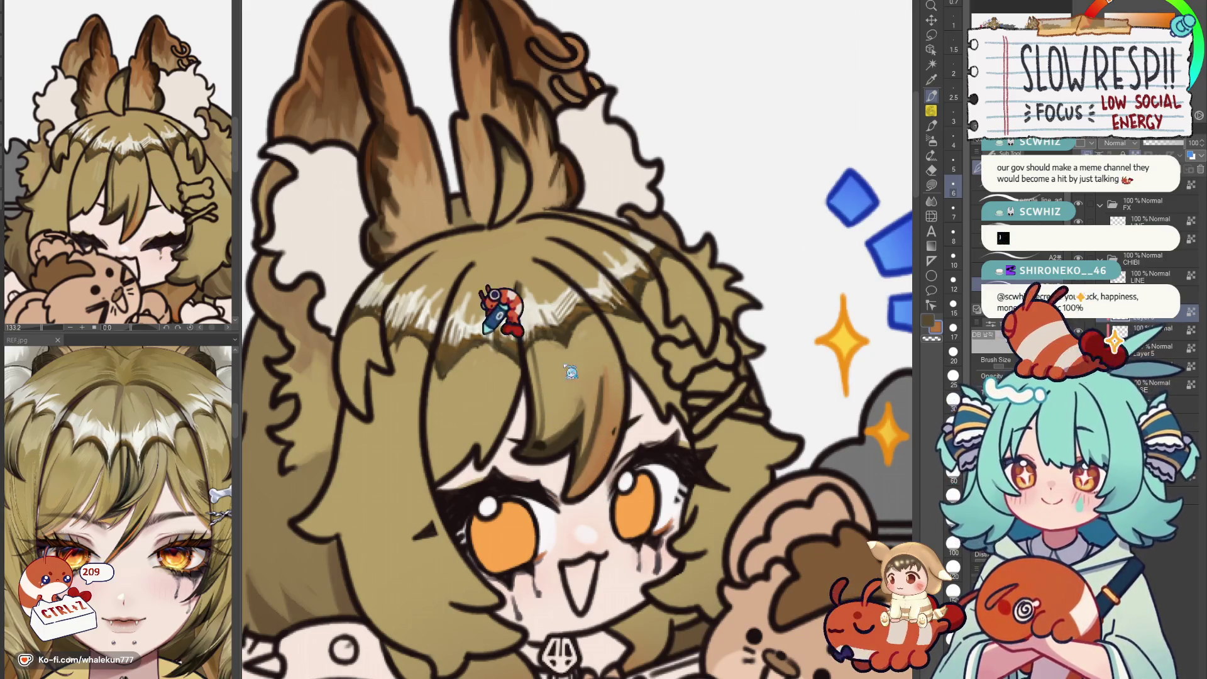
pyautogui.moveTo(600, 429); pyautogui.dragTo(589, 486)
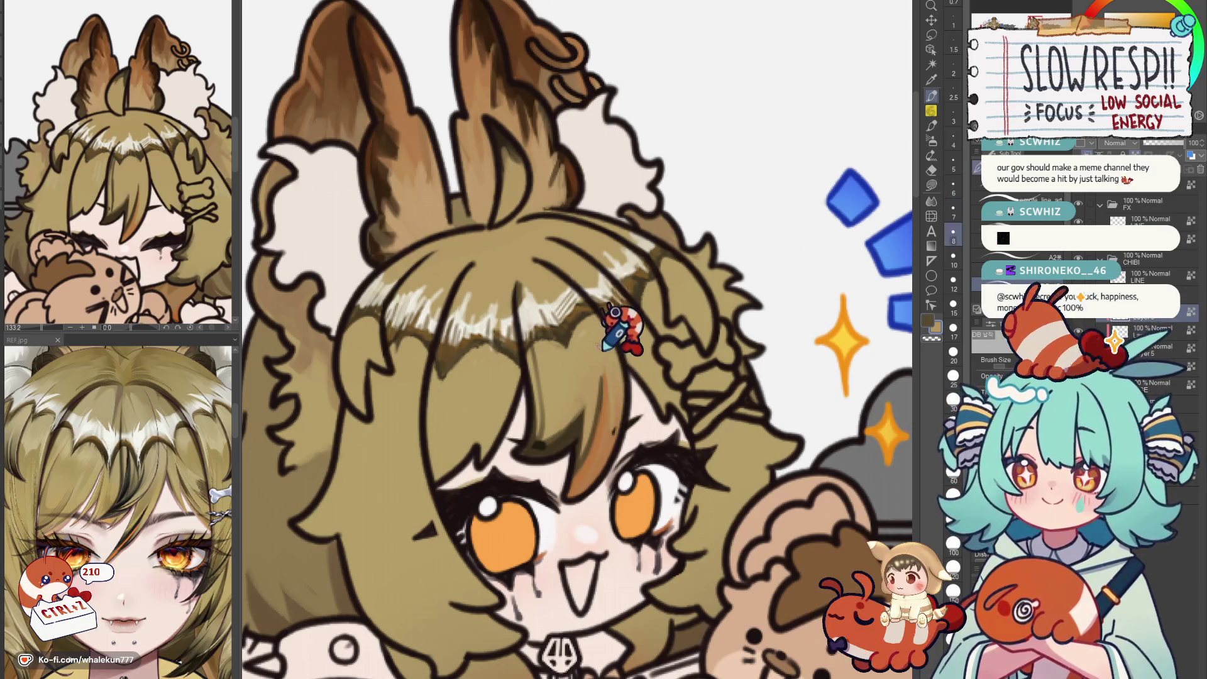
pyautogui.hotkey('ctrl', 'z')
pyautogui.hotkey('ctrl', 'z')
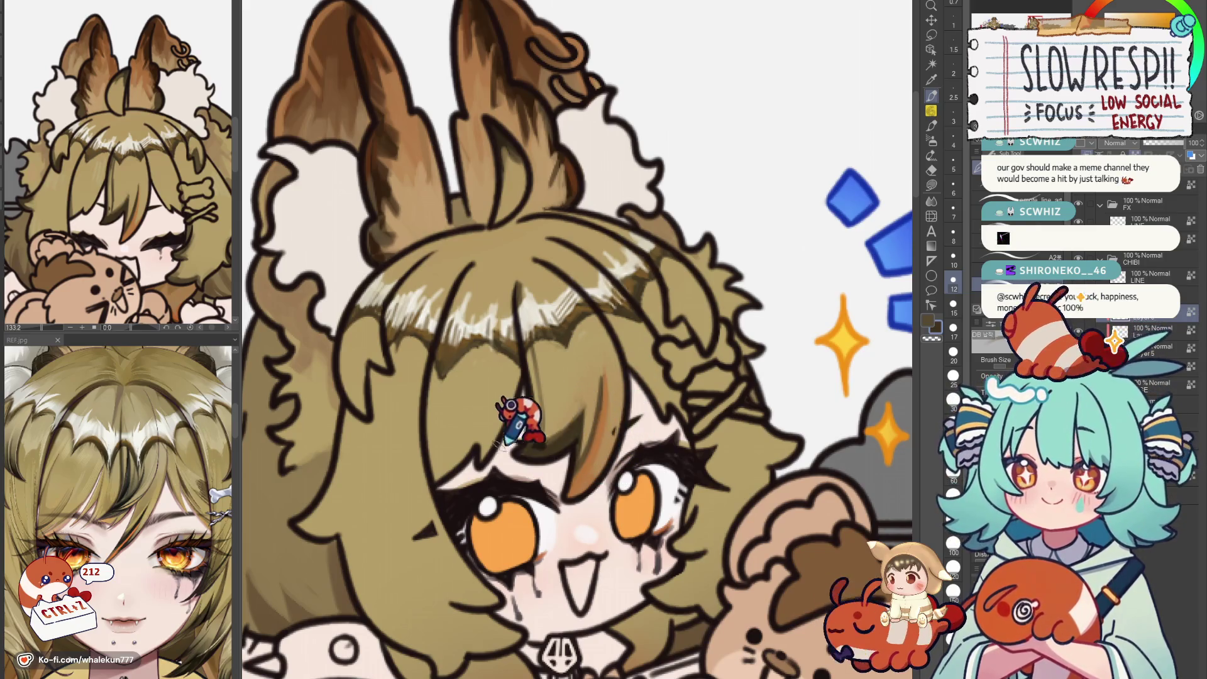
pyautogui.moveTo(451, 404); pyautogui.dragTo(432, 407)
# Mirror the canvas to check the strand, then reframe the view around the chibi's face.
pyautogui.press('h')
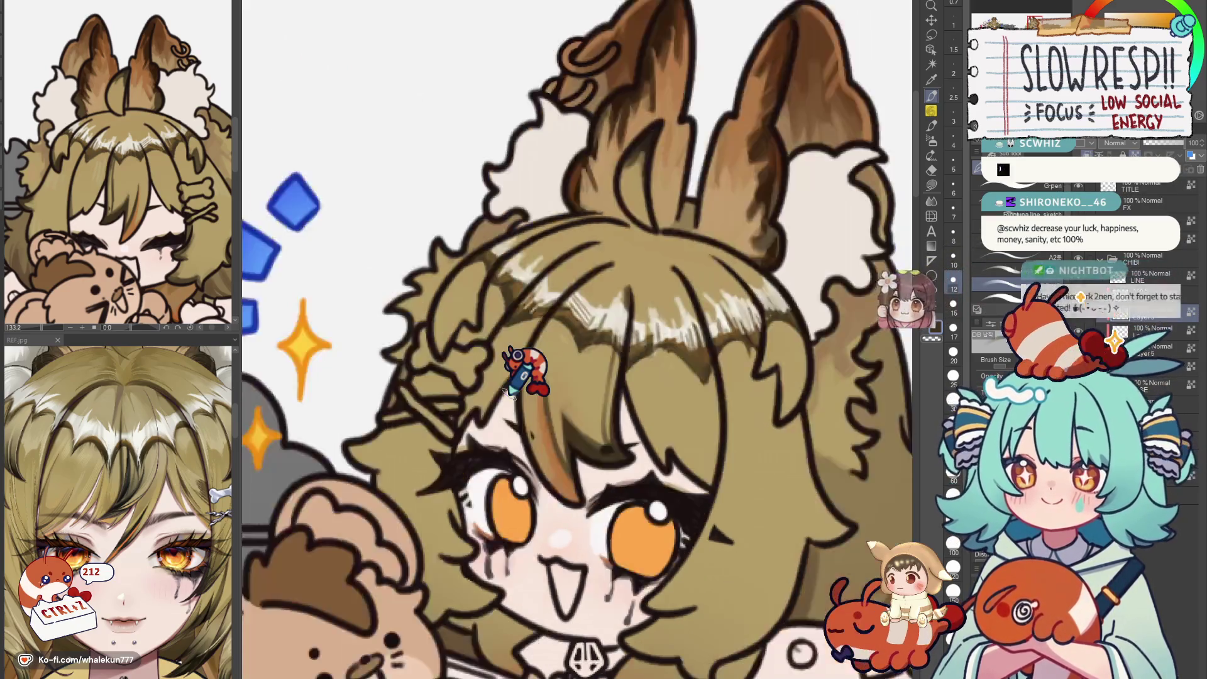
pyautogui.press('h')
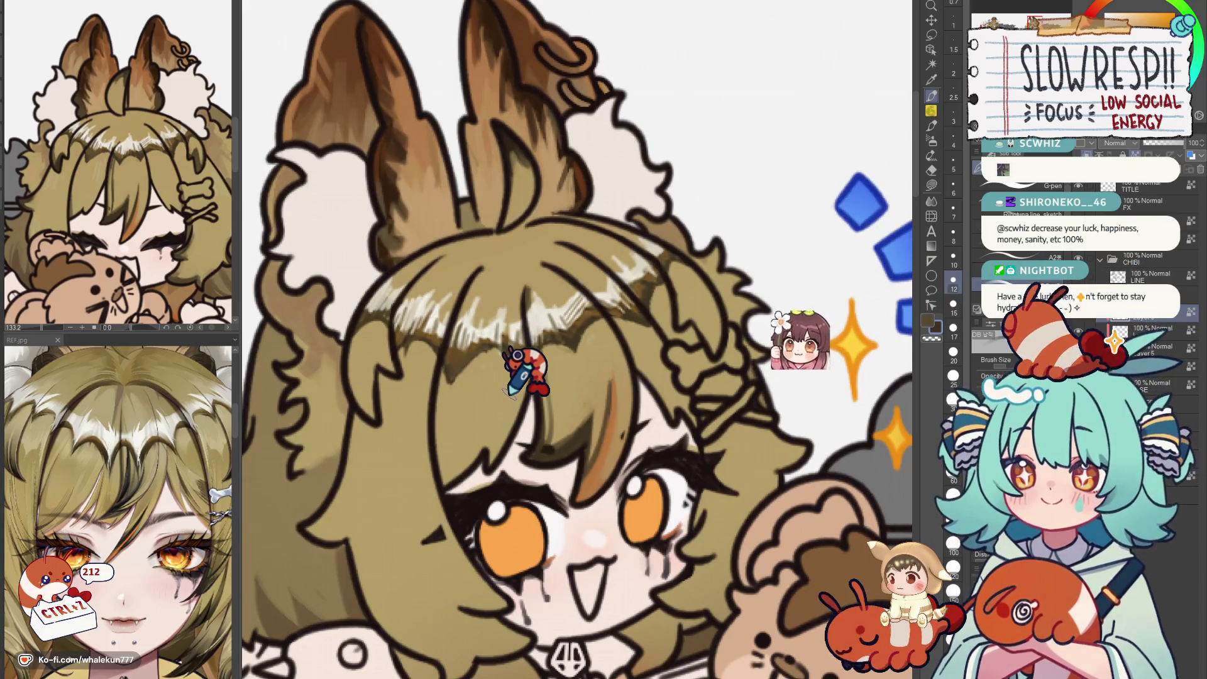
pyautogui.scroll(2, 528, 397)
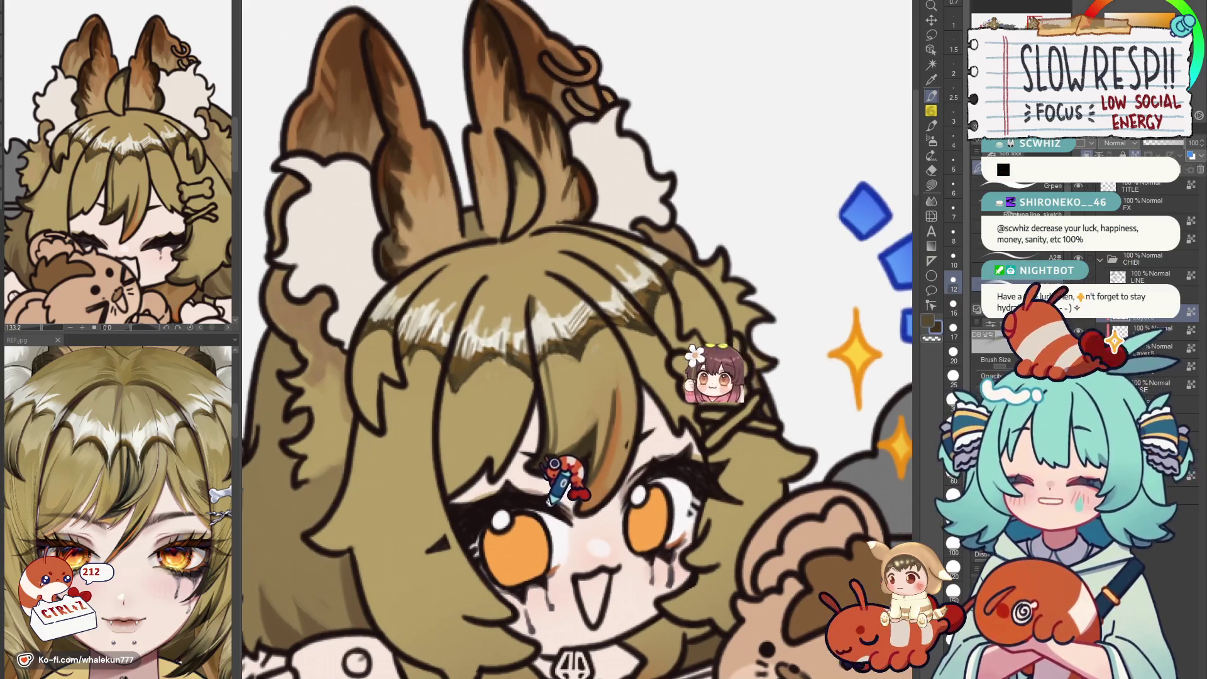
pyautogui.moveTo(556, 463); pyautogui.dragTo(528, 486)
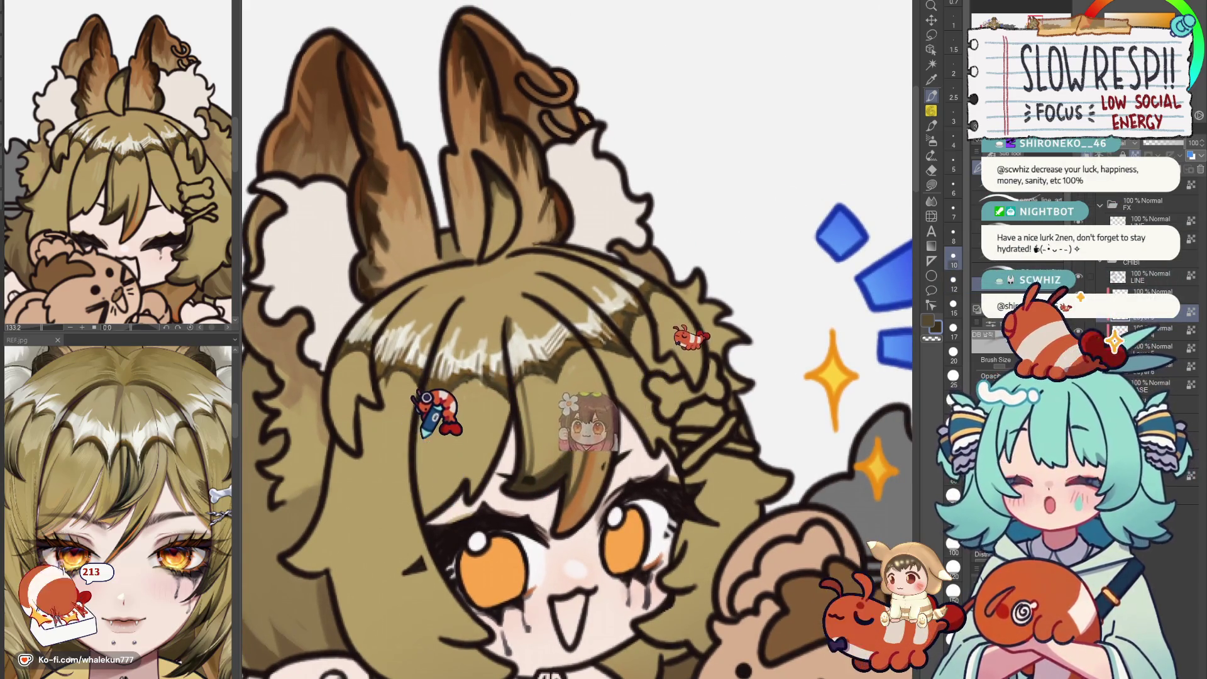
pyautogui.moveTo(438, 405); pyautogui.dragTo(448, 439)
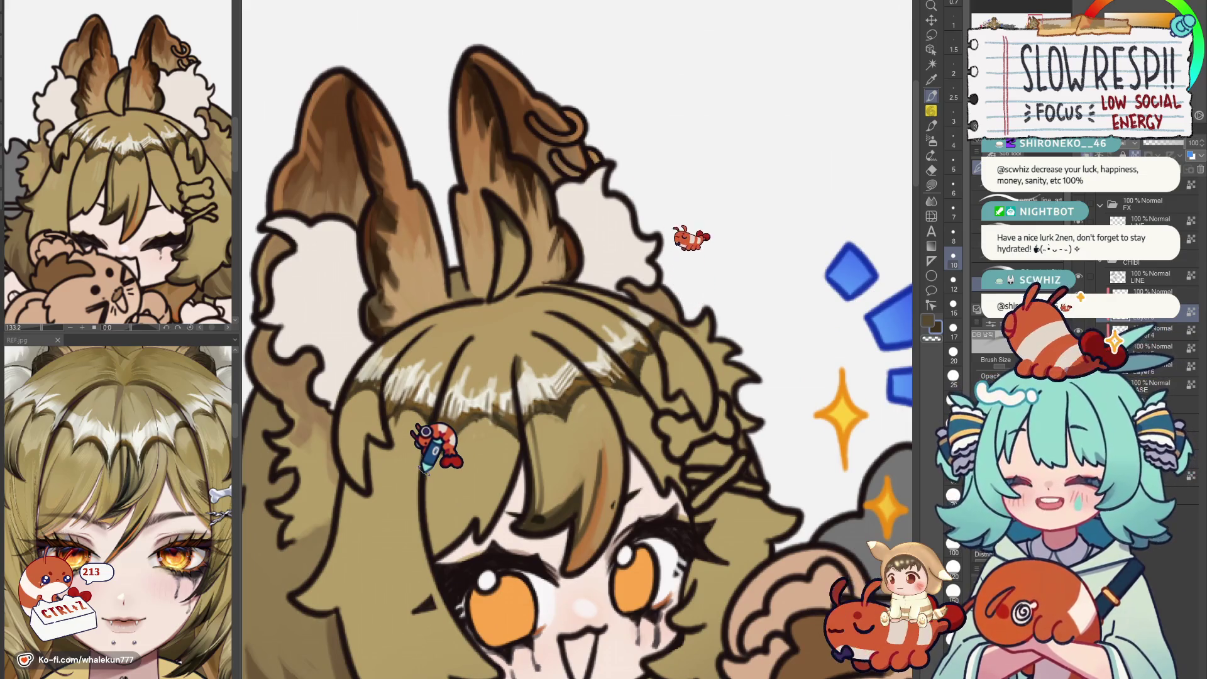
pyautogui.scroll(-3, 586, 415)
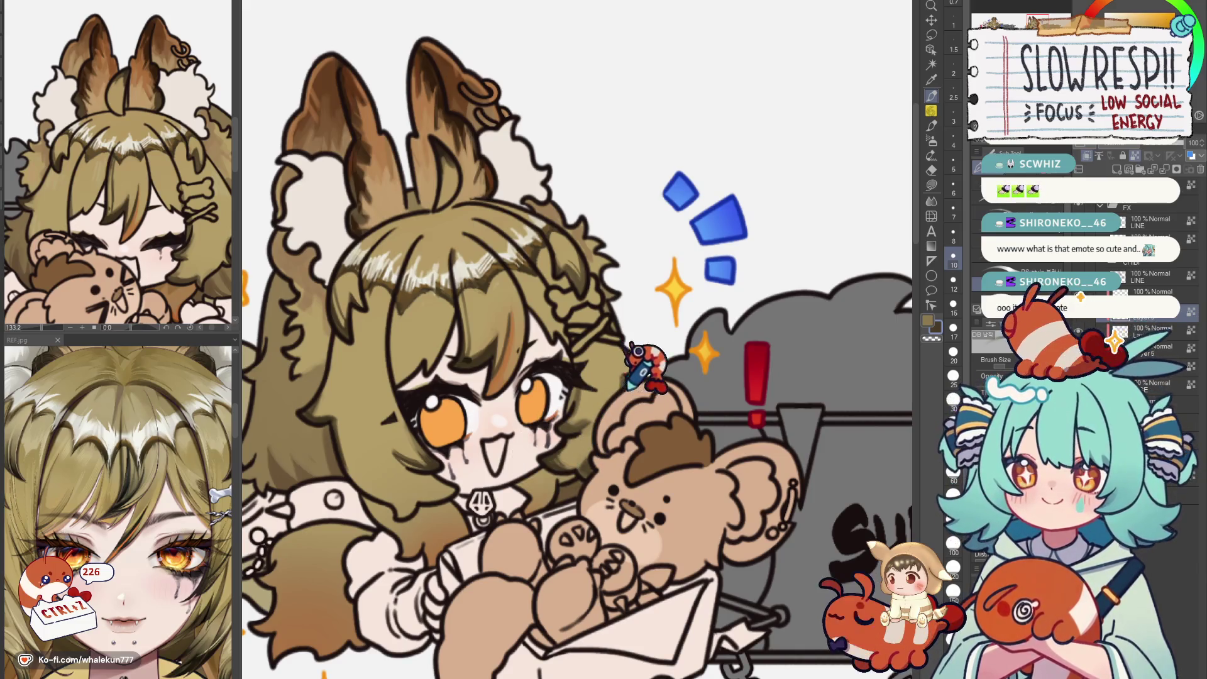
pyautogui.moveTo(585, 443)
pyautogui.mouseDown()
pyautogui.moveTo(600, 424)
pyautogui.moveTo(573, 460)
pyautogui.moveTo(598, 440)
pyautogui.mouseUp()
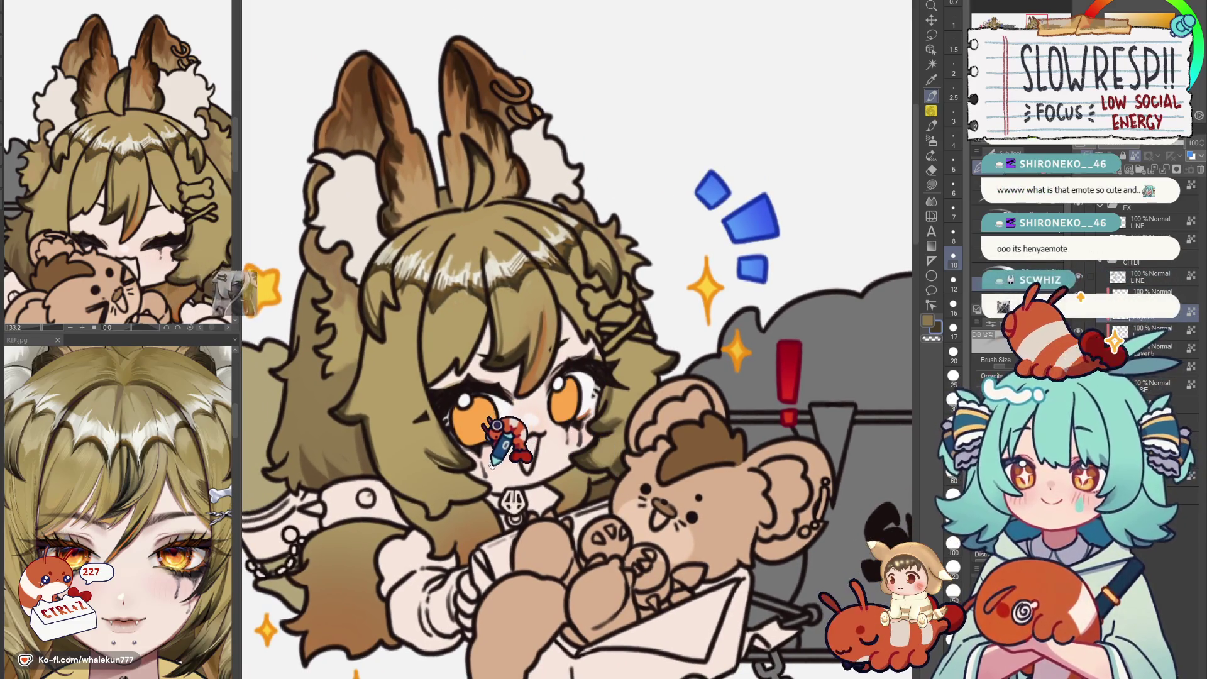
pyautogui.moveTo(498, 444)
pyautogui.mouseDown()
pyautogui.moveTo(504, 486)
pyautogui.moveTo(528, 504)
pyautogui.mouseUp()
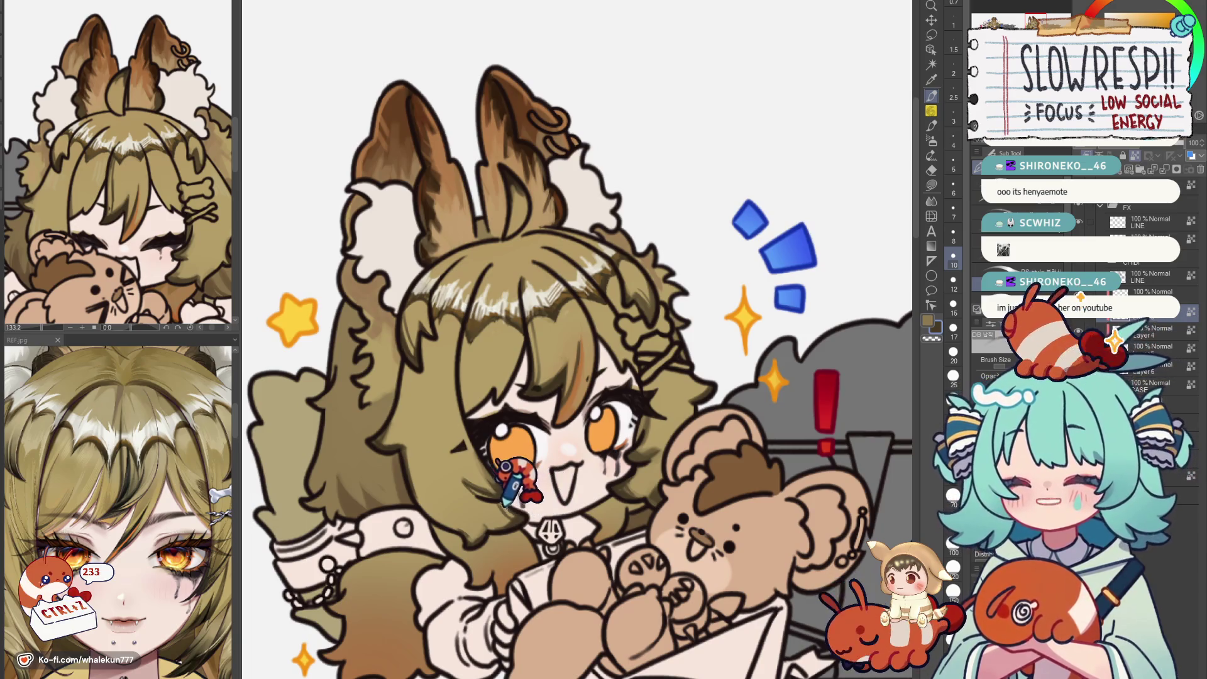
pyautogui.moveTo(585, 467)
pyautogui.mouseDown()
pyautogui.moveTo(500, 448)
pyautogui.moveTo(517, 486)
pyautogui.mouseUp()
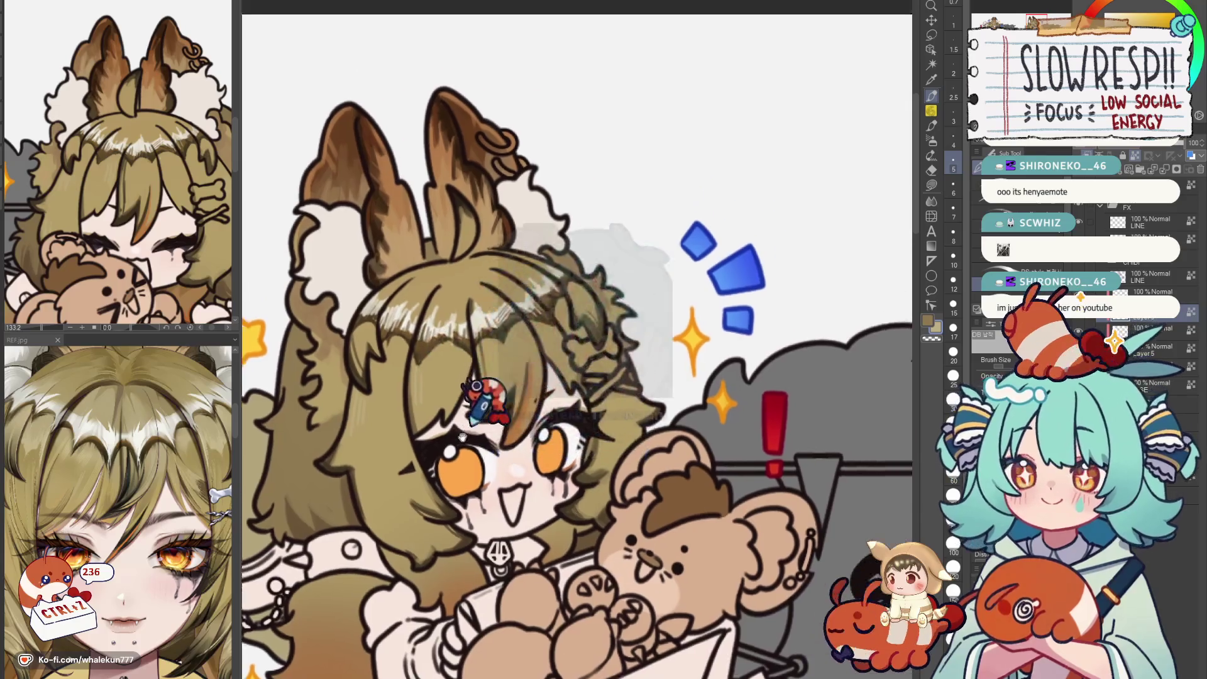
pyautogui.moveTo(458, 306); pyautogui.dragTo(458, 429)
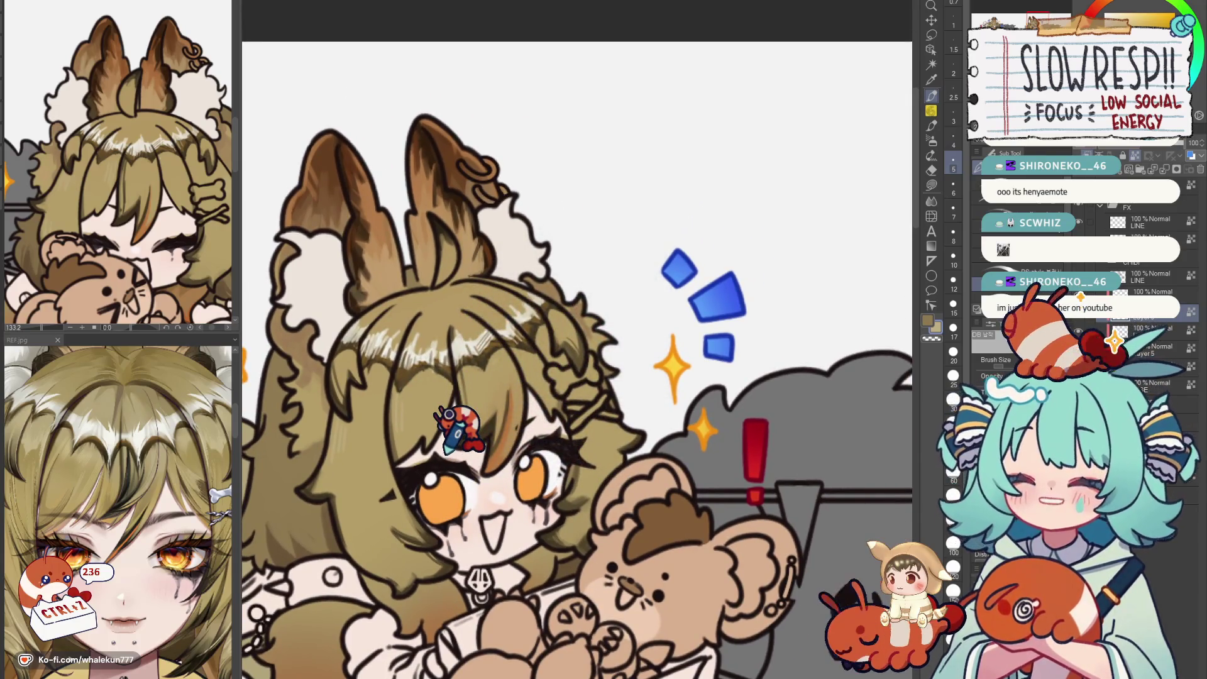
pyautogui.moveTo(510, 439)
pyautogui.mouseDown()
pyautogui.moveTo(516, 382)
pyautogui.moveTo(584, 331)
pyautogui.mouseUp()
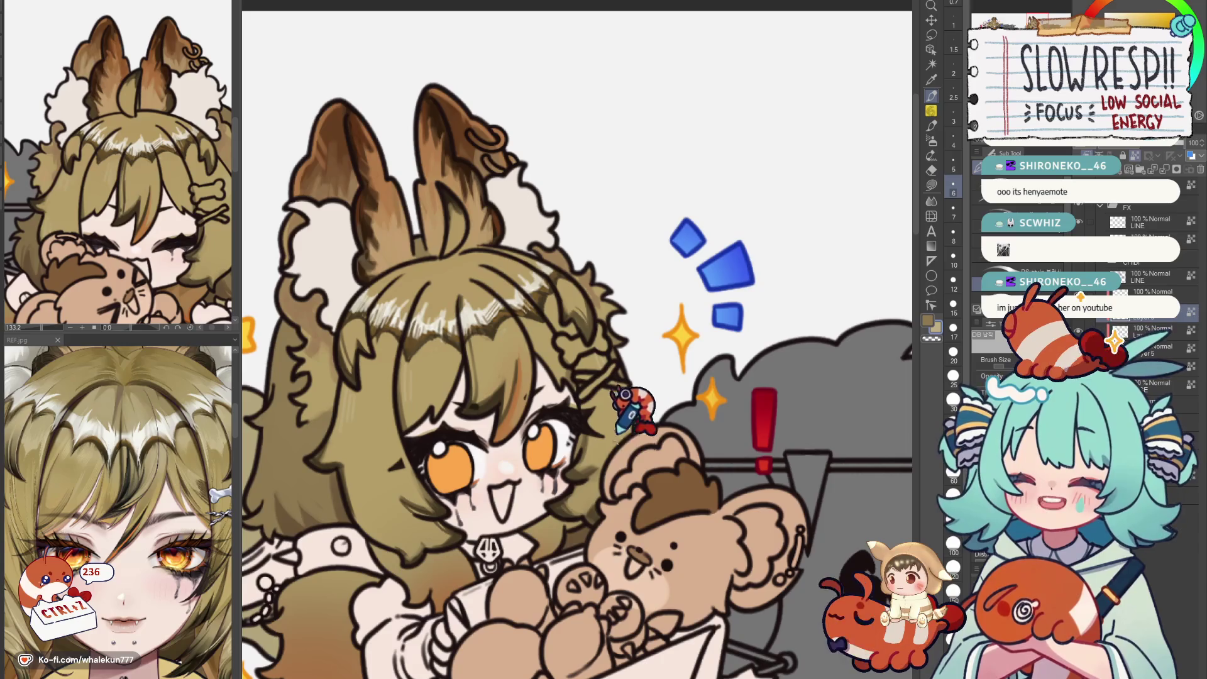
pyautogui.scroll(-2, 592, 452)
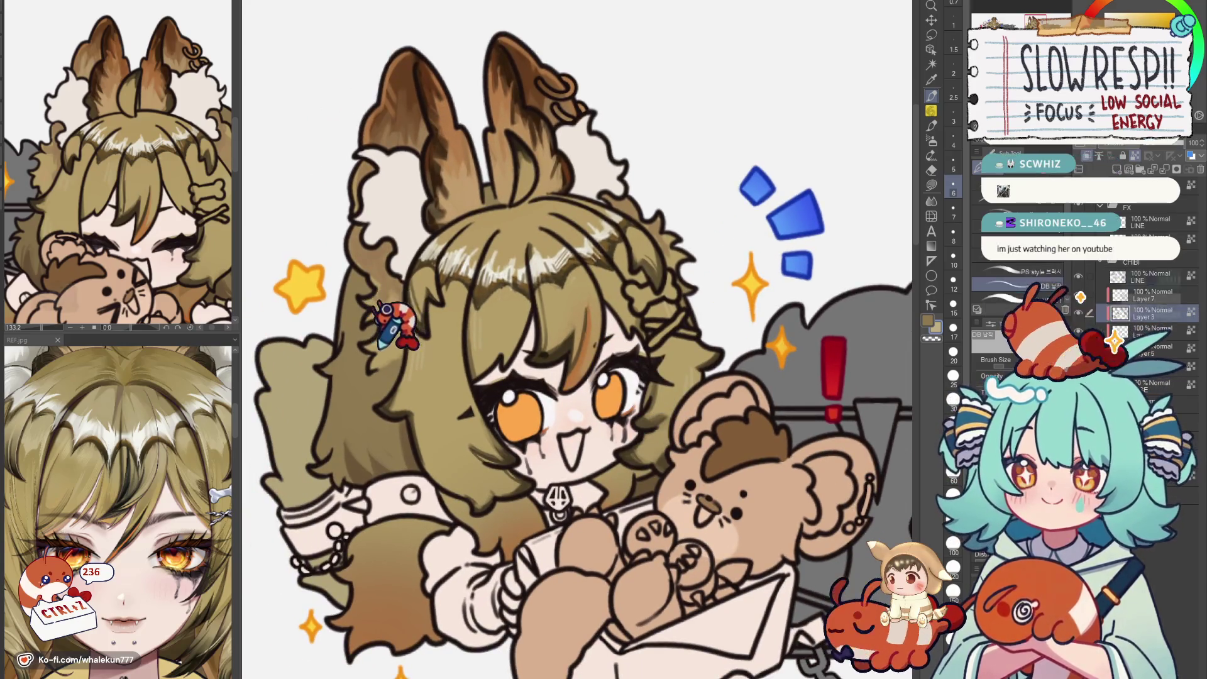
pyautogui.press('h')
pyautogui.press('h')
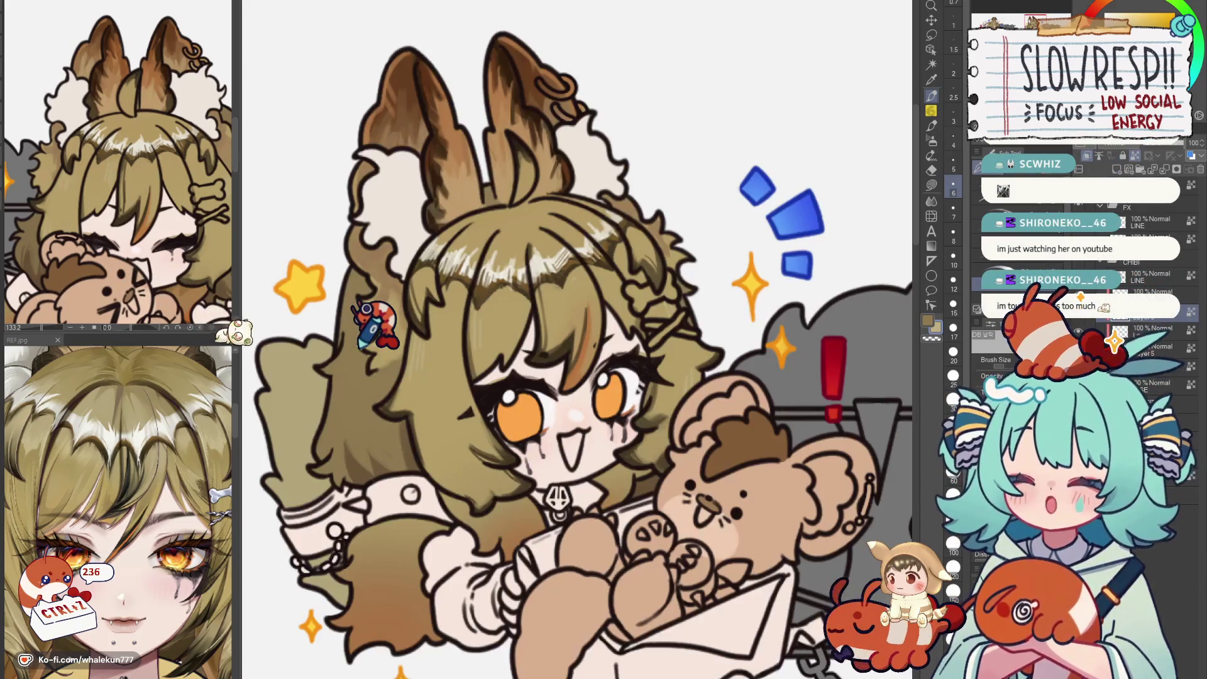
pyautogui.scroll(-1, 604, 405)
pyautogui.scroll(-1, 594, 443)
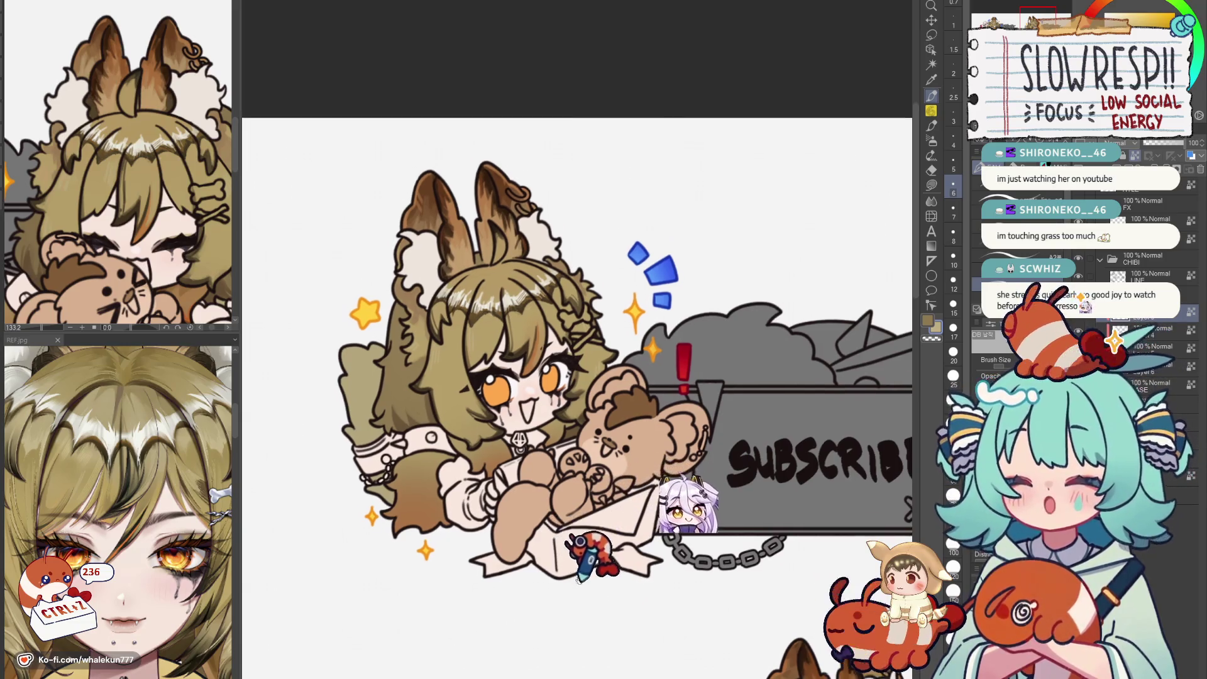
pyautogui.scroll(-2, 585, 528)
pyautogui.scroll(4, 603, 476)
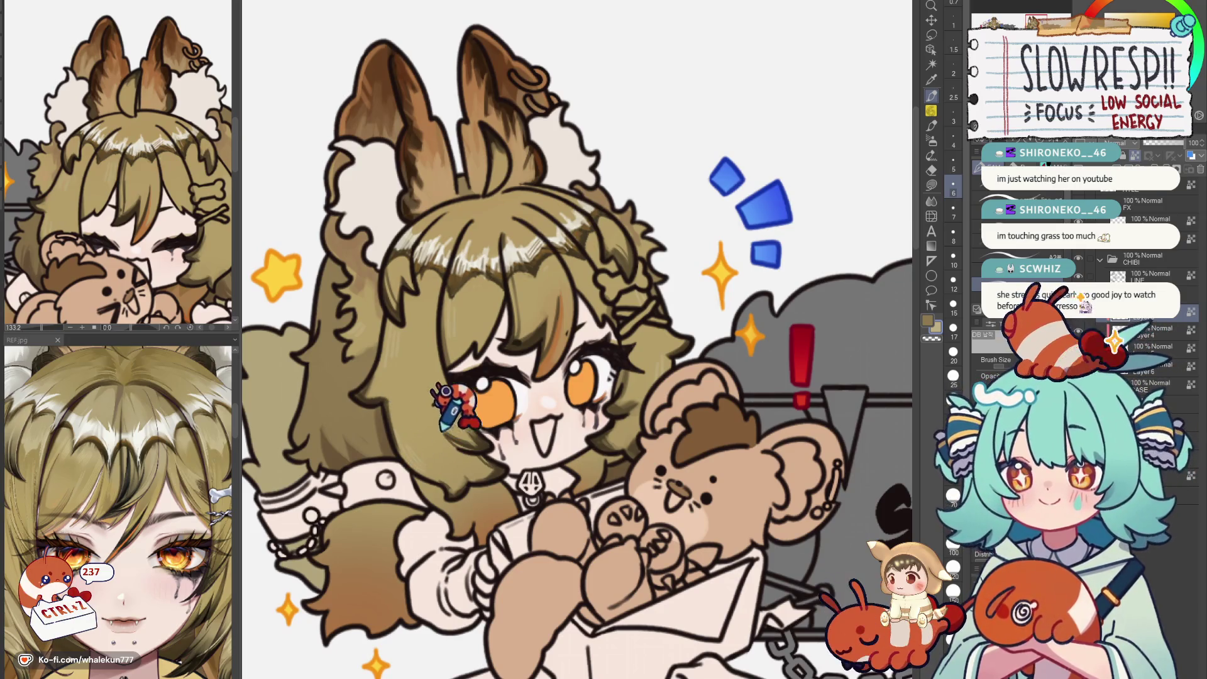
pyautogui.scroll(-6, 528, 406)
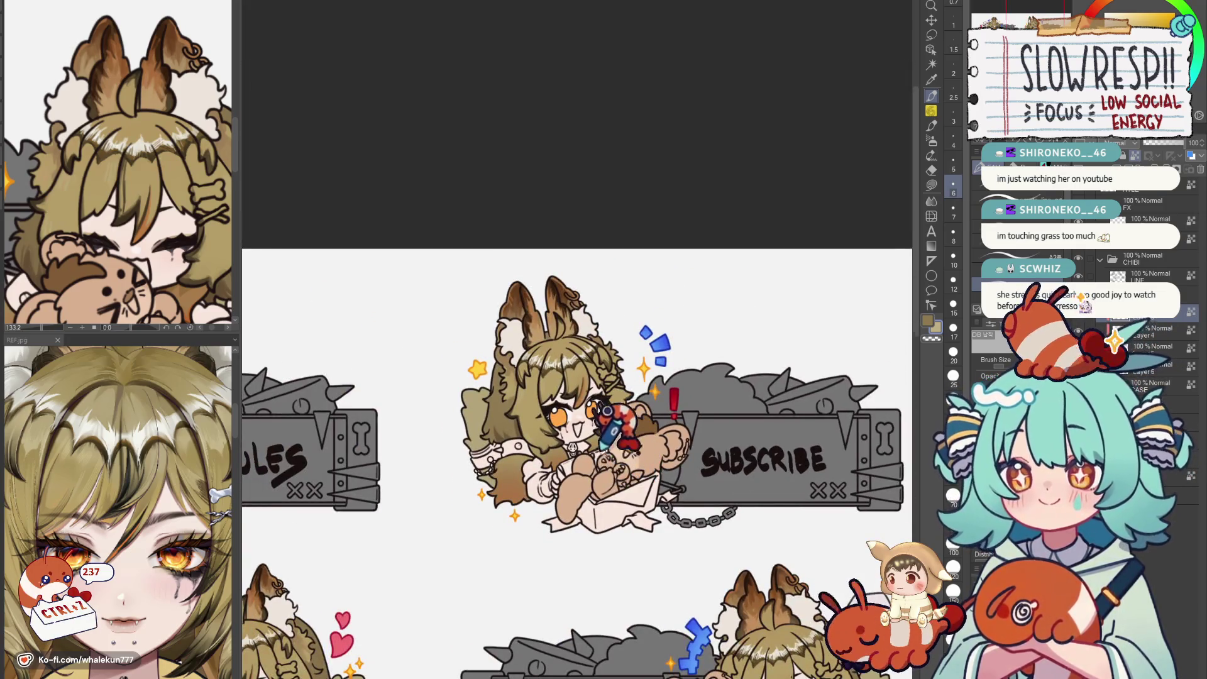
pyautogui.scroll(6, 612, 434)
pyautogui.moveTo(245, 316); pyautogui.dragTo(193, 213)
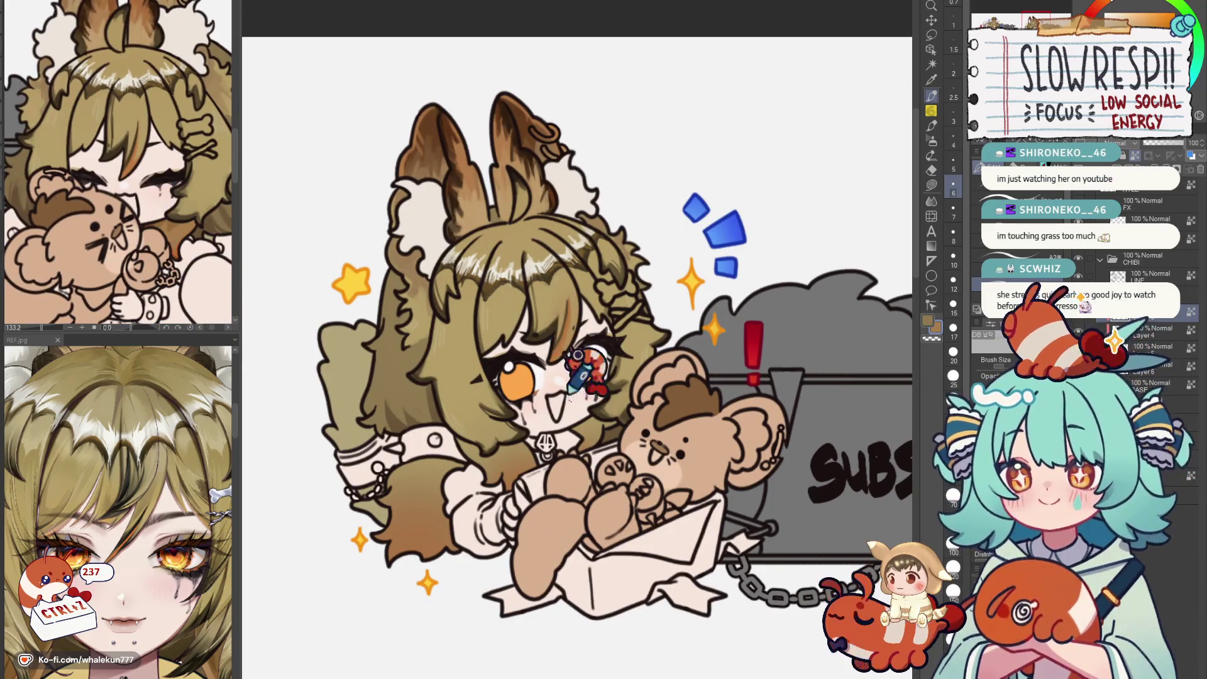
pyautogui.scroll(4, 584, 373)
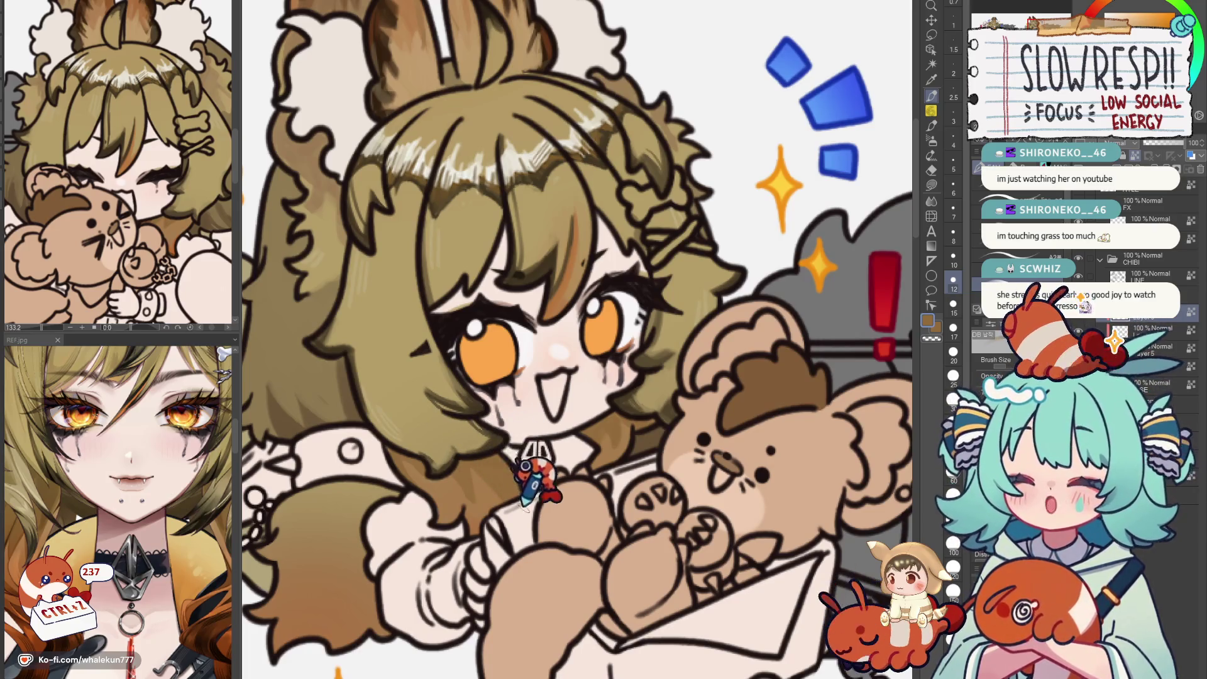
pyautogui.scroll(-3, 118, 472)
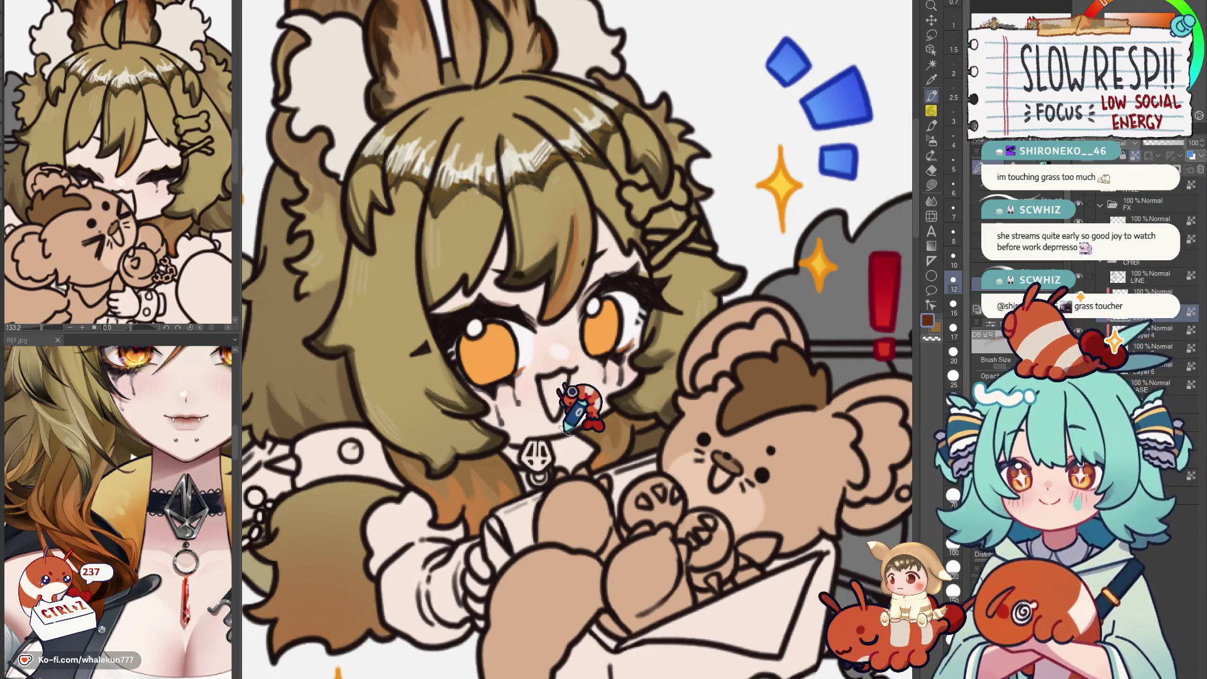
pyautogui.scroll(-1, 581, 405)
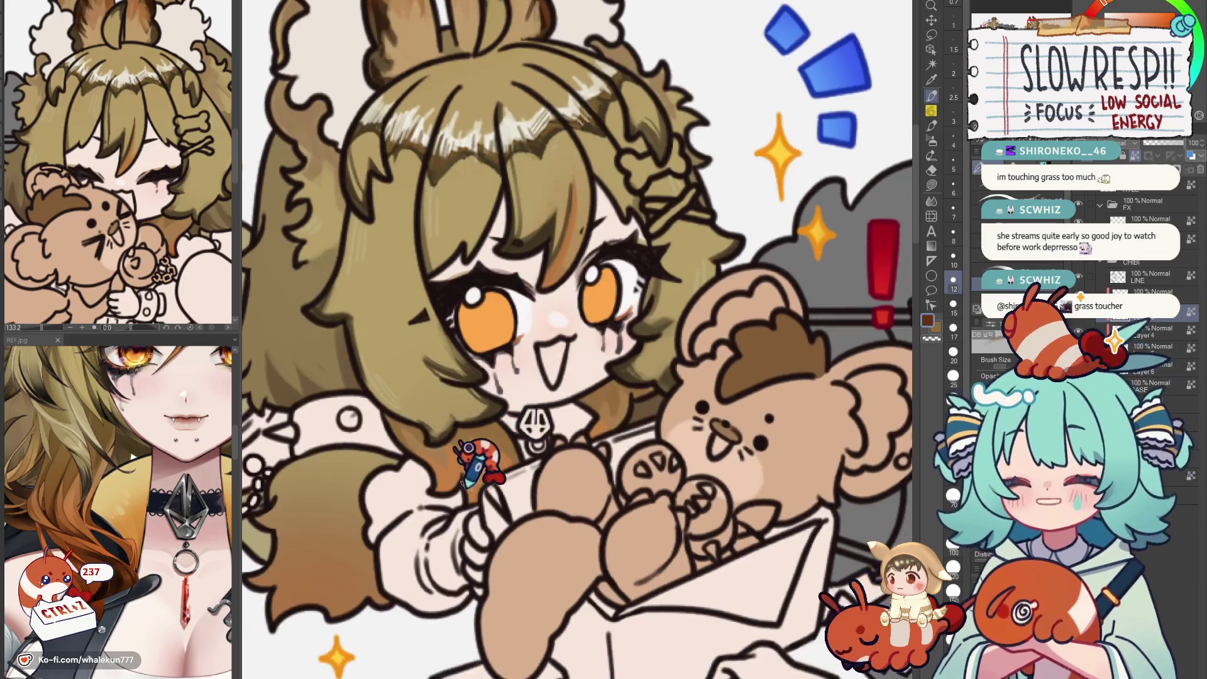
pyautogui.hscroll(1, 589, 420)
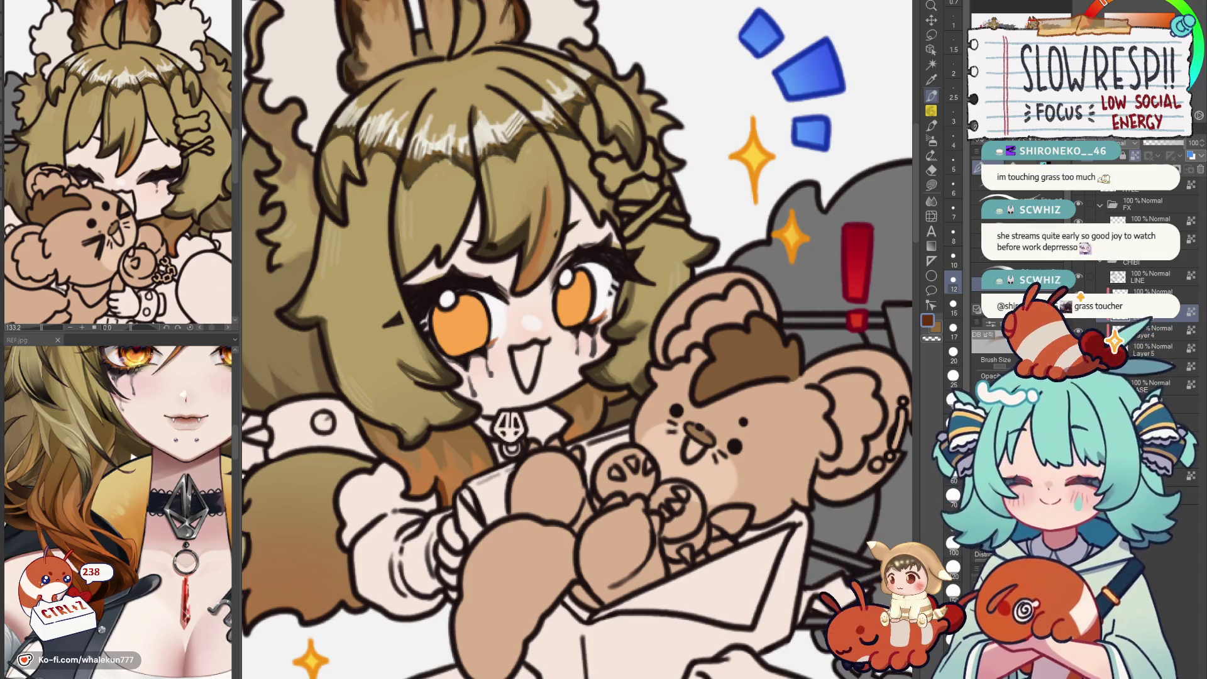
pyautogui.scroll(1, 566, 340)
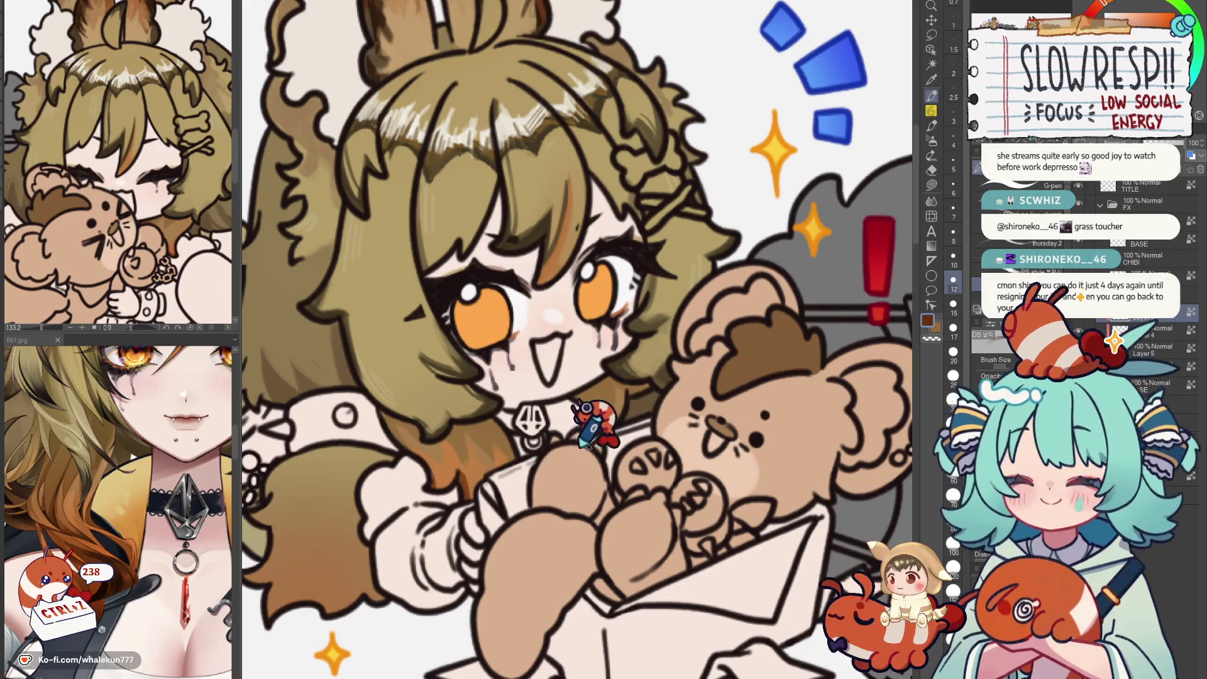
pyautogui.scroll(-4, 635, 389)
pyautogui.scroll(-3, 627, 435)
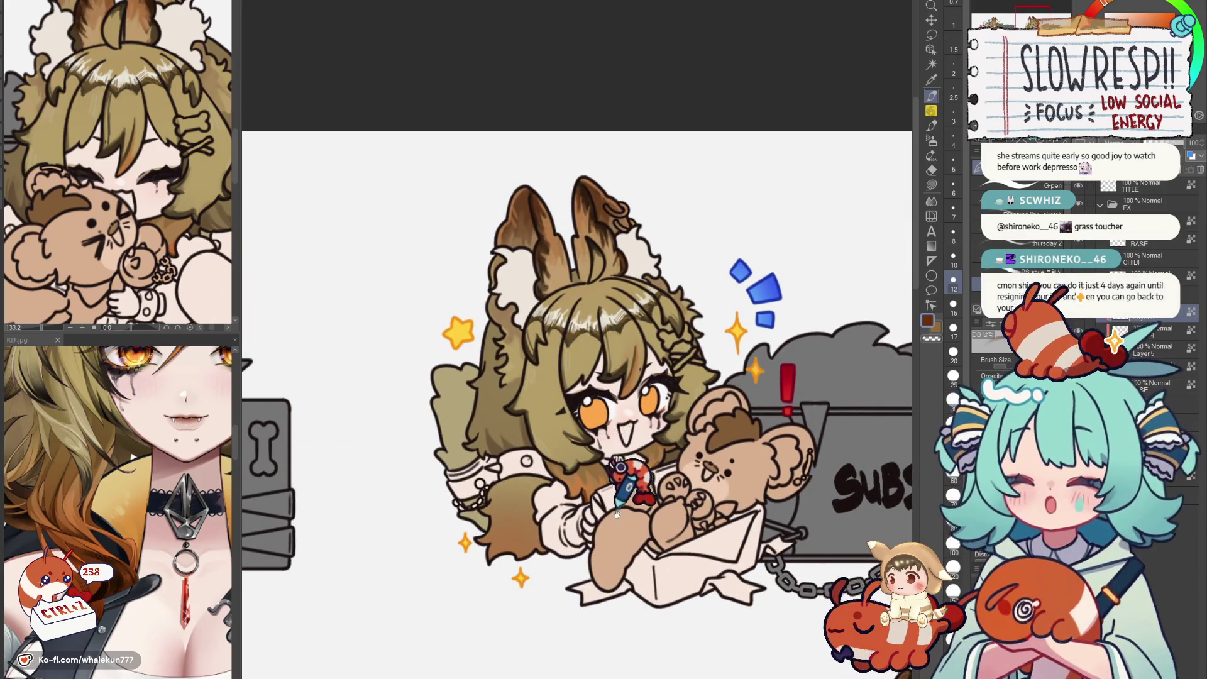
pyautogui.moveTo(628, 443); pyautogui.dragTo(585, 436)
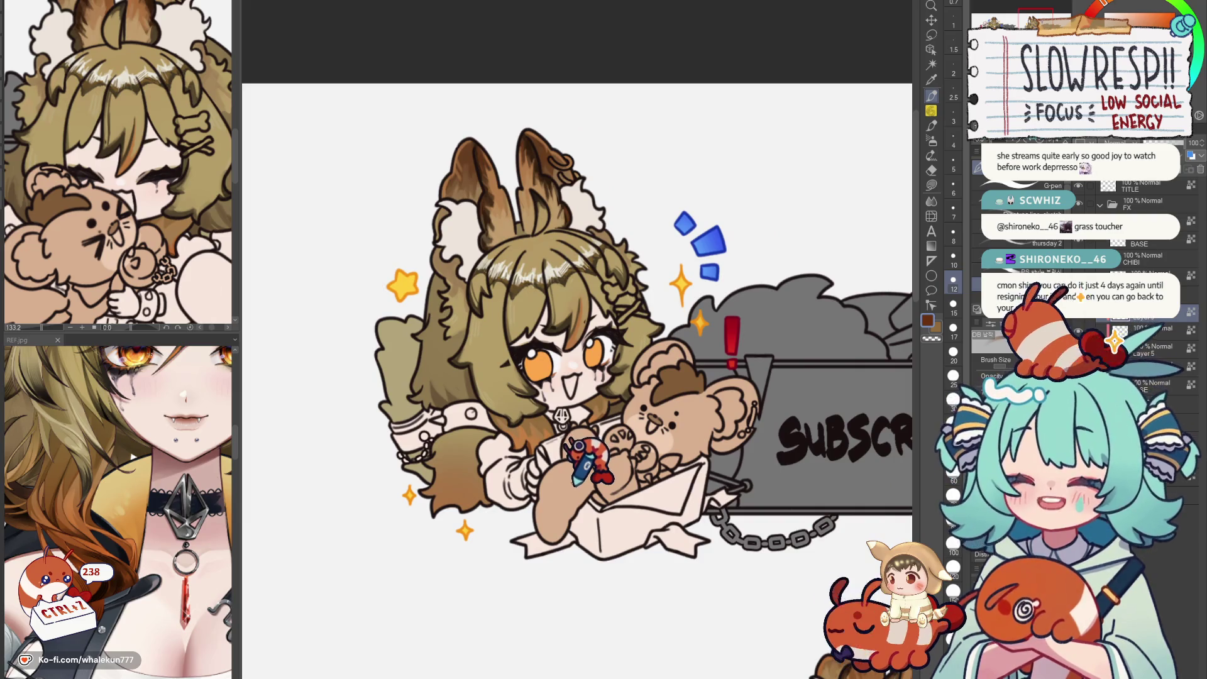
pyautogui.scroll(-1, 586, 457)
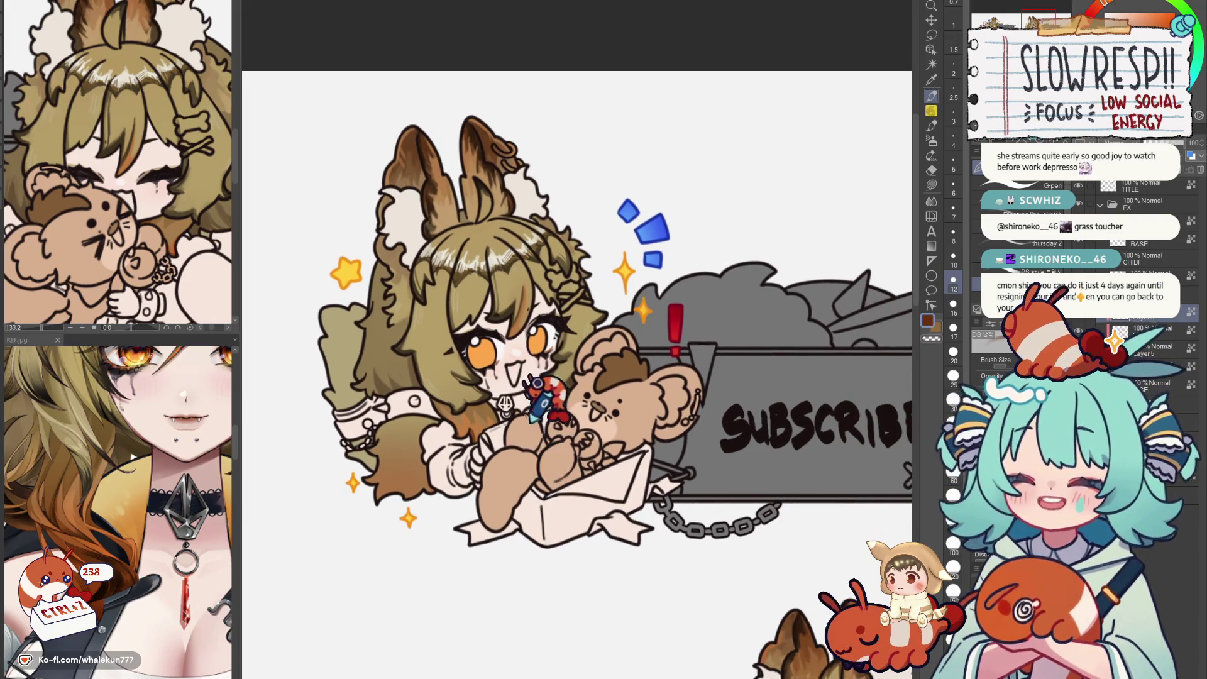
pyautogui.scroll(-4, 528, 396)
pyautogui.moveTo(524, 443); pyautogui.dragTo(491, 397)
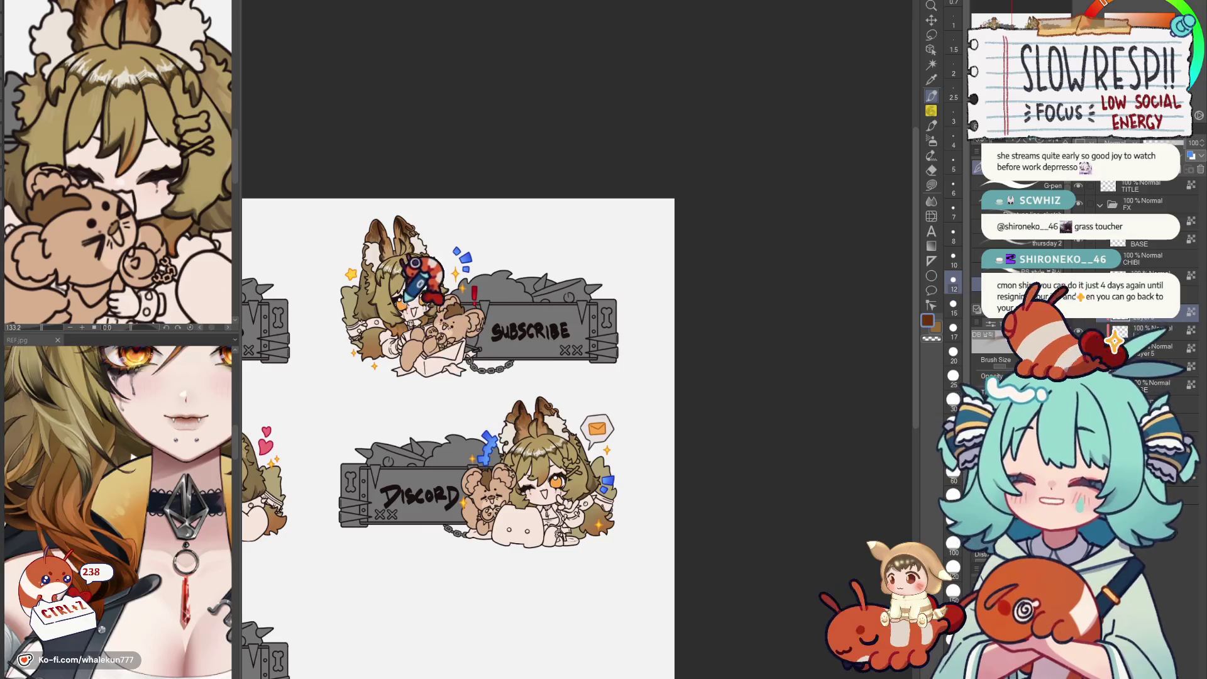
pyautogui.scroll(5, 462, 353)
pyautogui.scroll(-5, 444, 255)
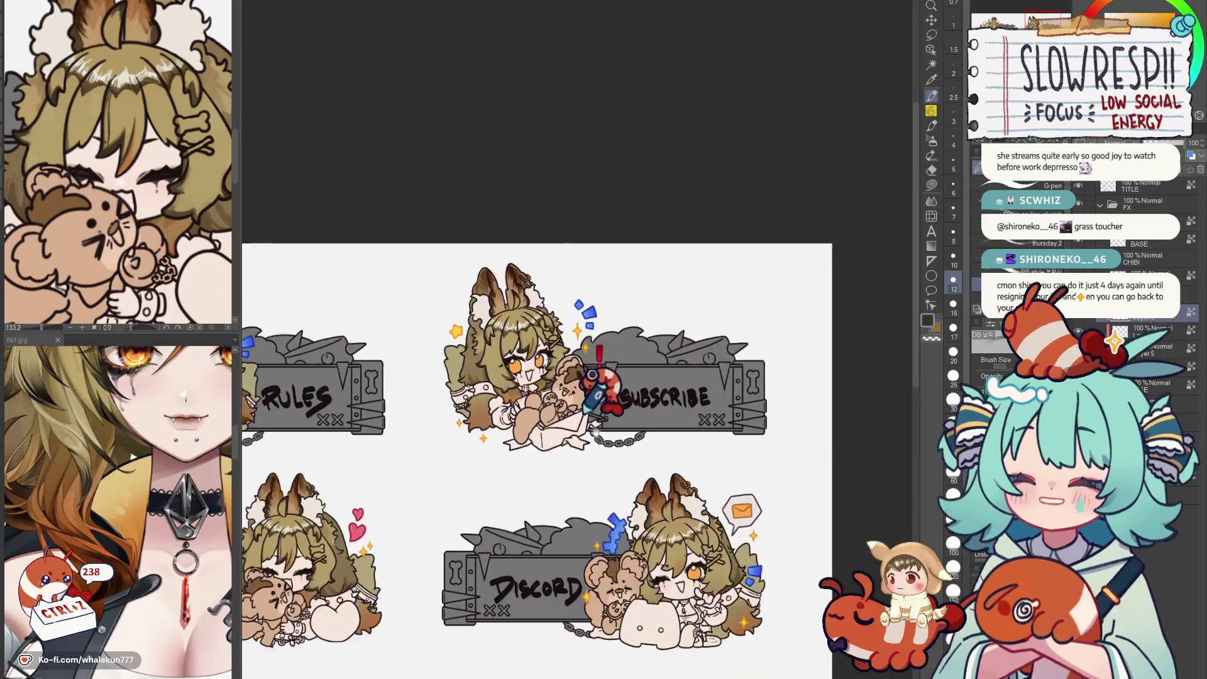
pyautogui.scroll(3, 566, 396)
pyautogui.scroll(3, 613, 434)
pyautogui.moveTo(603, 430); pyautogui.dragTo(604, 377)
pyautogui.scroll(5, 566, 377)
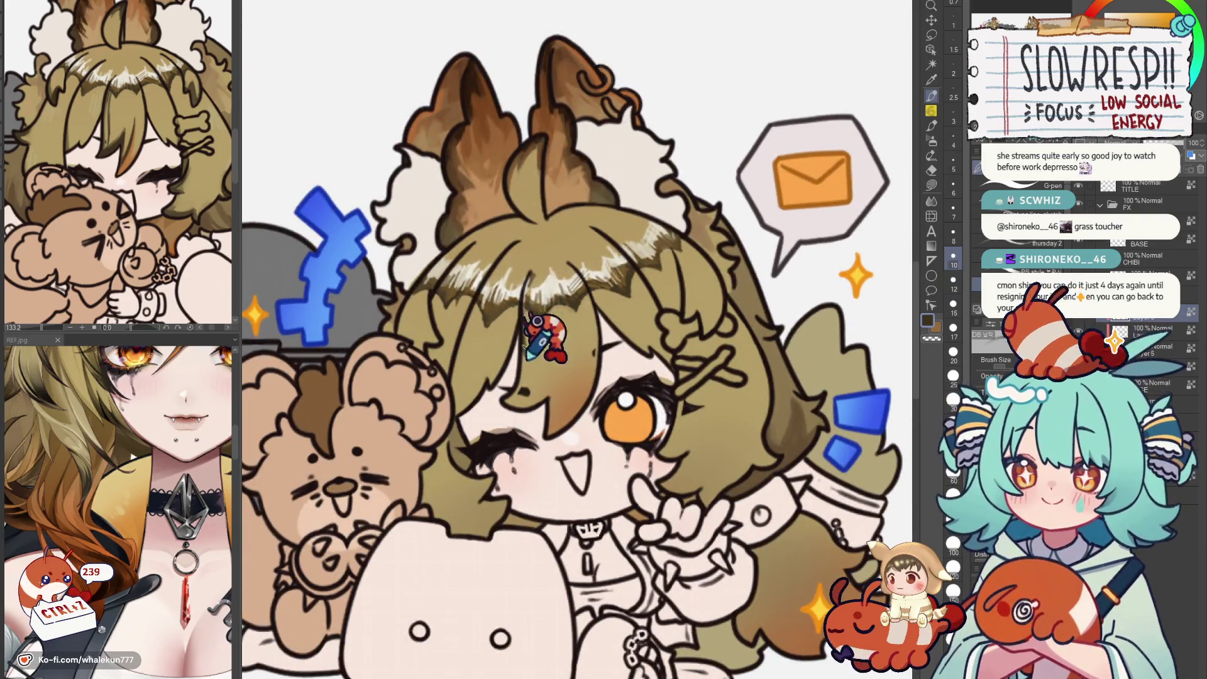
pyautogui.hotkey('ctrl', 'z')
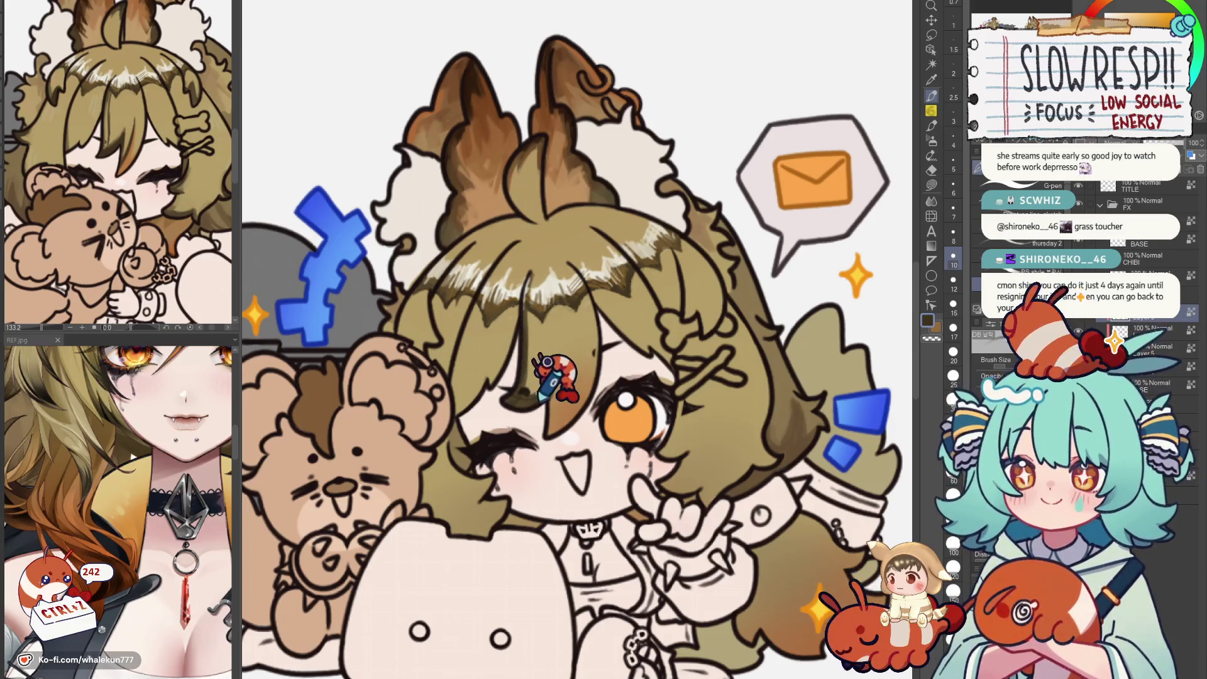
pyautogui.hotkey('ctrl', 'z')
pyautogui.hotkey('ctrl', 'z')
pyautogui.hotkey('ctrl', 'z')
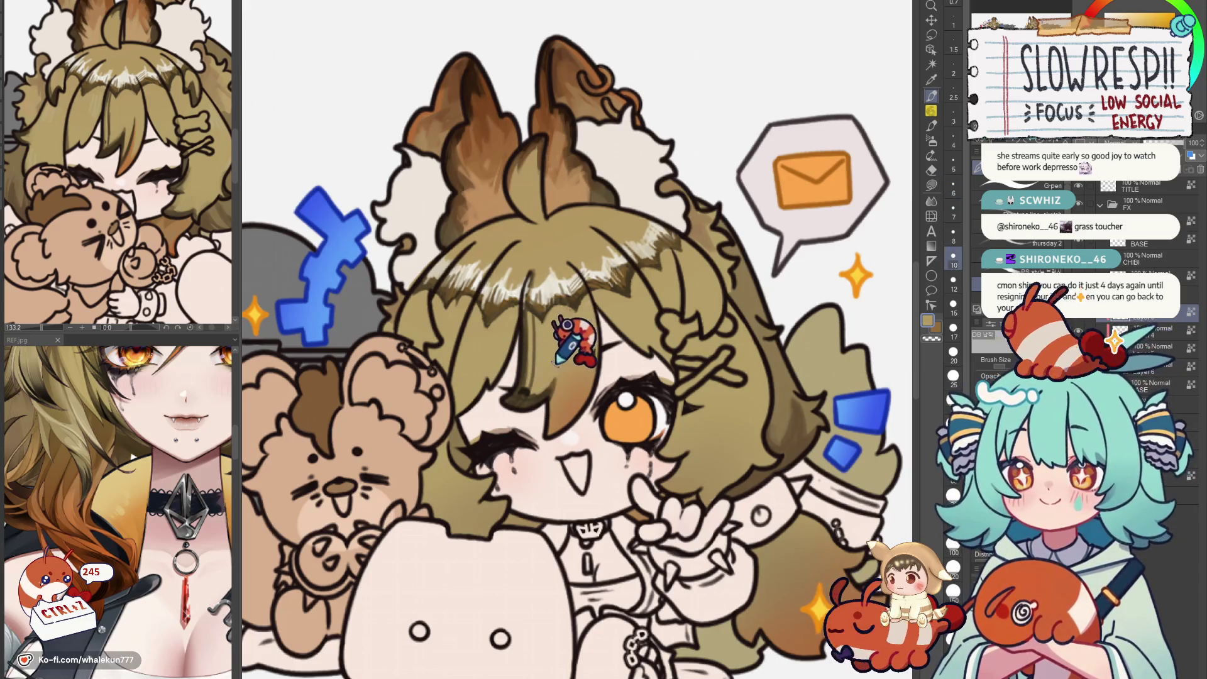
pyautogui.hotkey('ctrl', 'z')
pyautogui.hotkey('ctrl', 'z')
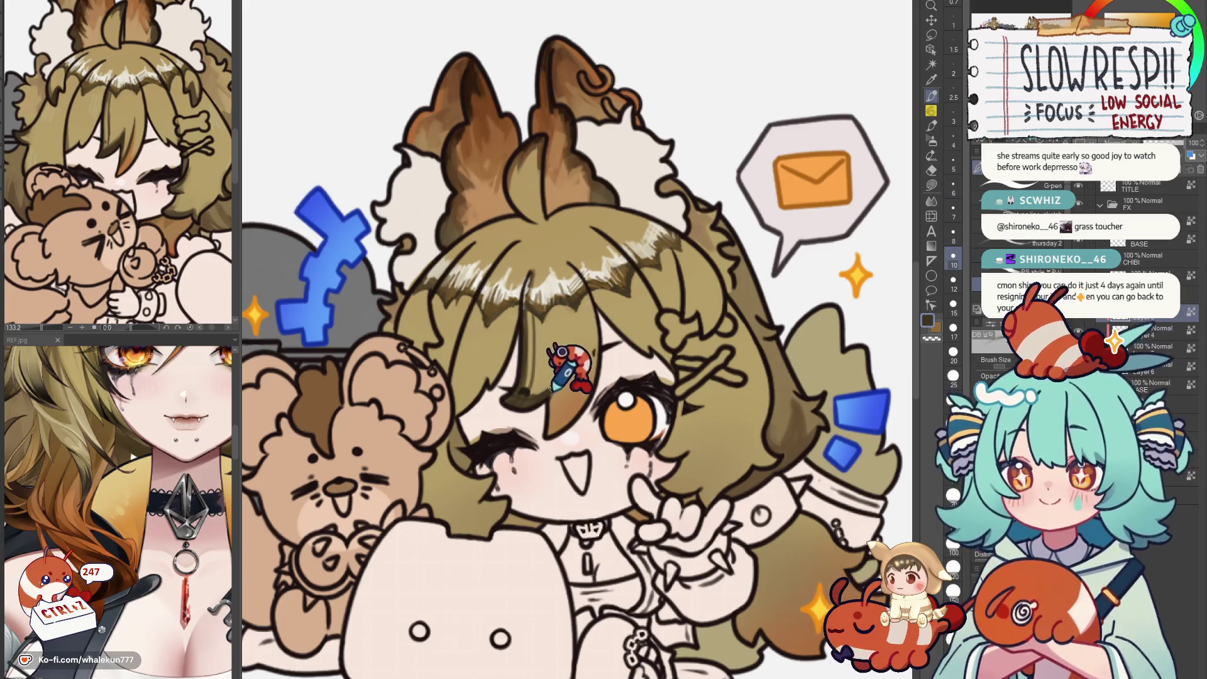
pyautogui.hotkey('ctrl', 'z')
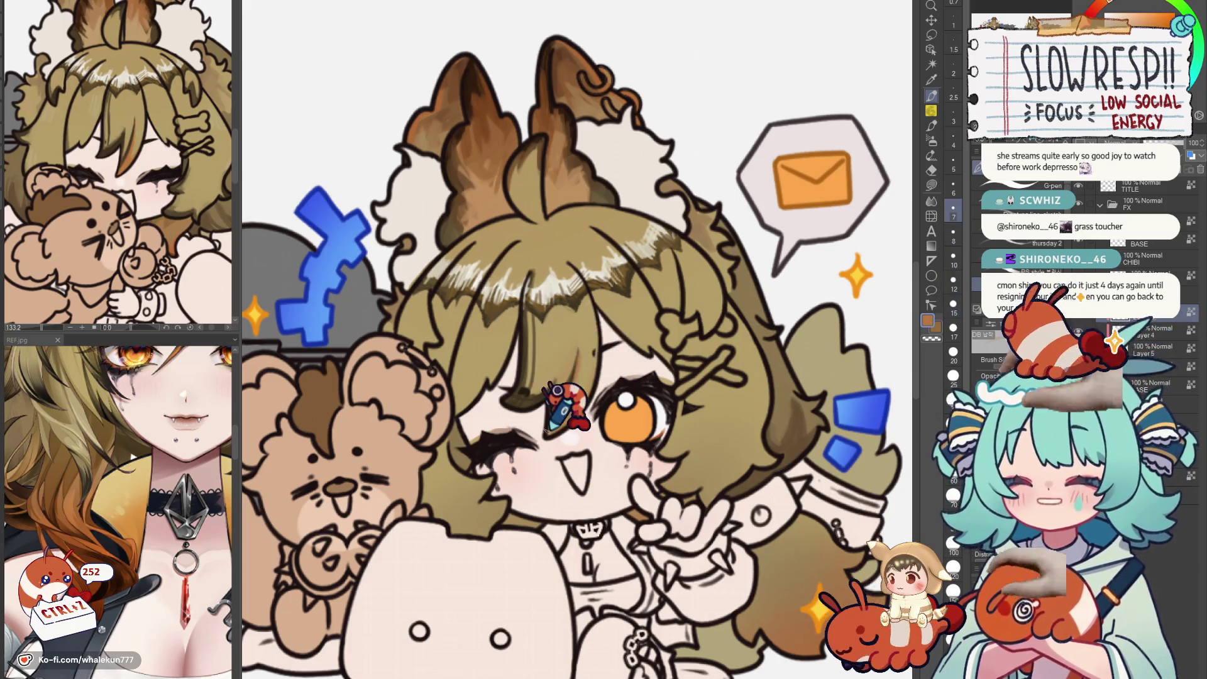
pyautogui.hotkey('ctrl', 'z')
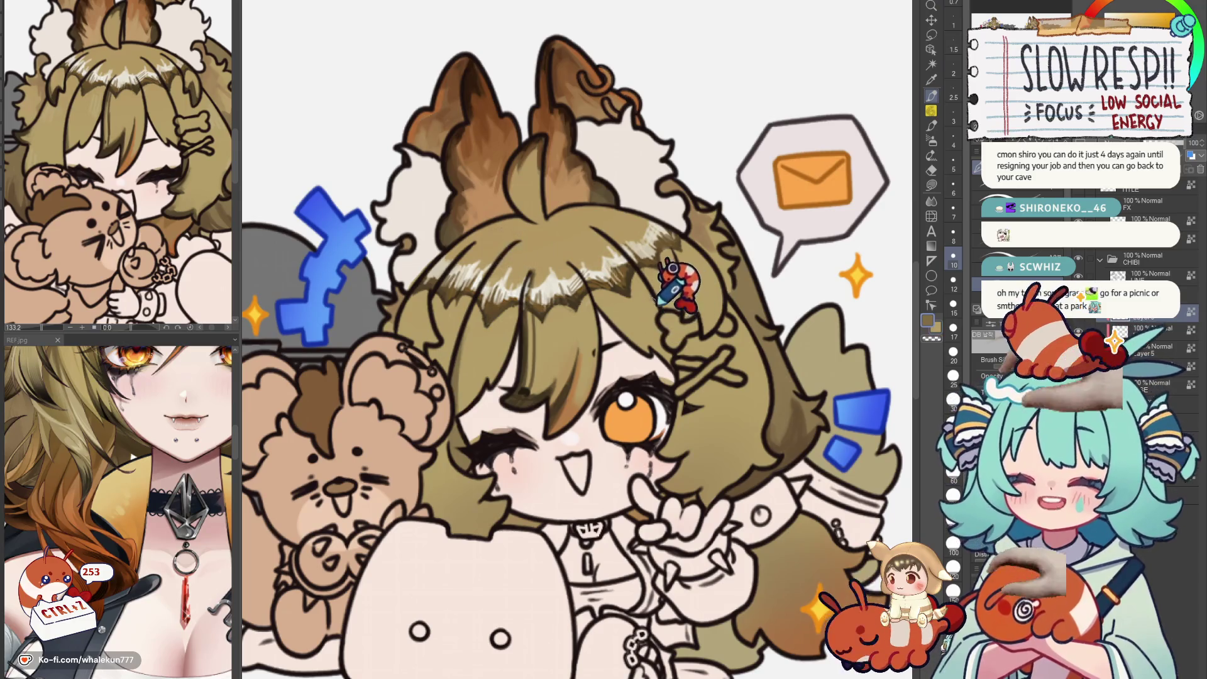
pyautogui.scroll(-5, 679, 311)
pyautogui.moveTo(675, 283); pyautogui.dragTo(703, 486)
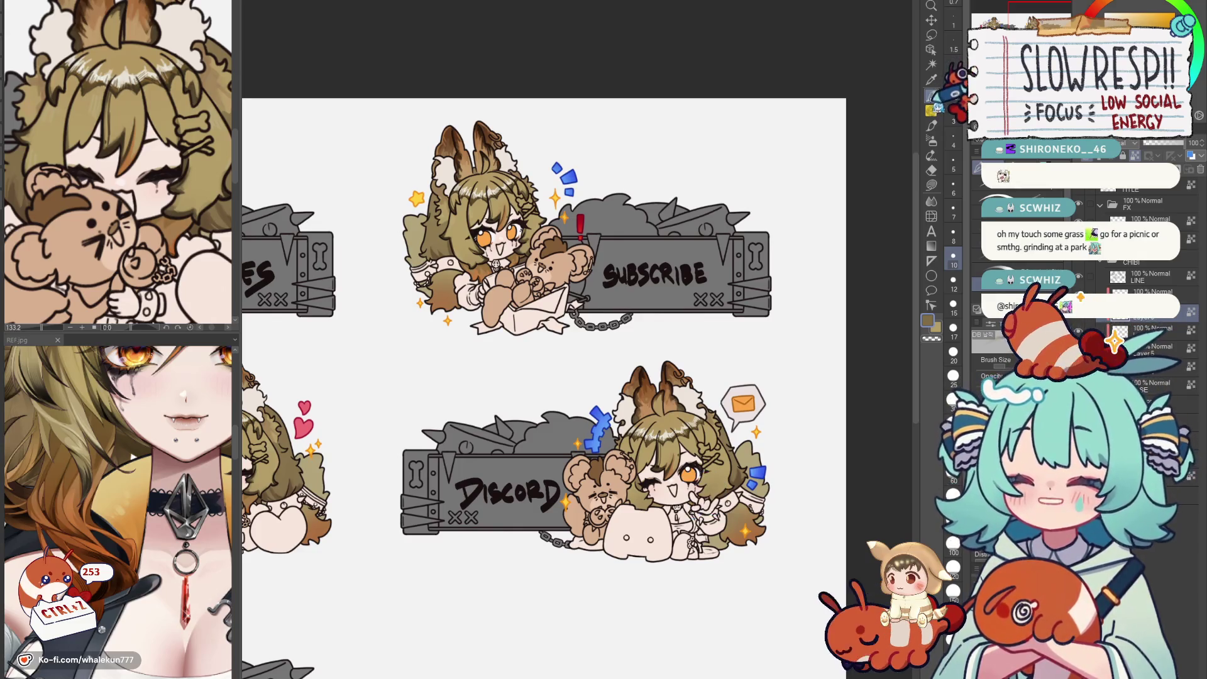
pyautogui.press('h')
pyautogui.press('h')
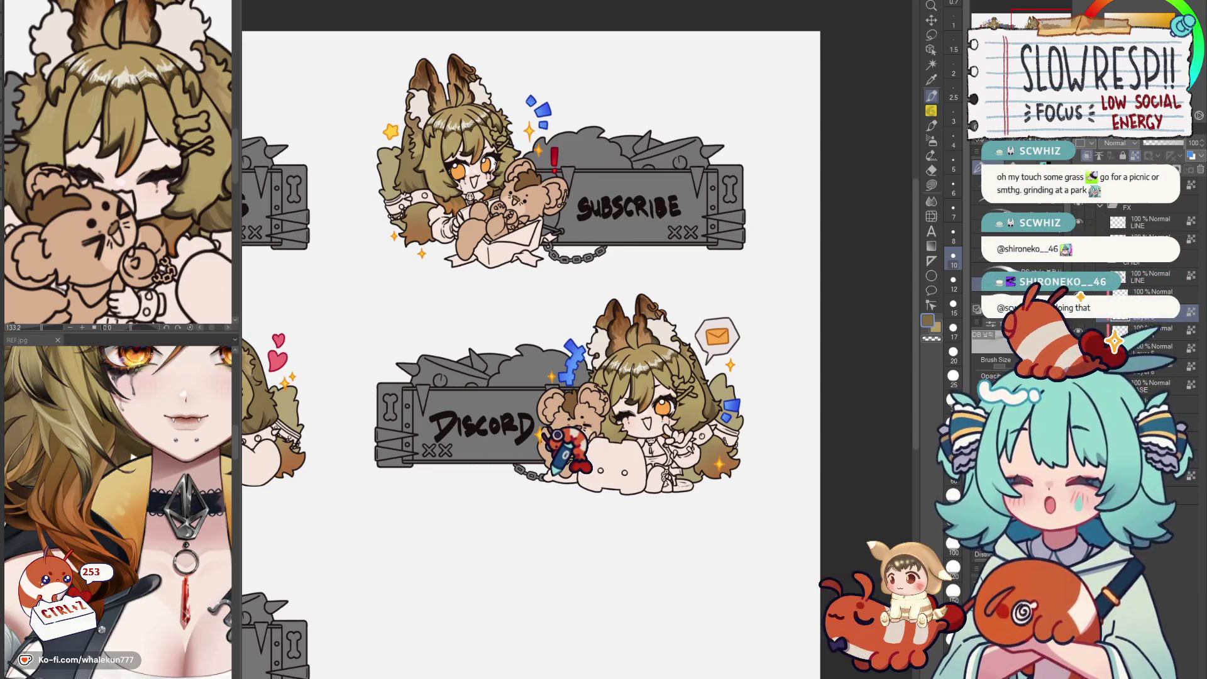
pyautogui.scroll(2, 585, 415)
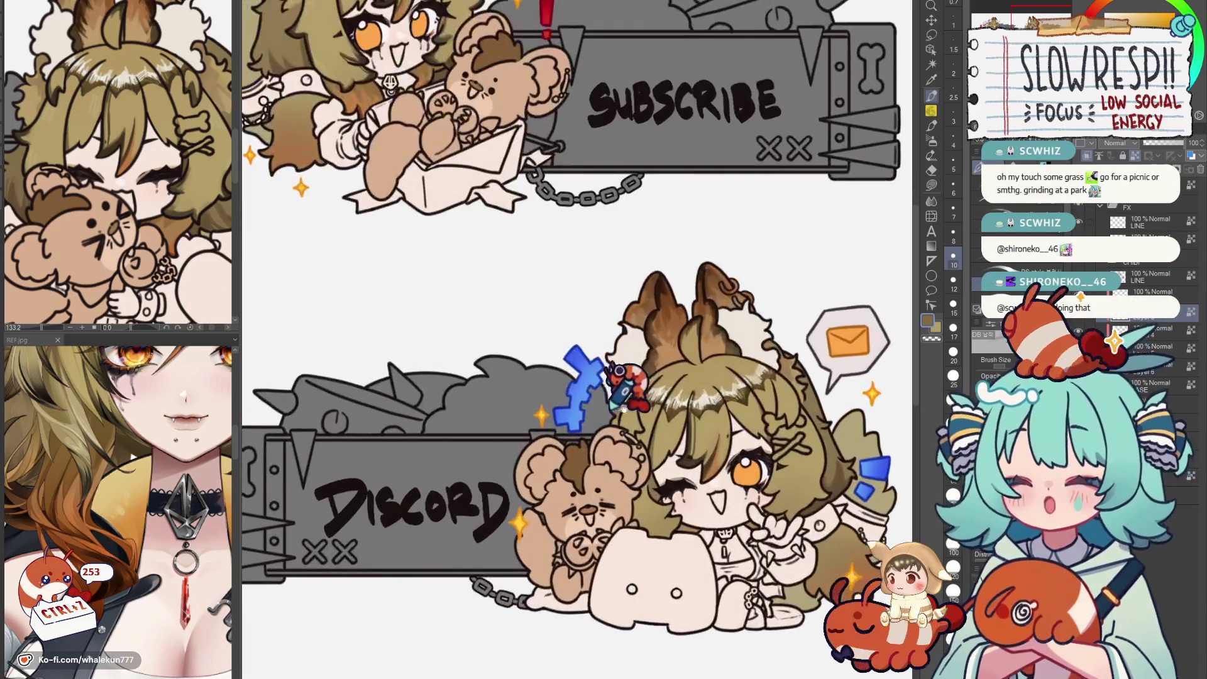
pyautogui.scroll(2, 575, 433)
pyautogui.scroll(2, 567, 462)
pyautogui.scroll(-4, 566, 467)
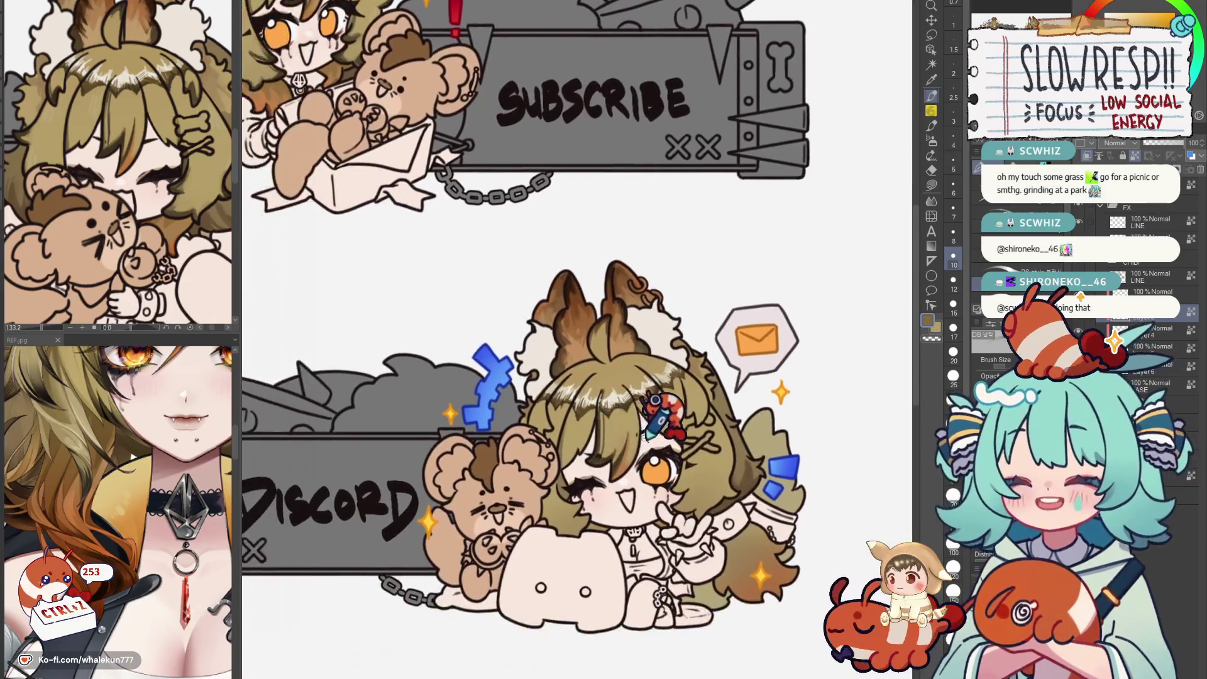
pyautogui.scroll(3, 613, 434)
pyautogui.scroll(1, 618, 439)
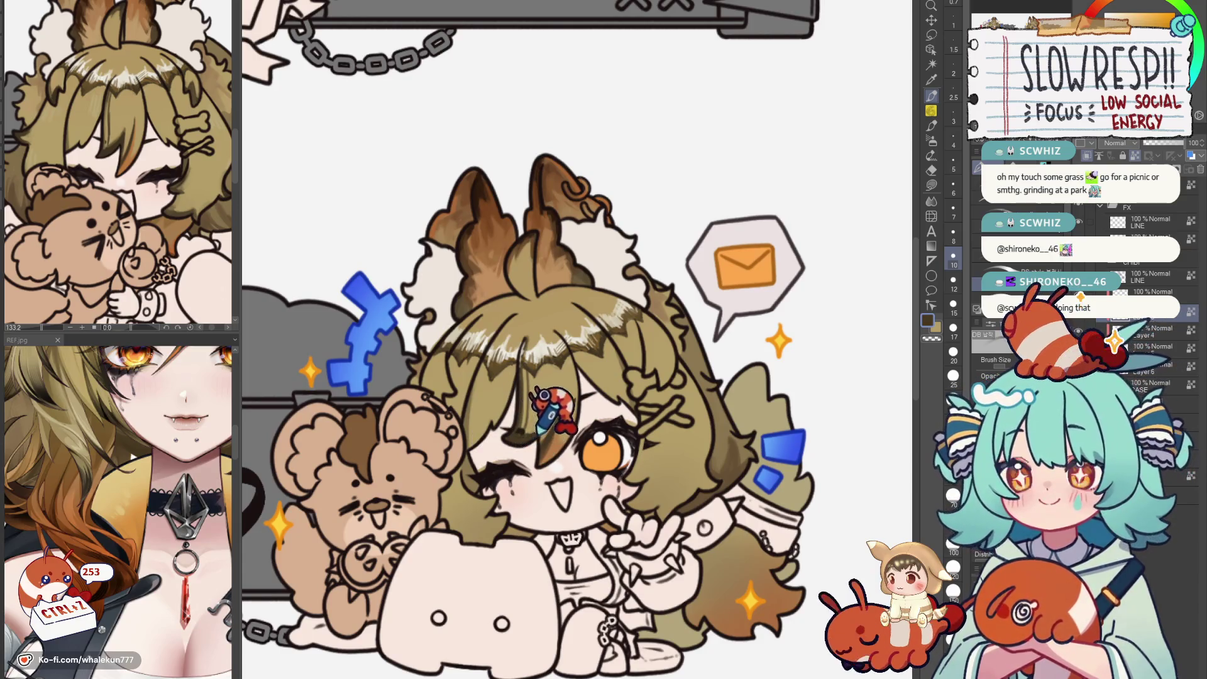
pyautogui.scroll(1, 552, 410)
pyautogui.hotkey('ctrl', 'z')
pyautogui.hotkey('ctrl', 'z')
pyautogui.hotkey('ctrl', 'z')
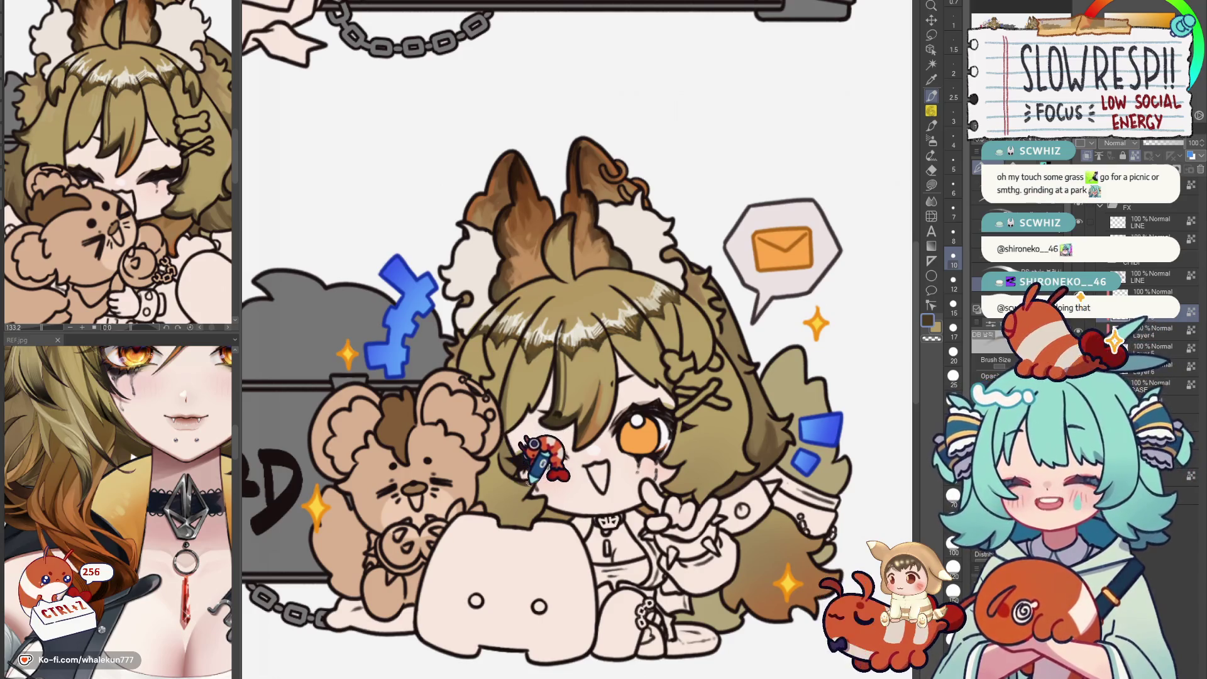
pyautogui.hotkey('ctrl', 'z')
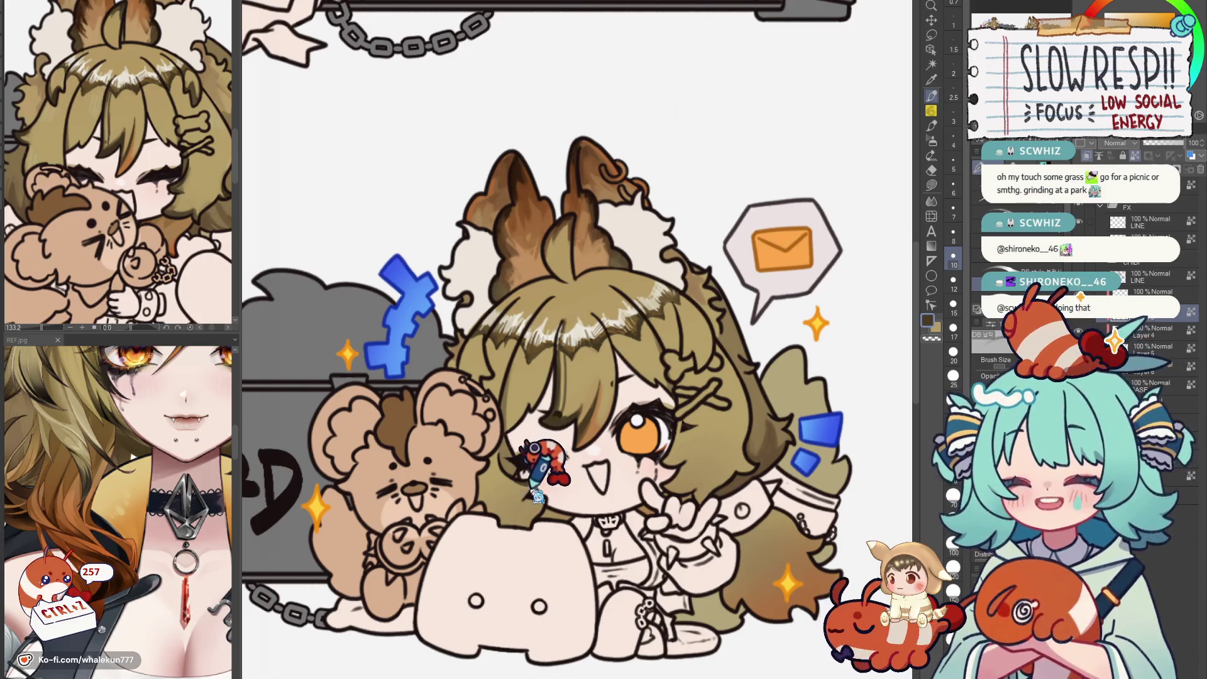
pyautogui.scroll(3, 580, 415)
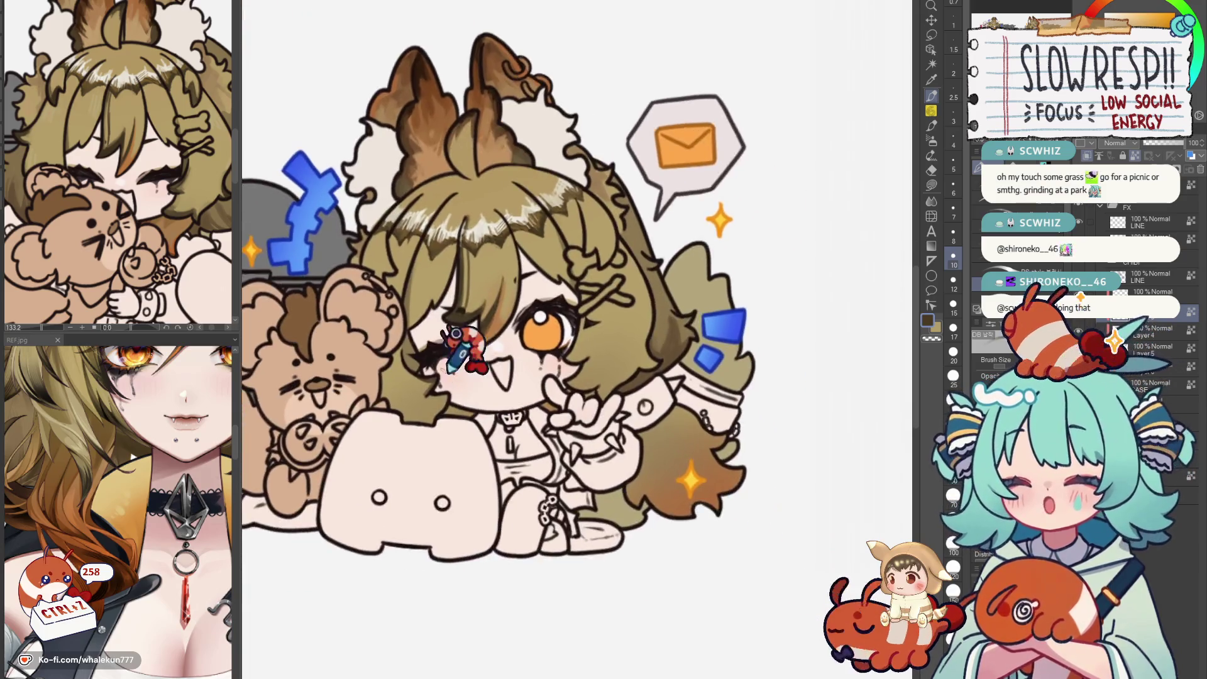
pyautogui.scroll(2, 415, 326)
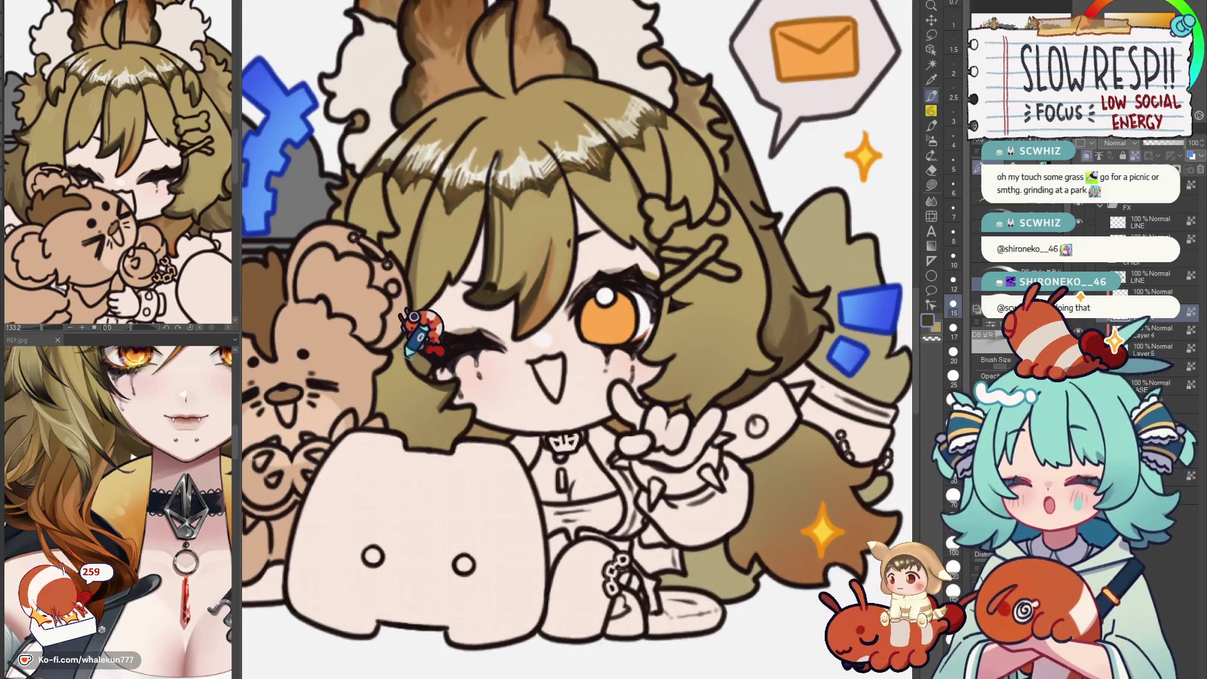
pyautogui.hotkey('ctrl', 'z')
pyautogui.hotkey('ctrl', 'z')
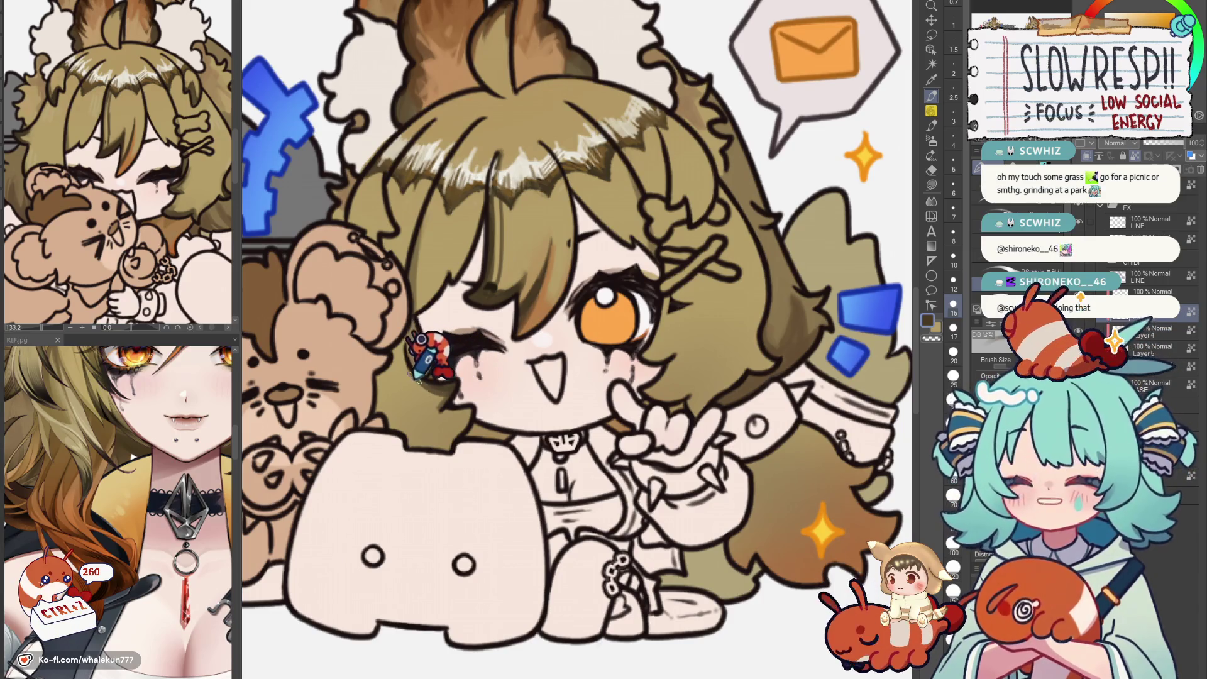
pyautogui.hotkey('ctrl', 'z')
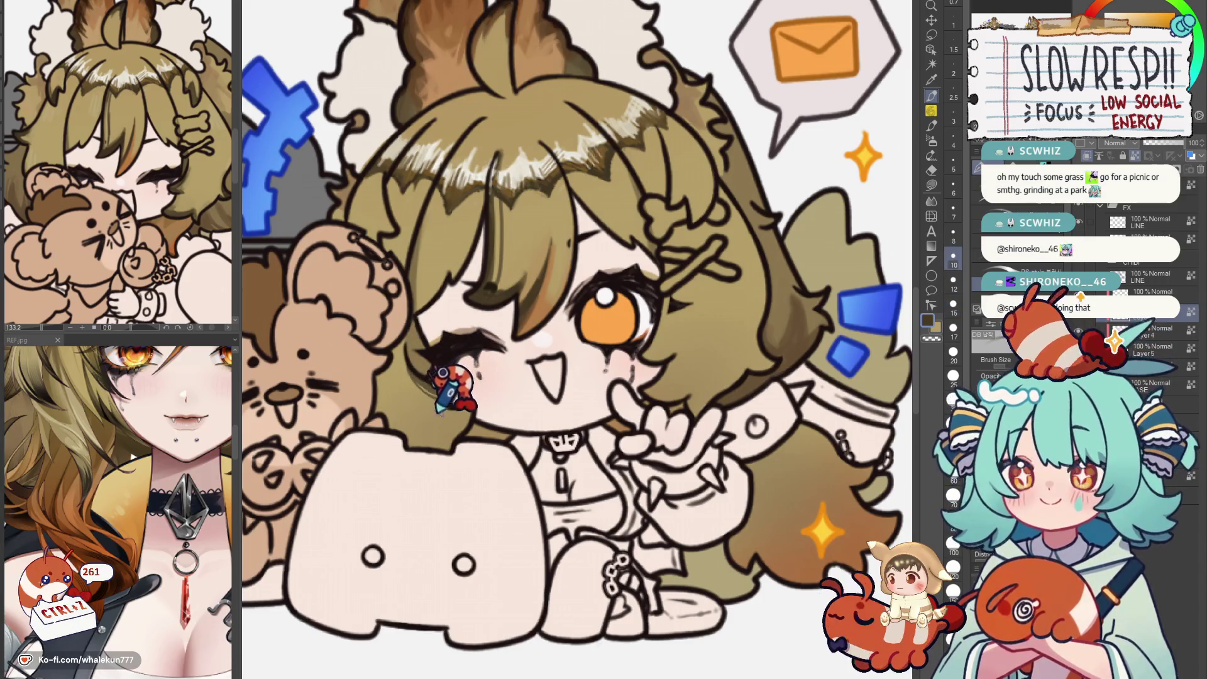
pyautogui.scroll(1, 484, 345)
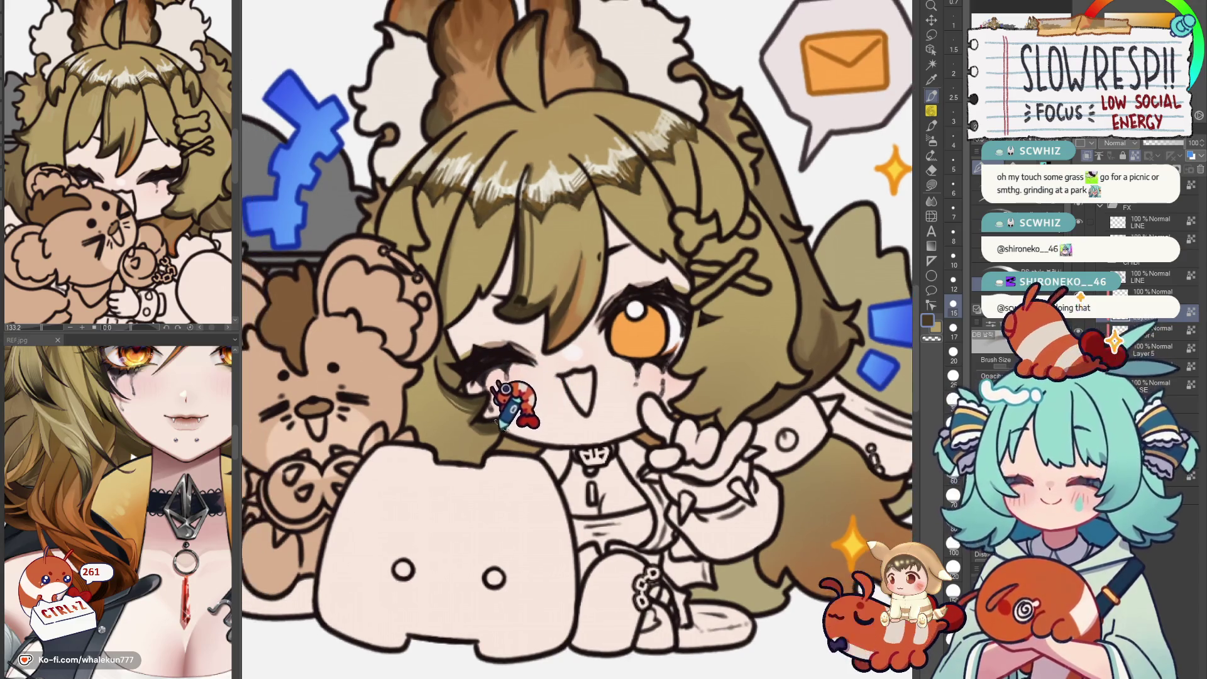
pyautogui.moveTo(435, 444); pyautogui.dragTo(492, 514)
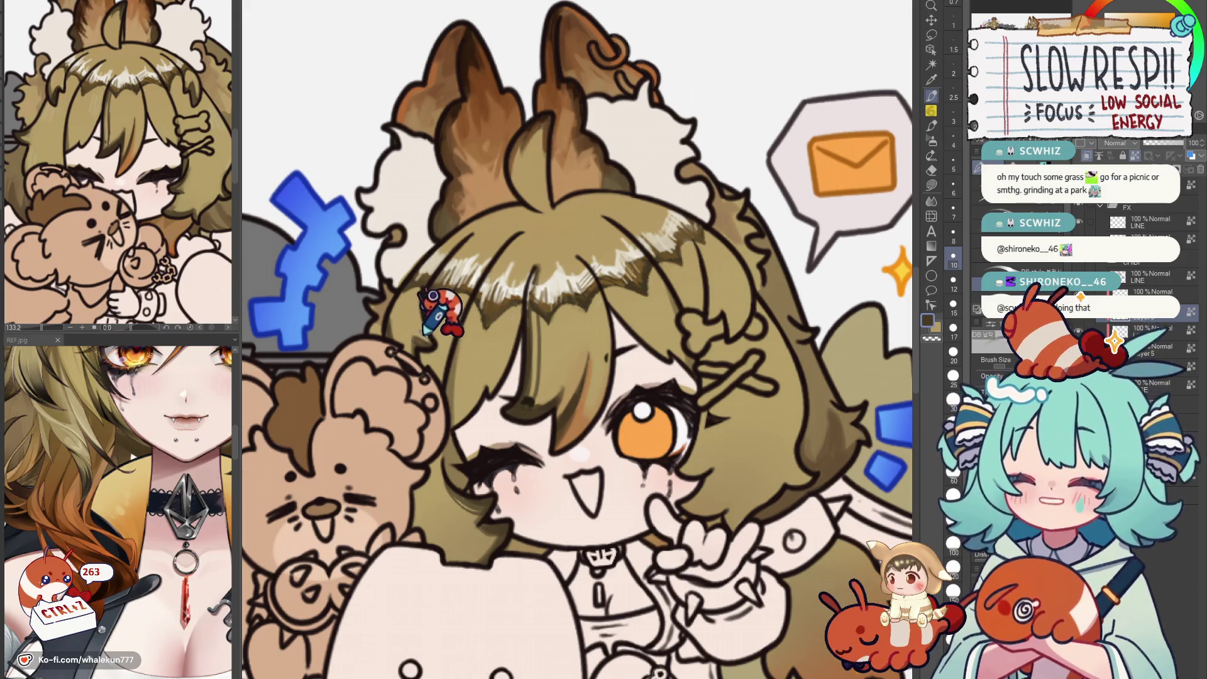
pyautogui.moveTo(500, 377)
pyautogui.mouseDown()
pyautogui.moveTo(505, 415)
pyautogui.moveTo(472, 481)
pyautogui.mouseUp()
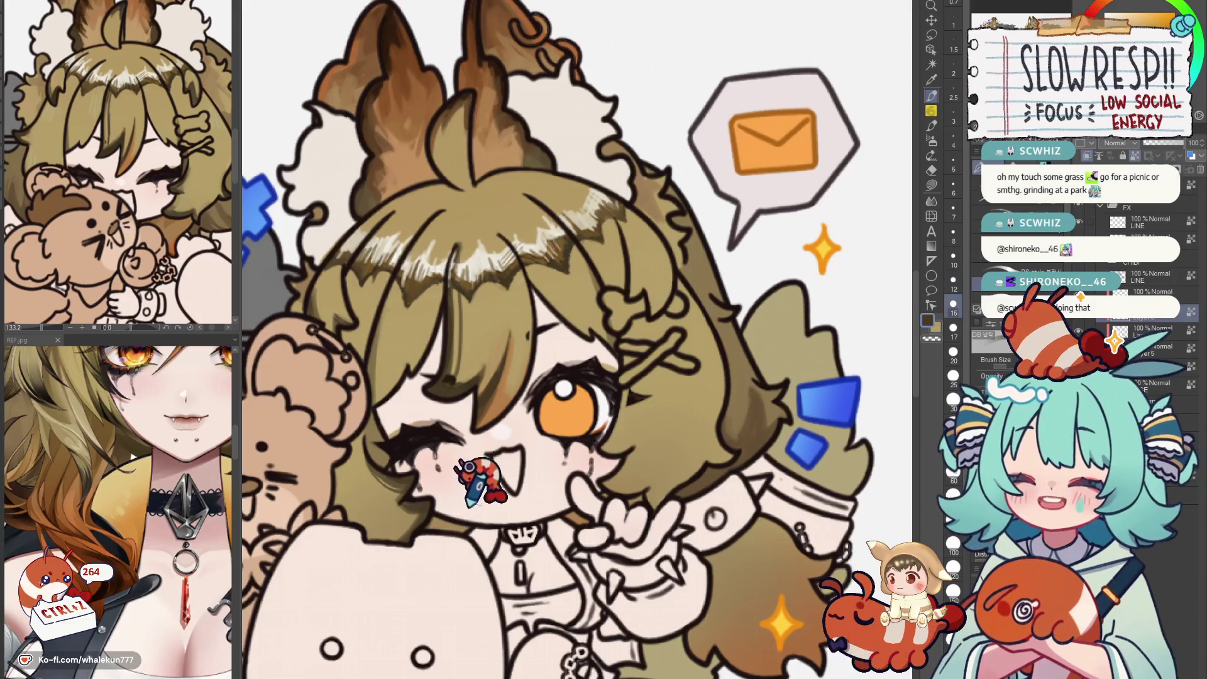
pyautogui.scroll(2, 498, 475)
pyautogui.scroll(-2, 497, 476)
pyautogui.scroll(-2, 509, 414)
pyautogui.scroll(-2, 660, 528)
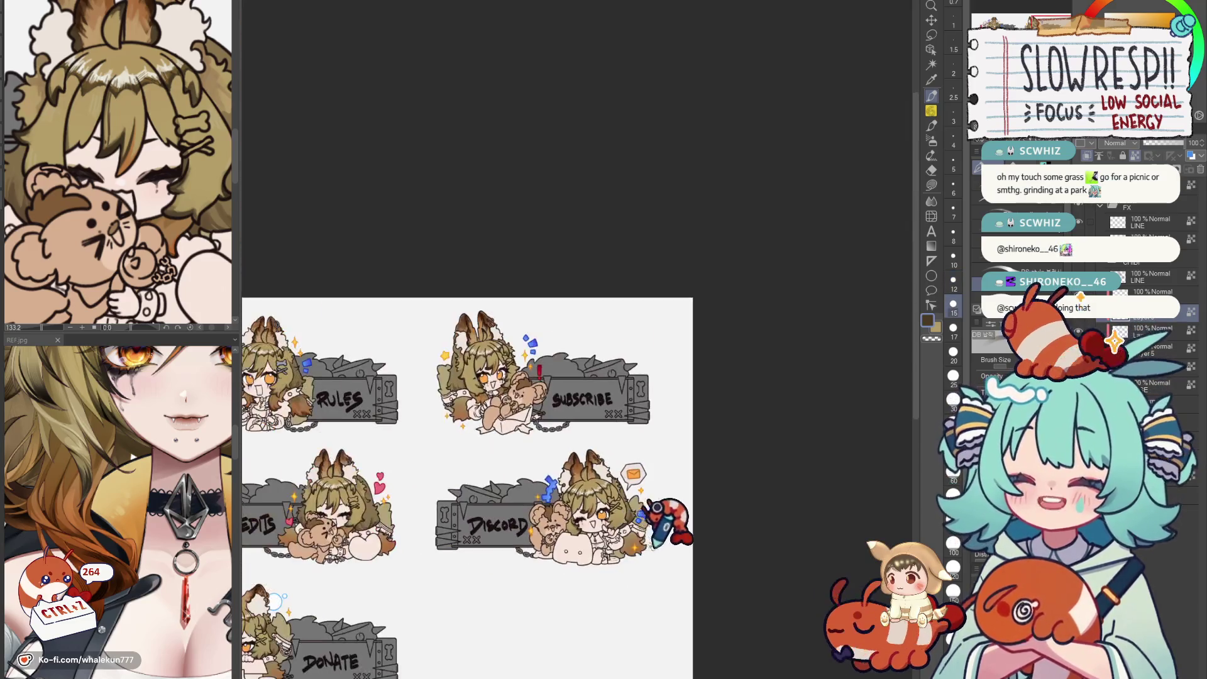
pyautogui.scroll(-1, 660, 528)
pyautogui.scroll(3, 716, 429)
pyautogui.scroll(1, 699, 443)
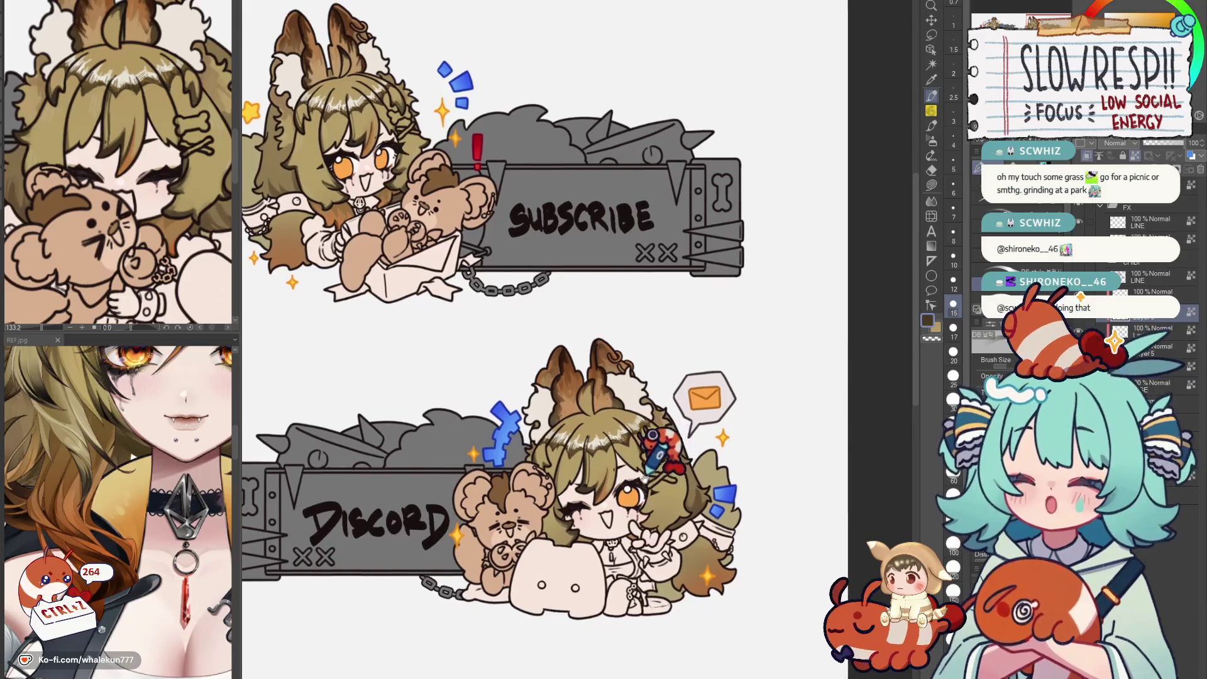
pyautogui.scroll(2, 680, 438)
pyautogui.scroll(2, 664, 434)
pyautogui.scroll(2, 642, 435)
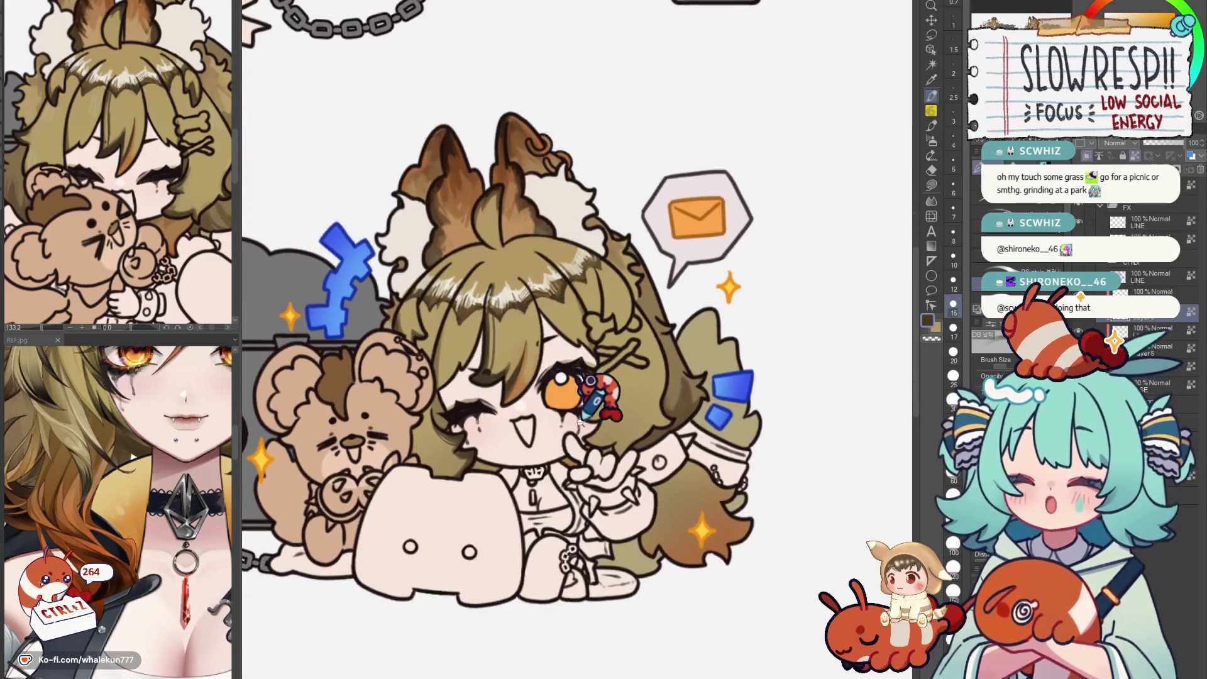
pyautogui.scroll(2, 614, 434)
pyautogui.scroll(1, 611, 432)
pyautogui.scroll(2, 565, 405)
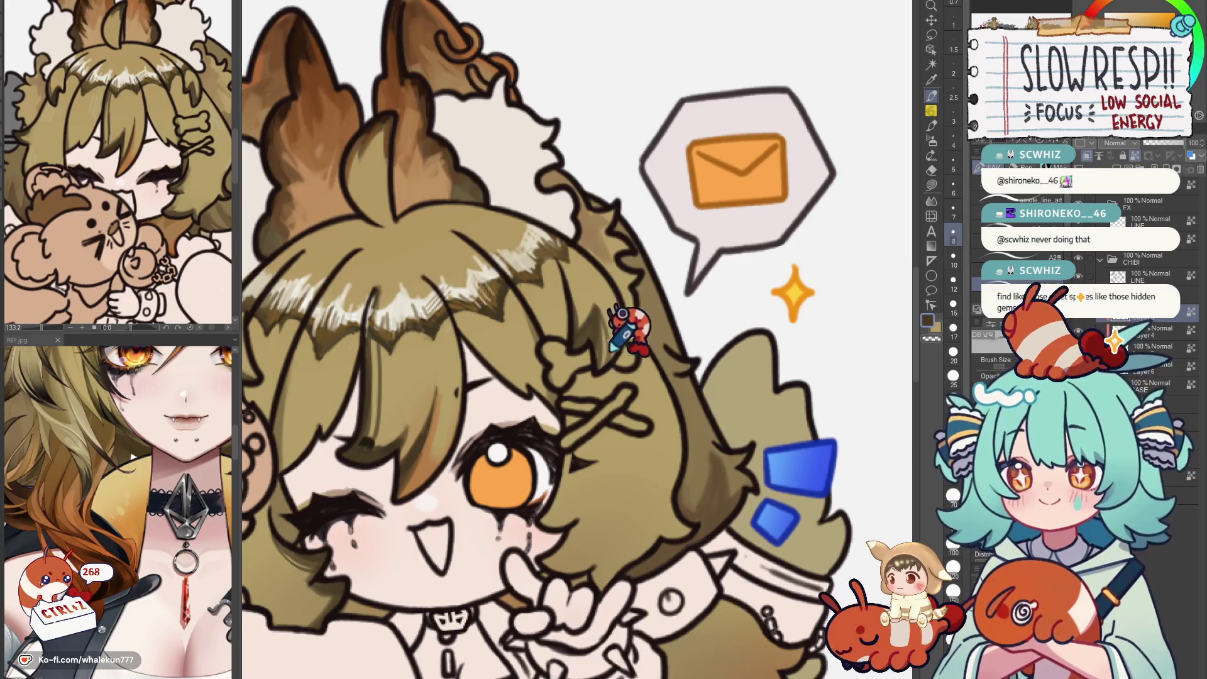
pyautogui.scroll(-4, 632, 326)
pyautogui.scroll(3, 567, 321)
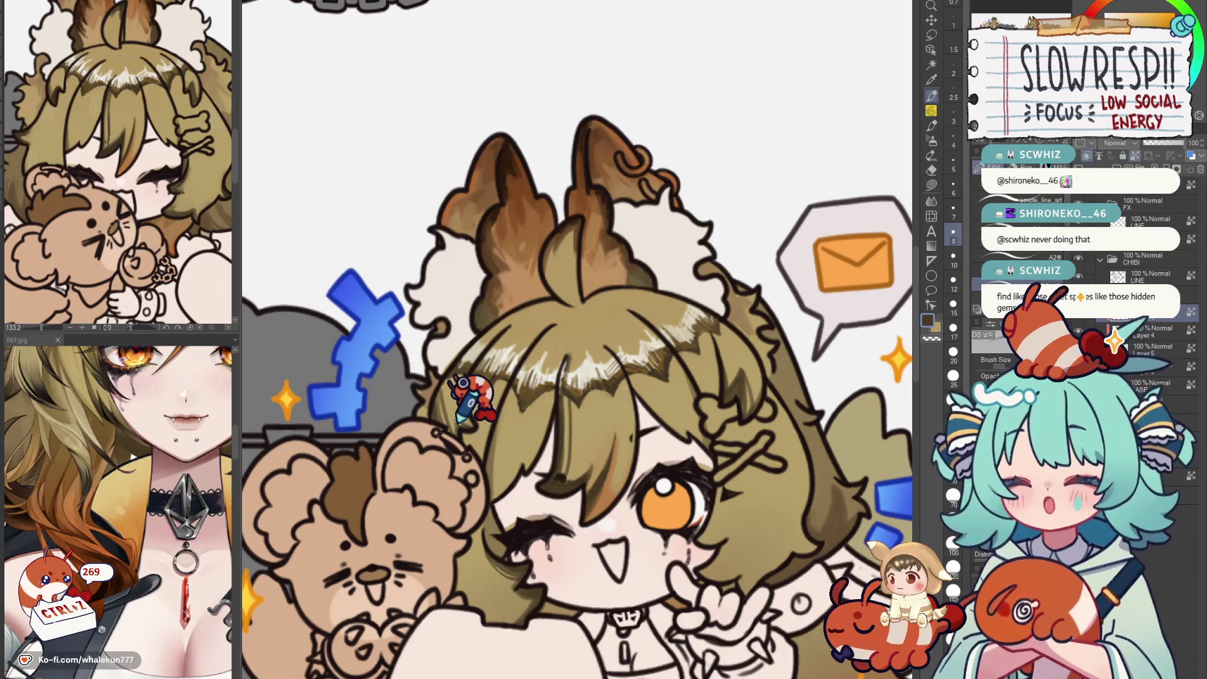
pyautogui.moveTo(469, 392); pyautogui.dragTo(617, 360)
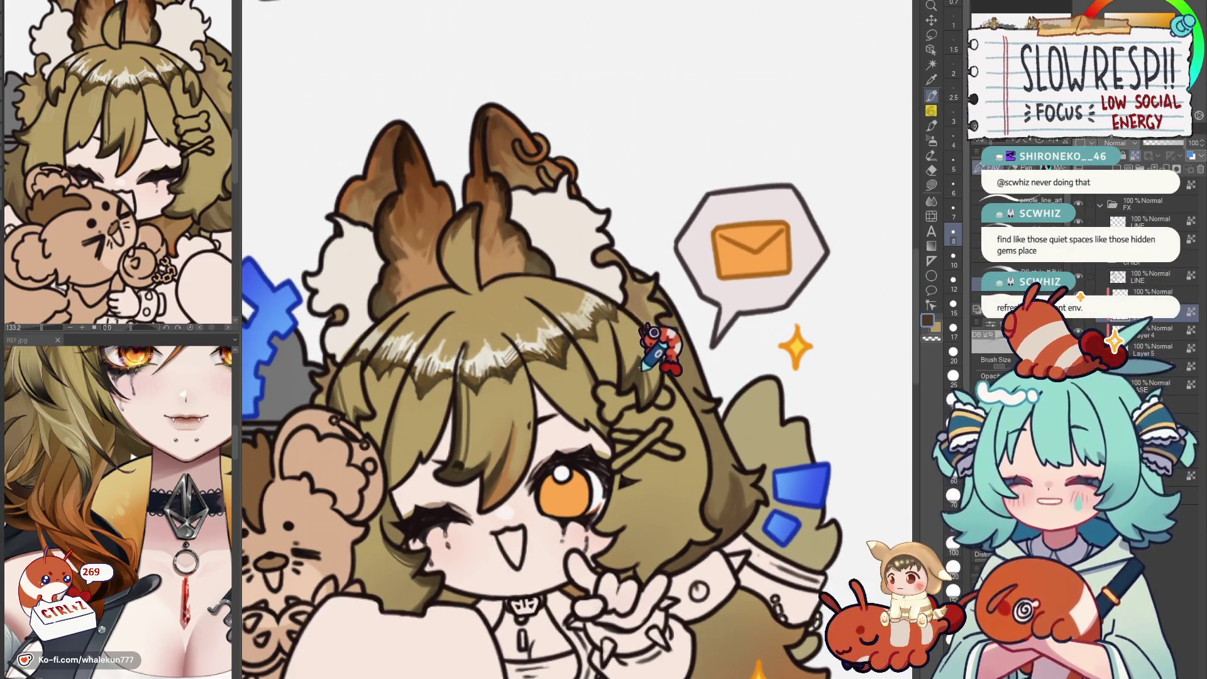
pyautogui.scroll(-3, 660, 372)
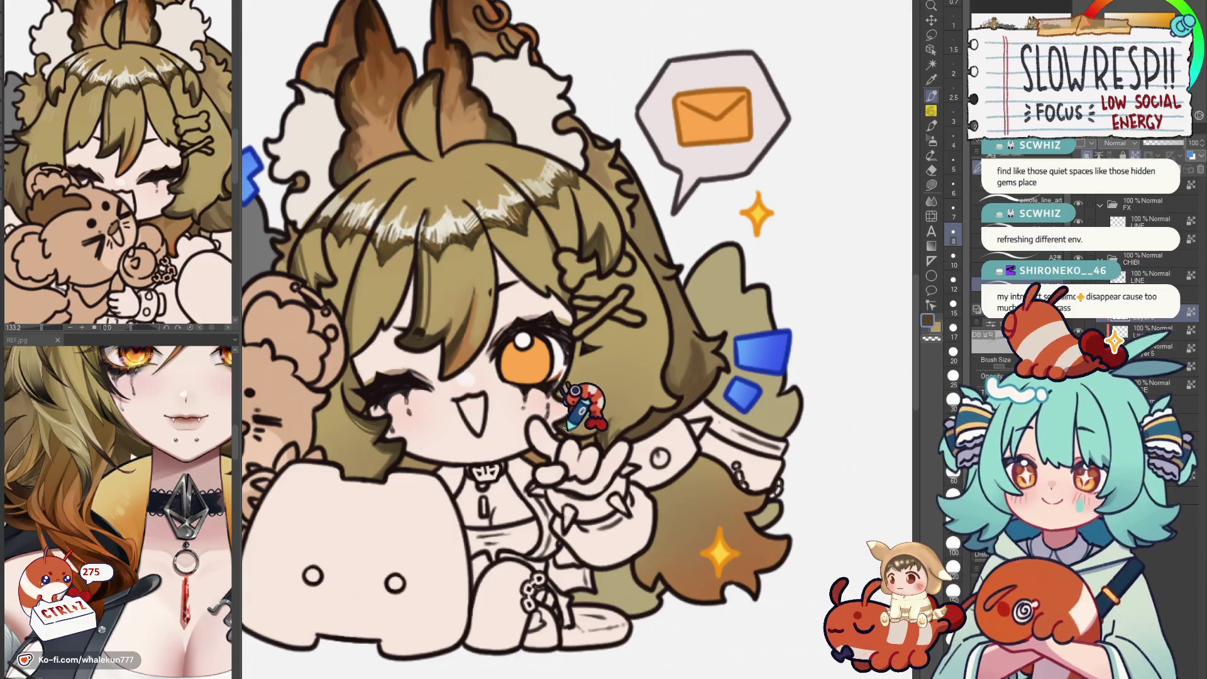
pyautogui.moveTo(580, 401); pyautogui.dragTo(592, 455)
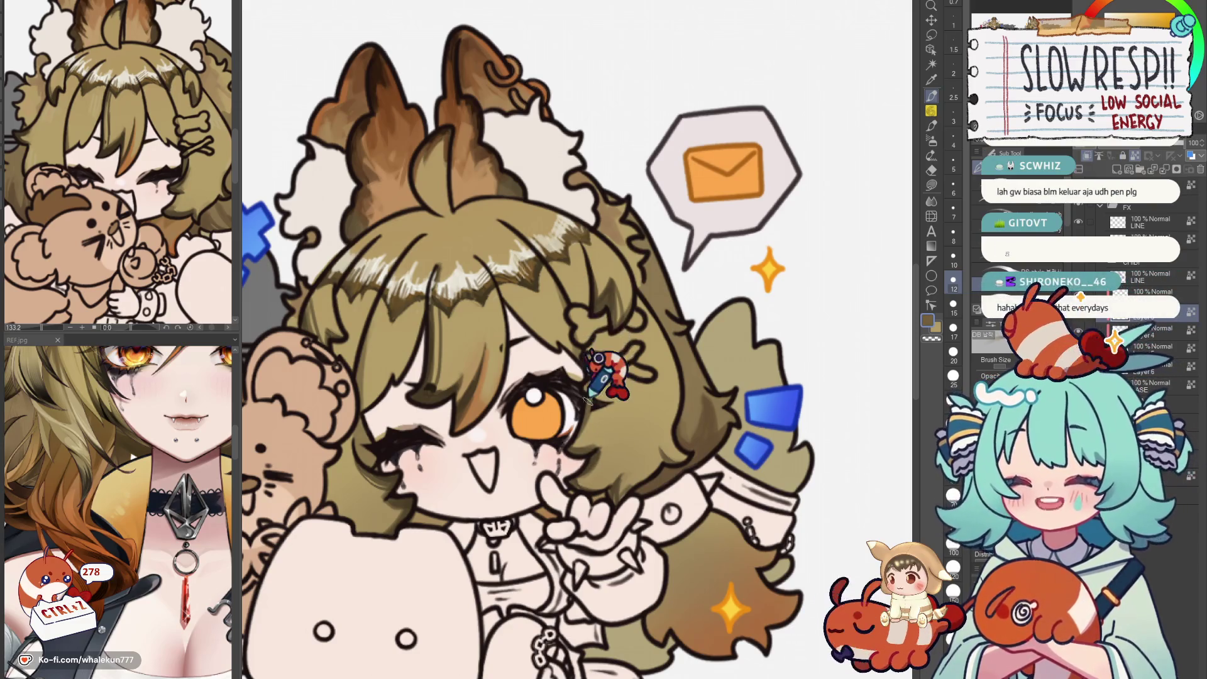
pyautogui.scroll(1, 608, 335)
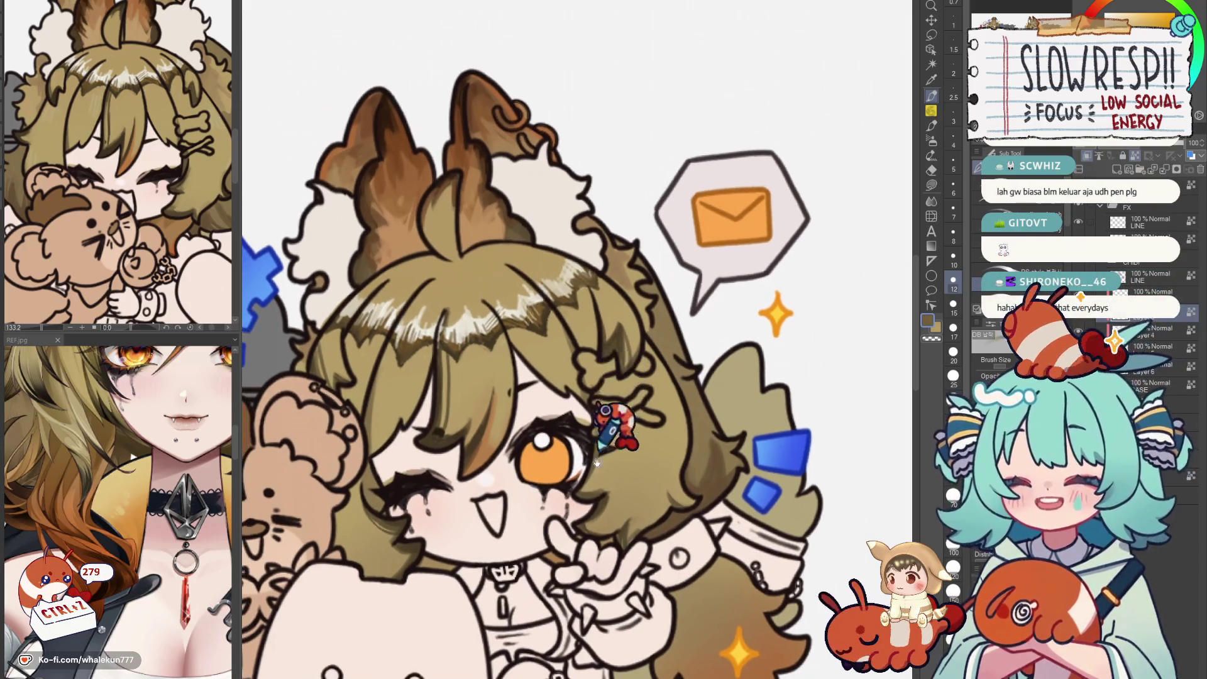
pyautogui.scroll(1, 613, 377)
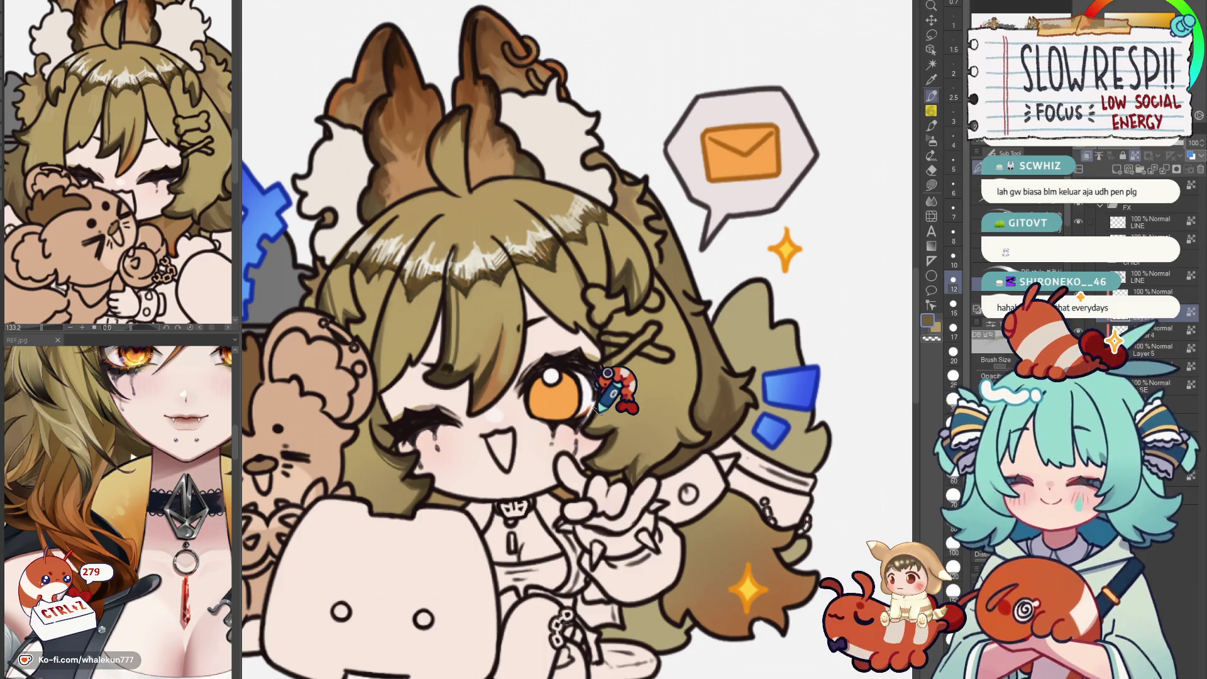
pyautogui.moveTo(611, 385); pyautogui.dragTo(745, 279)
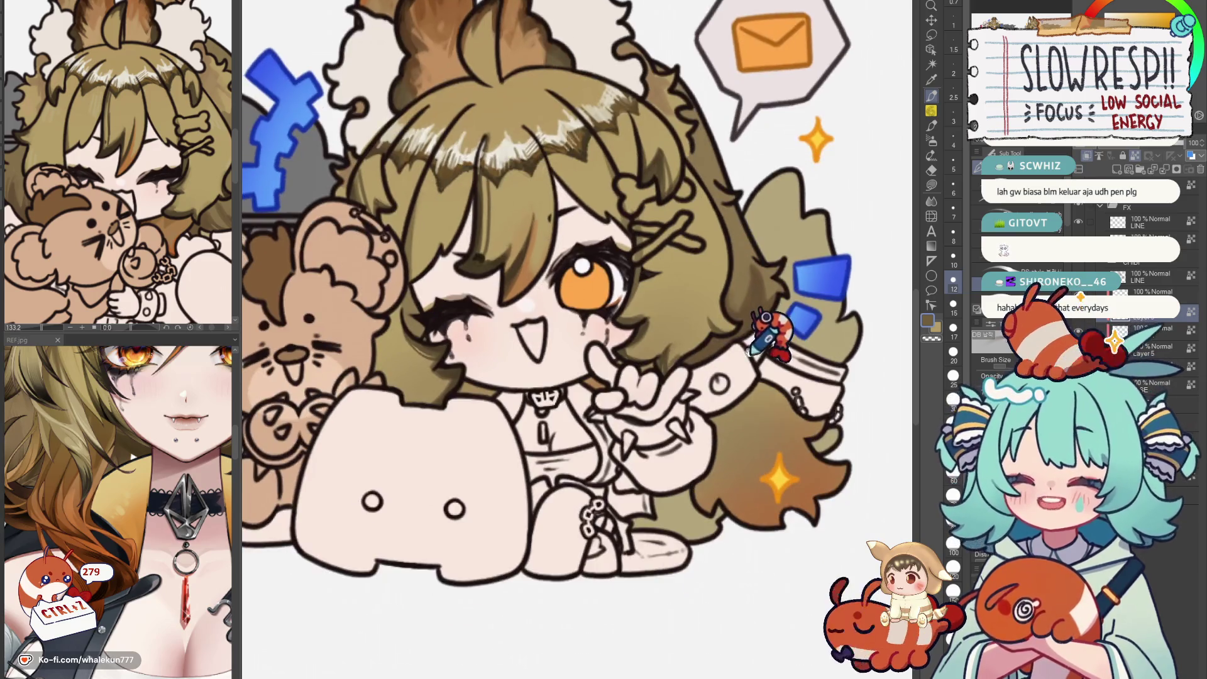
pyautogui.scroll(-2, 745, 282)
pyautogui.scroll(2, 736, 348)
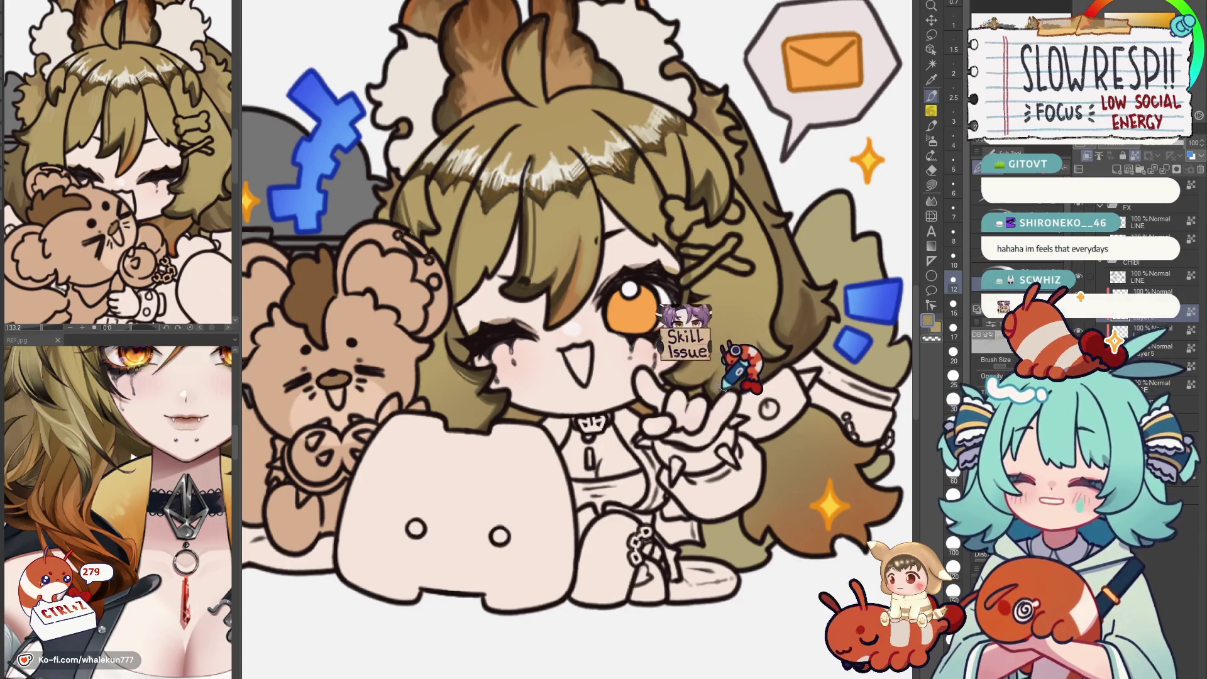
pyautogui.scroll(-2, 731, 363)
pyautogui.scroll(-2, 743, 340)
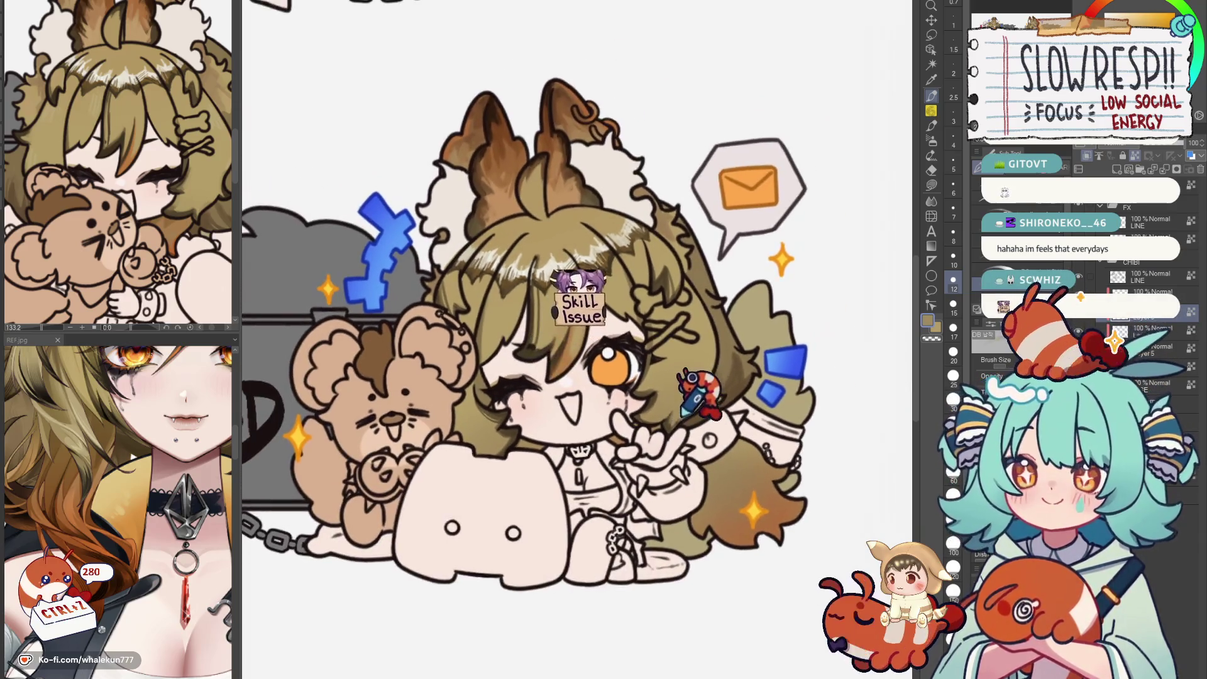
pyautogui.scroll(-1, 717, 377)
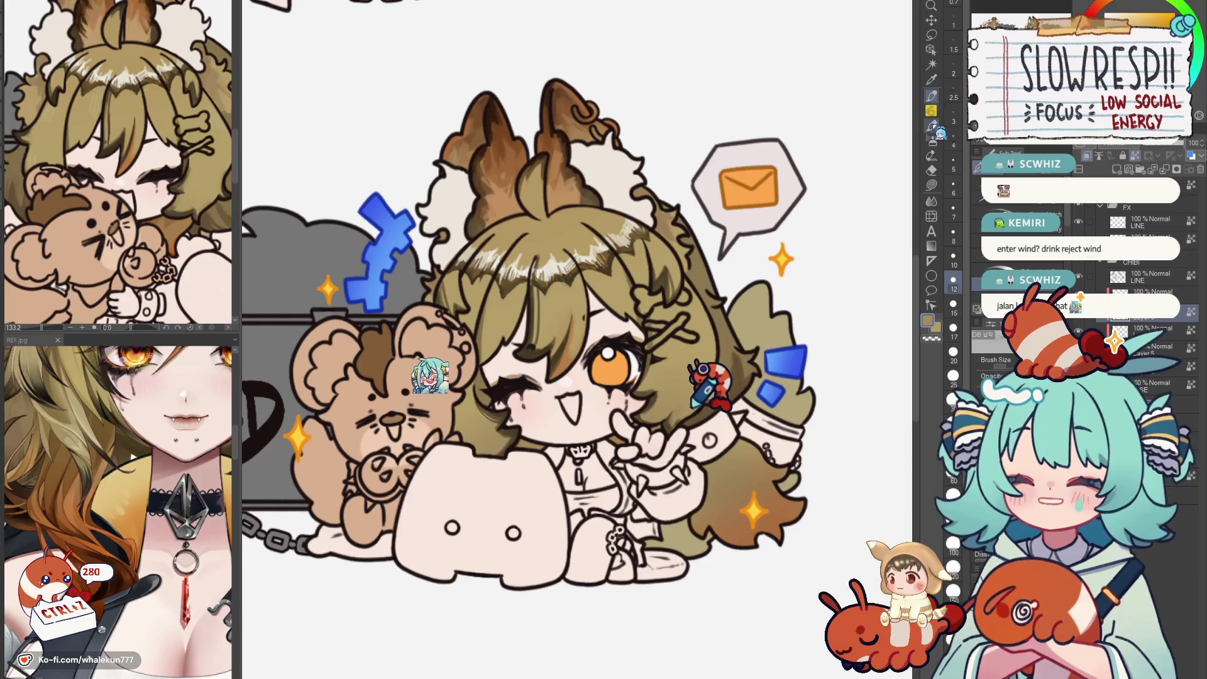
pyautogui.moveTo(565, 330)
pyautogui.mouseDown()
pyautogui.moveTo(588, 369)
pyautogui.moveTo(594, 336)
pyautogui.mouseUp()
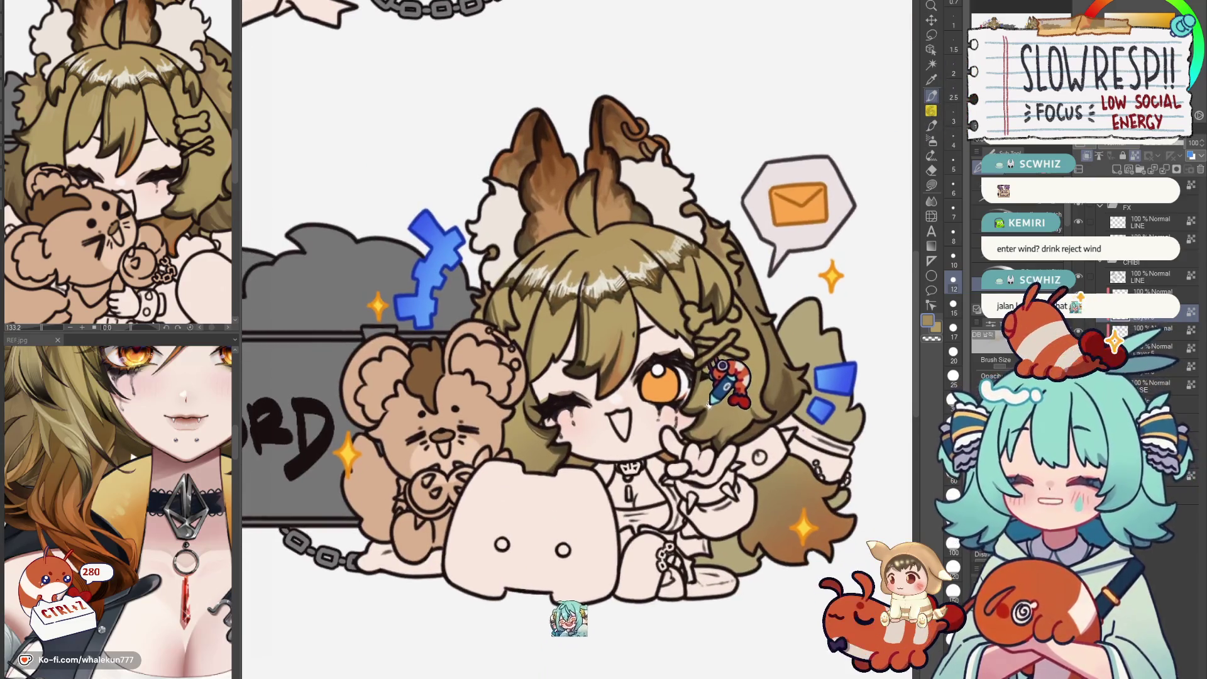
pyautogui.scroll(-2, 566, 359)
pyautogui.scroll(-2, 567, 359)
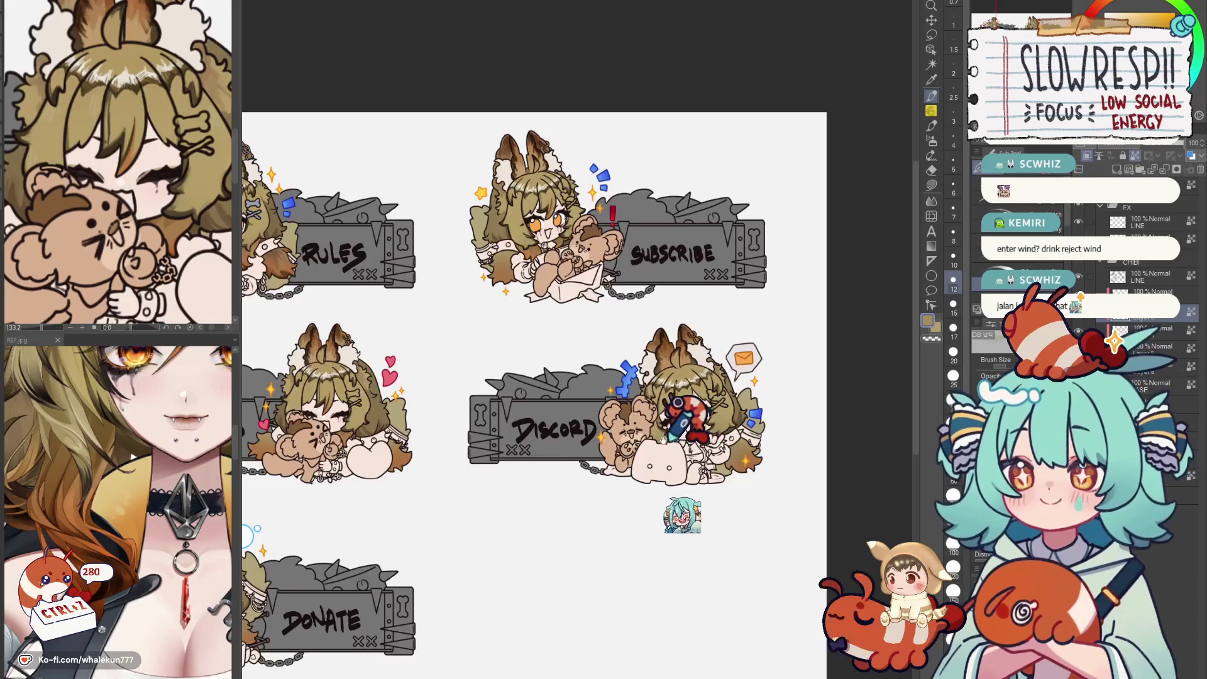
pyautogui.scroll(2, 567, 358)
pyautogui.scroll(-2, 566, 359)
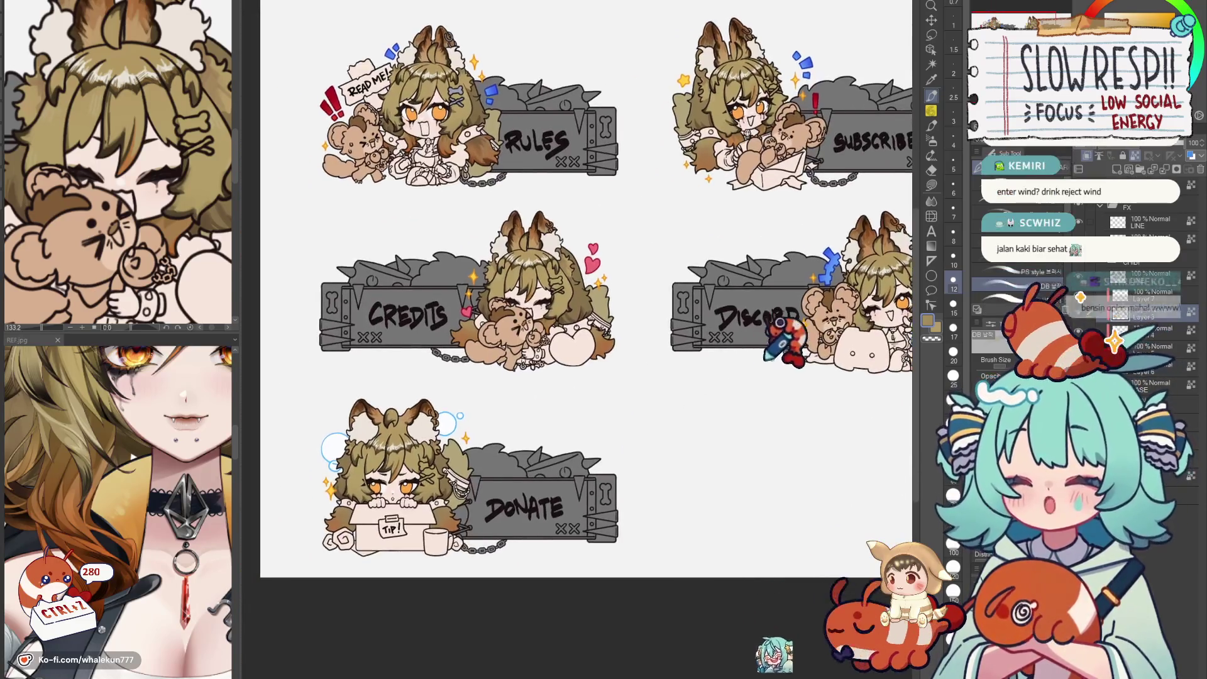
pyautogui.scroll(2, 566, 359)
pyautogui.scroll(1, 565, 358)
pyautogui.scroll(1, 566, 330)
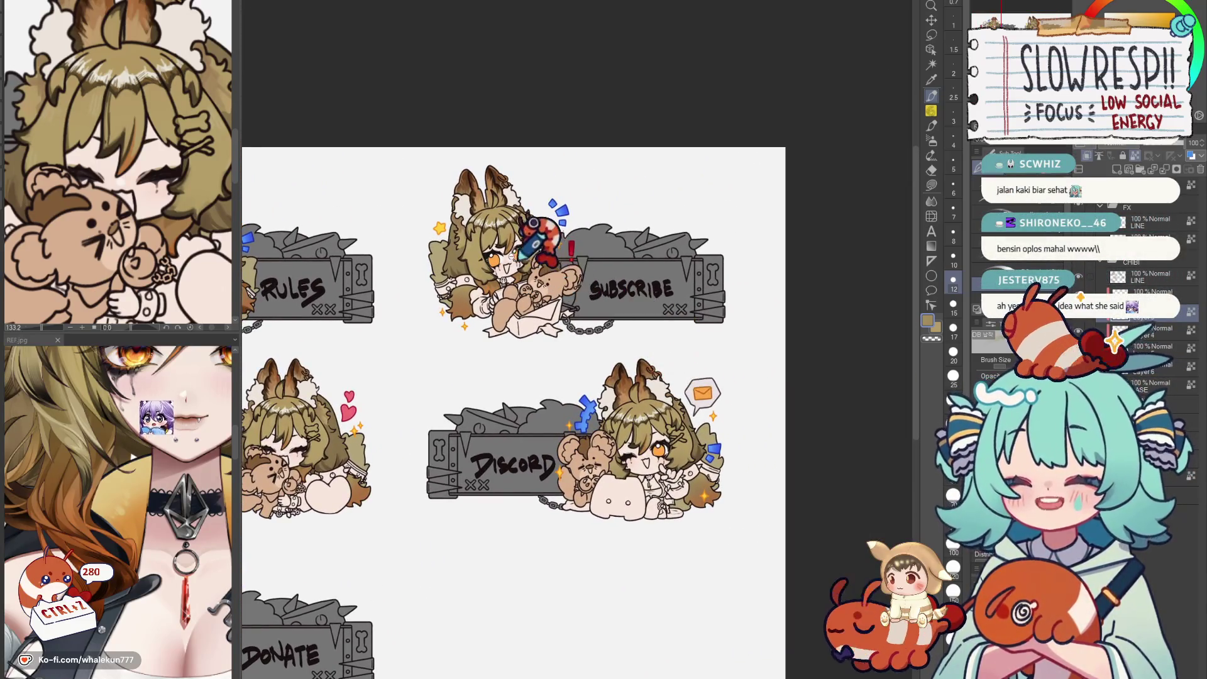
pyautogui.scroll(4, 547, 284)
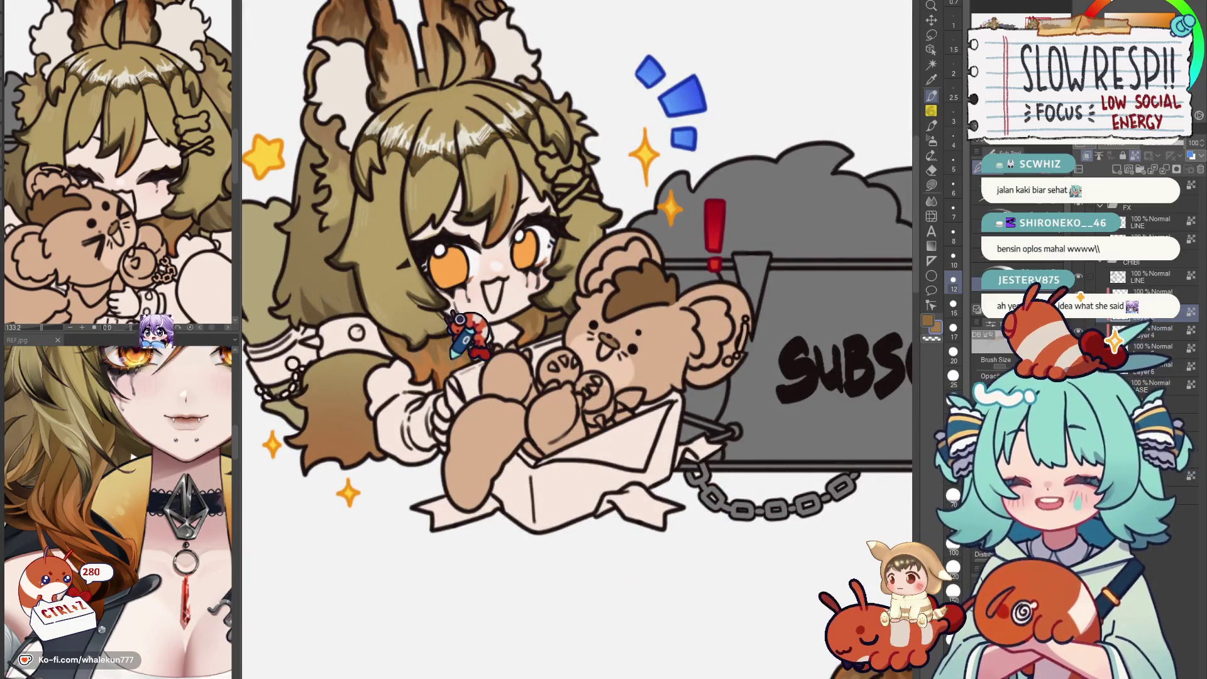
pyautogui.moveTo(537, 283)
pyautogui.mouseDown()
pyautogui.moveTo(704, 429)
pyautogui.moveTo(613, 358)
pyautogui.mouseUp()
pyautogui.scroll(3, 585, 368)
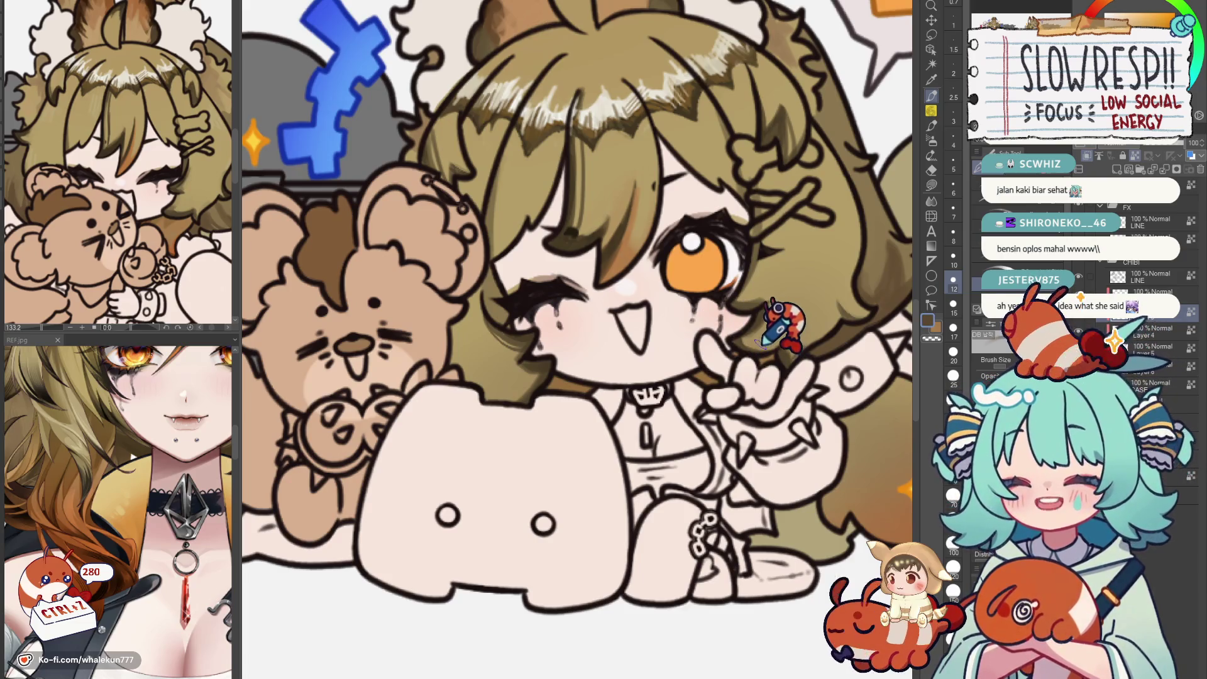
pyautogui.moveTo(793, 325); pyautogui.dragTo(768, 316)
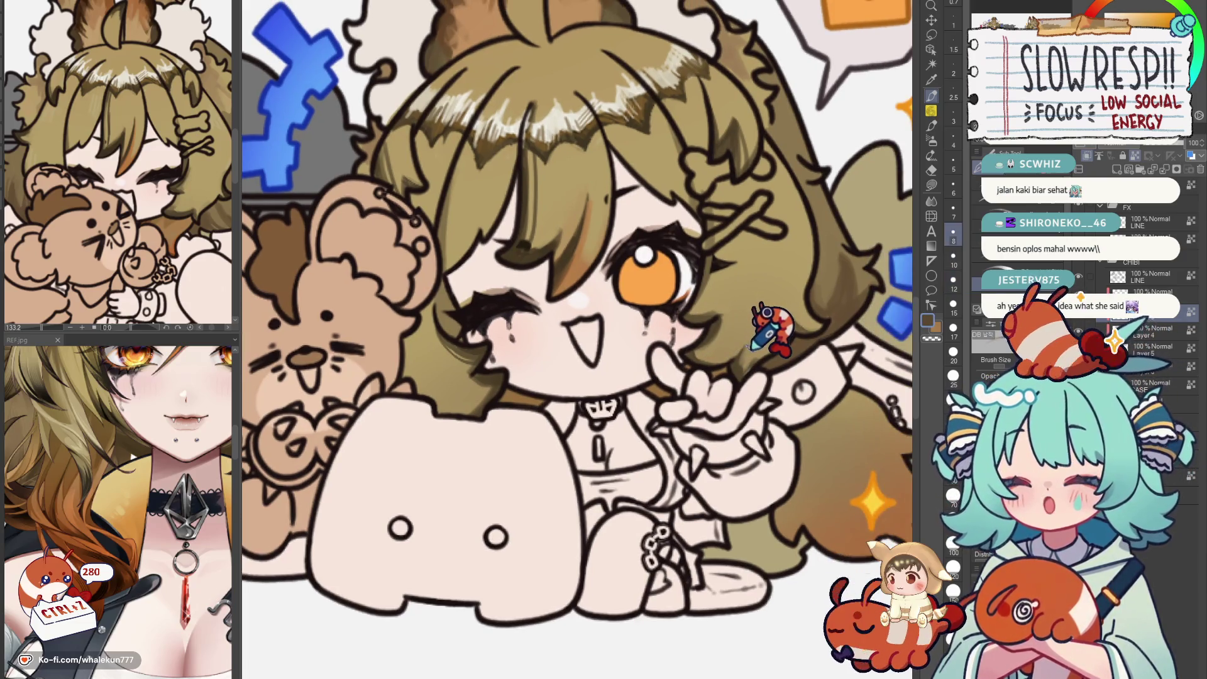
pyautogui.scroll(-3, 769, 320)
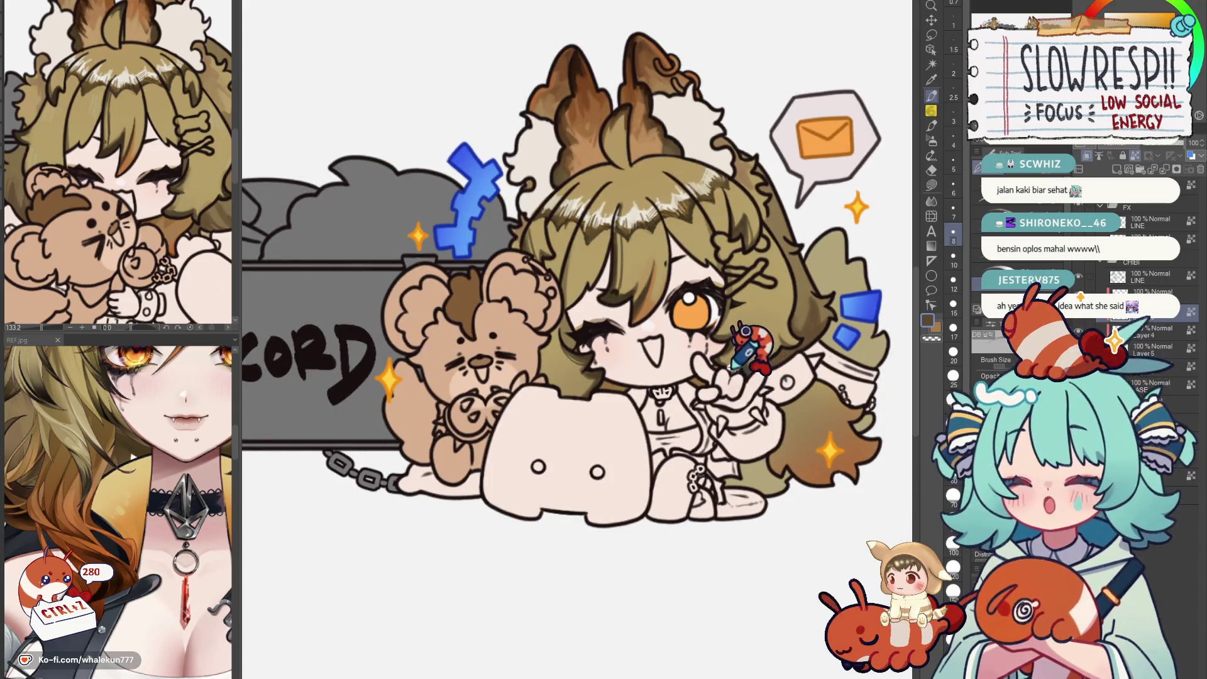
pyautogui.scroll(4, 763, 354)
pyautogui.scroll(1, 769, 359)
pyautogui.scroll(3, 769, 330)
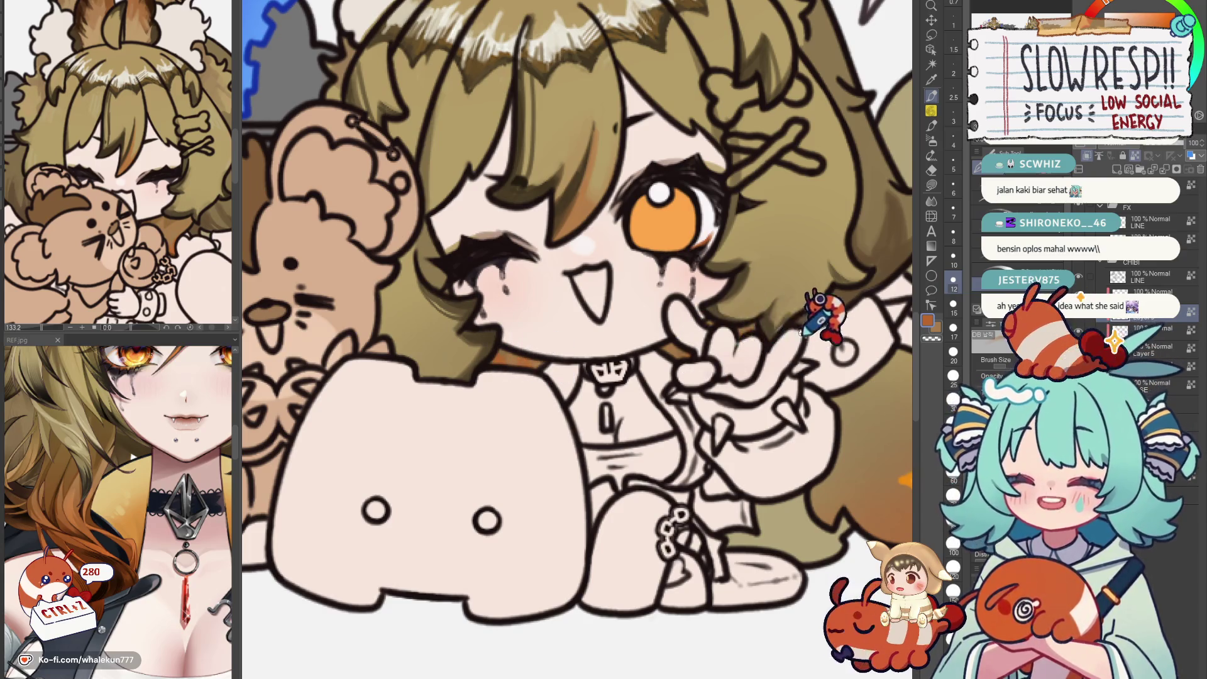
pyautogui.scroll(-3, 820, 321)
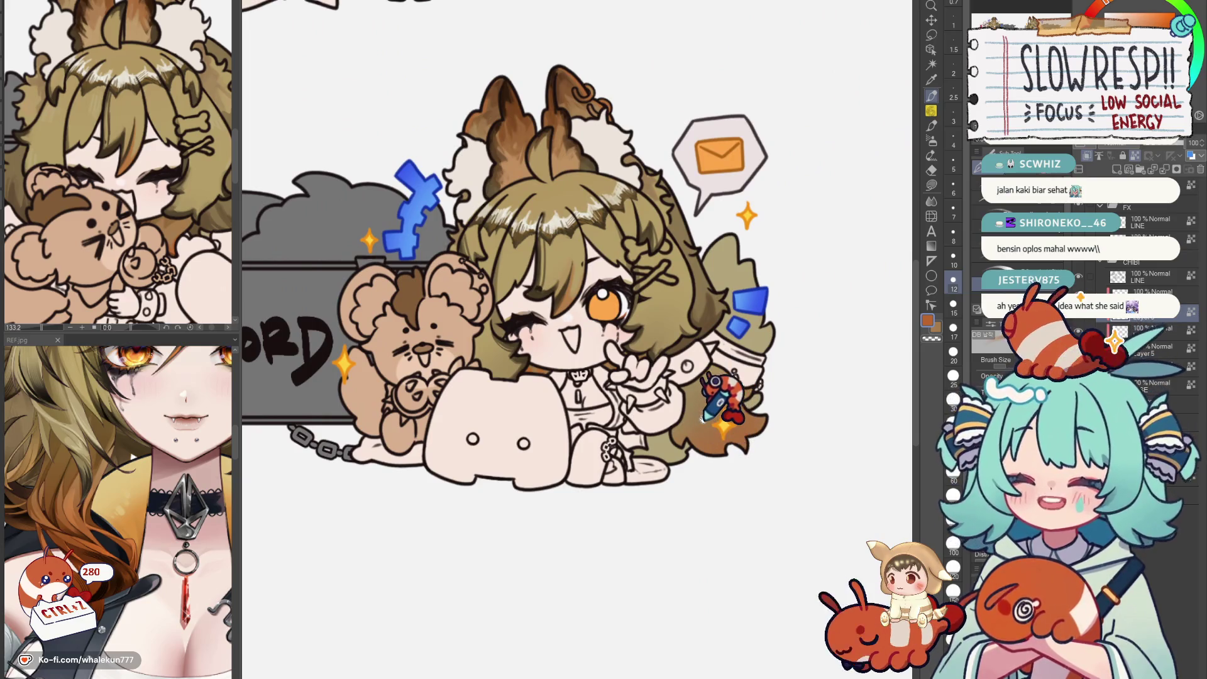
pyautogui.scroll(-2, 618, 443)
pyautogui.press('h')
pyautogui.press('h')
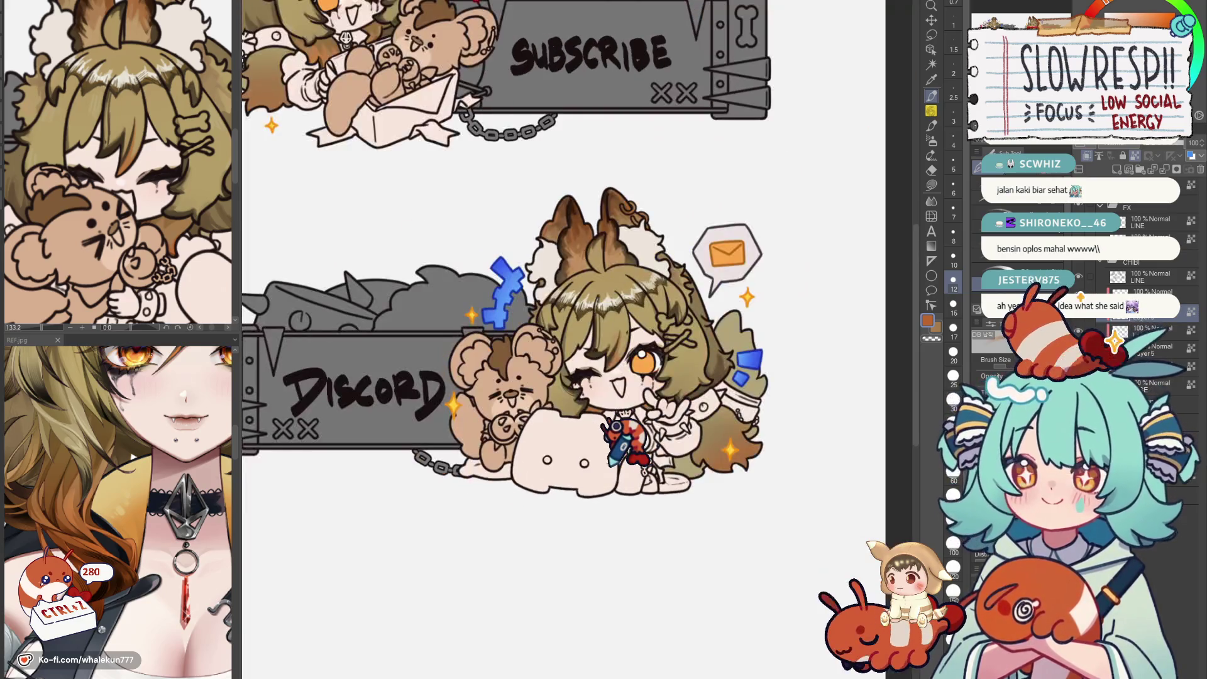
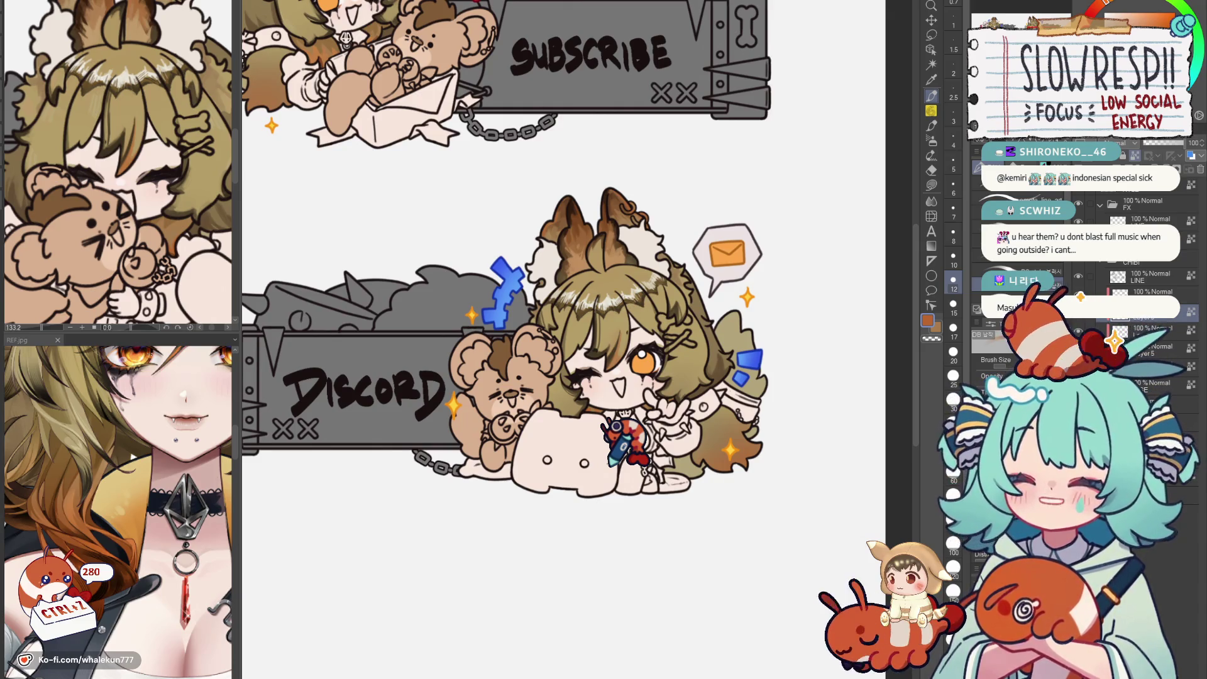
# Flip the view, check the reference and bring the empty space below the Discord panel into view.
pyautogui.press('h')
pyautogui.press('h')
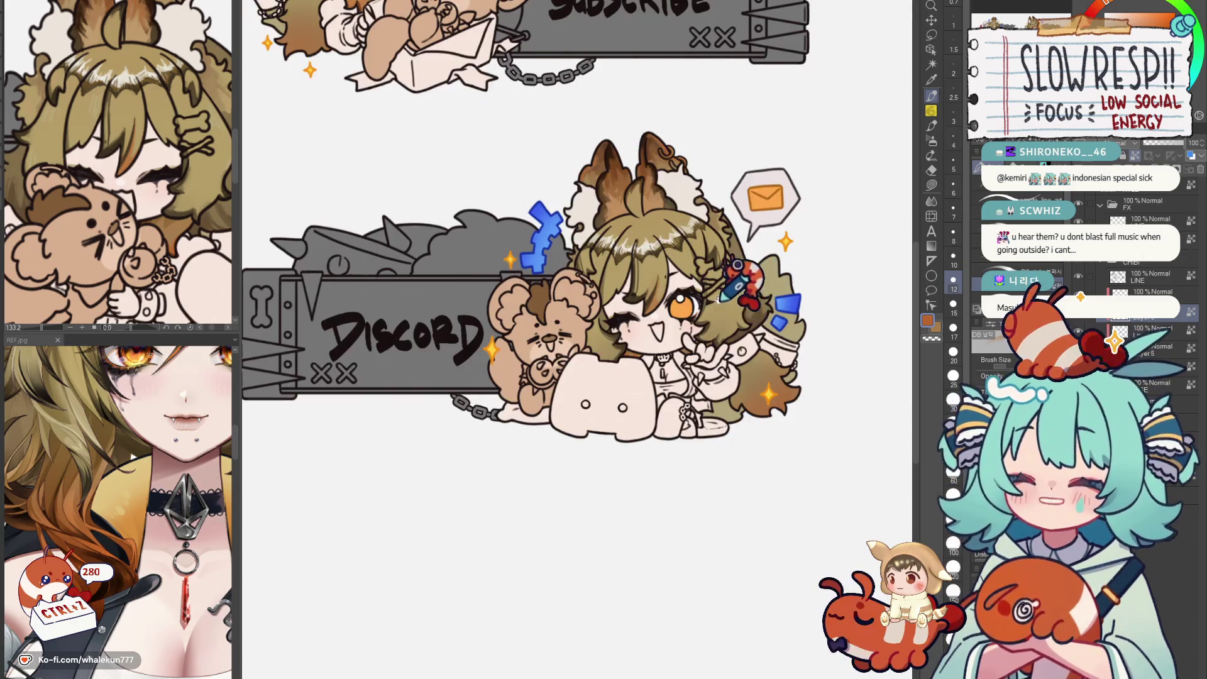
pyautogui.scroll(3, 566, 284)
pyautogui.scroll(2, 566, 283)
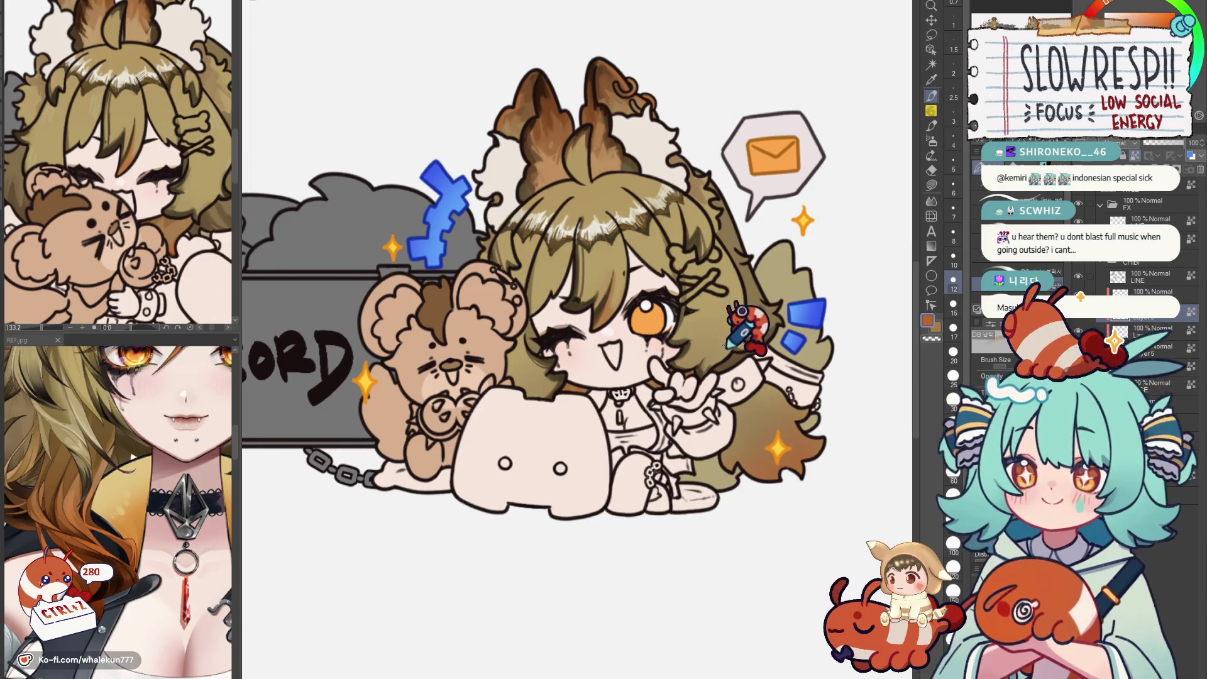
pyautogui.scroll(-2, 742, 302)
pyautogui.scroll(2, 745, 293)
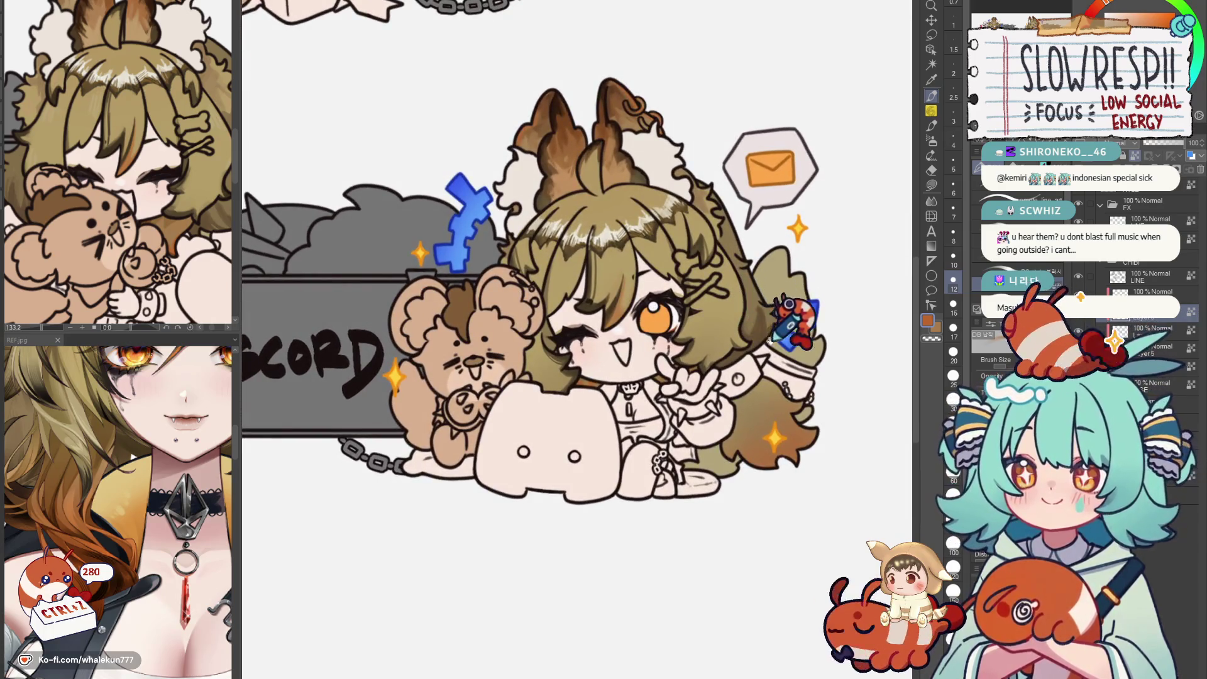
pyautogui.scroll(-4, 773, 358)
pyautogui.scroll(-2, 603, 472)
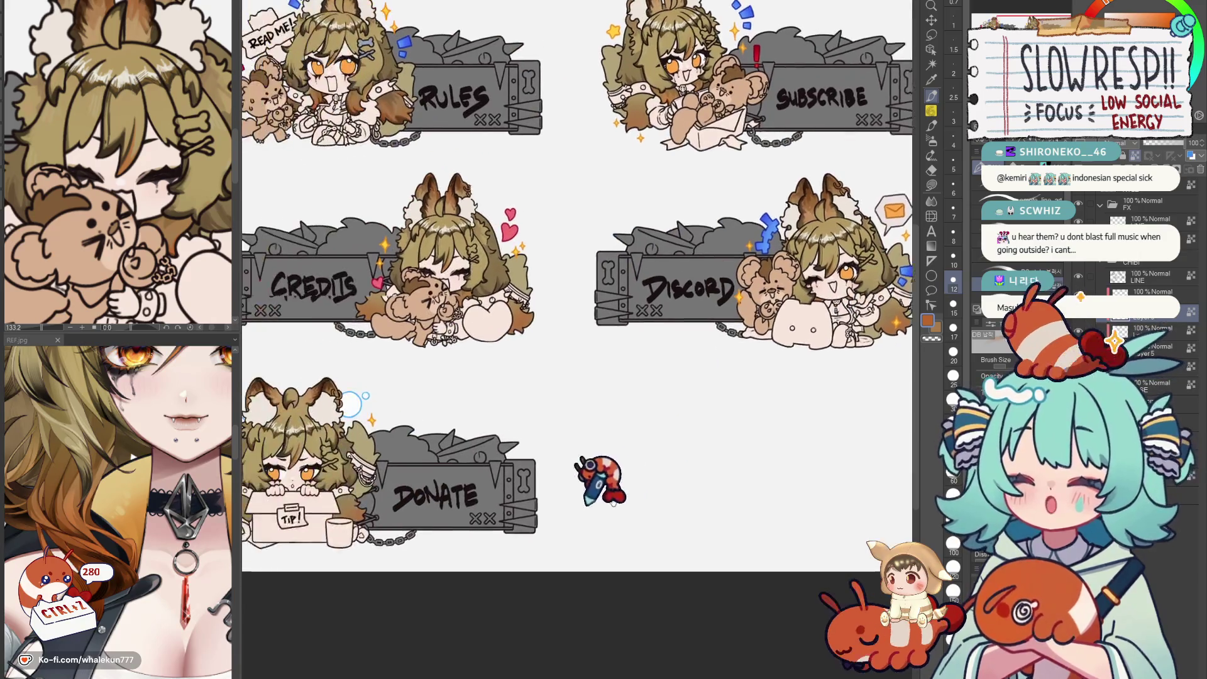
pyautogui.moveTo(599, 482); pyautogui.dragTo(655, 455)
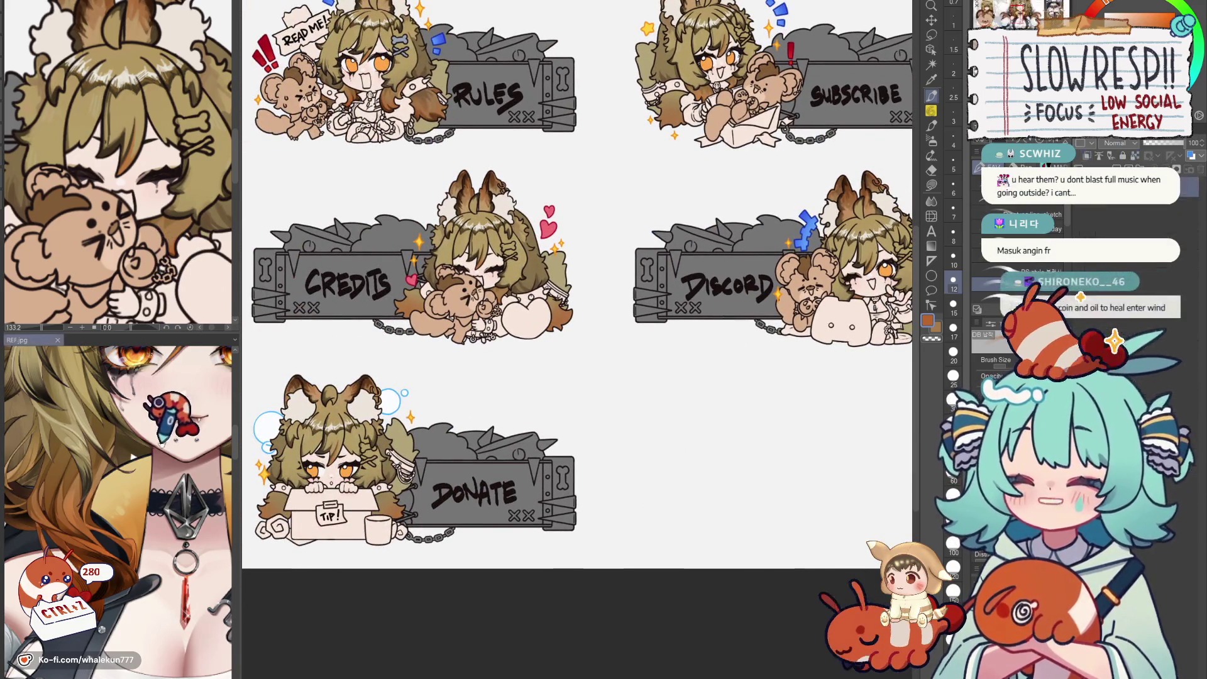
pyautogui.scroll(-2, 184, 283)
pyautogui.moveTo(194, 260); pyautogui.dragTo(189, 170)
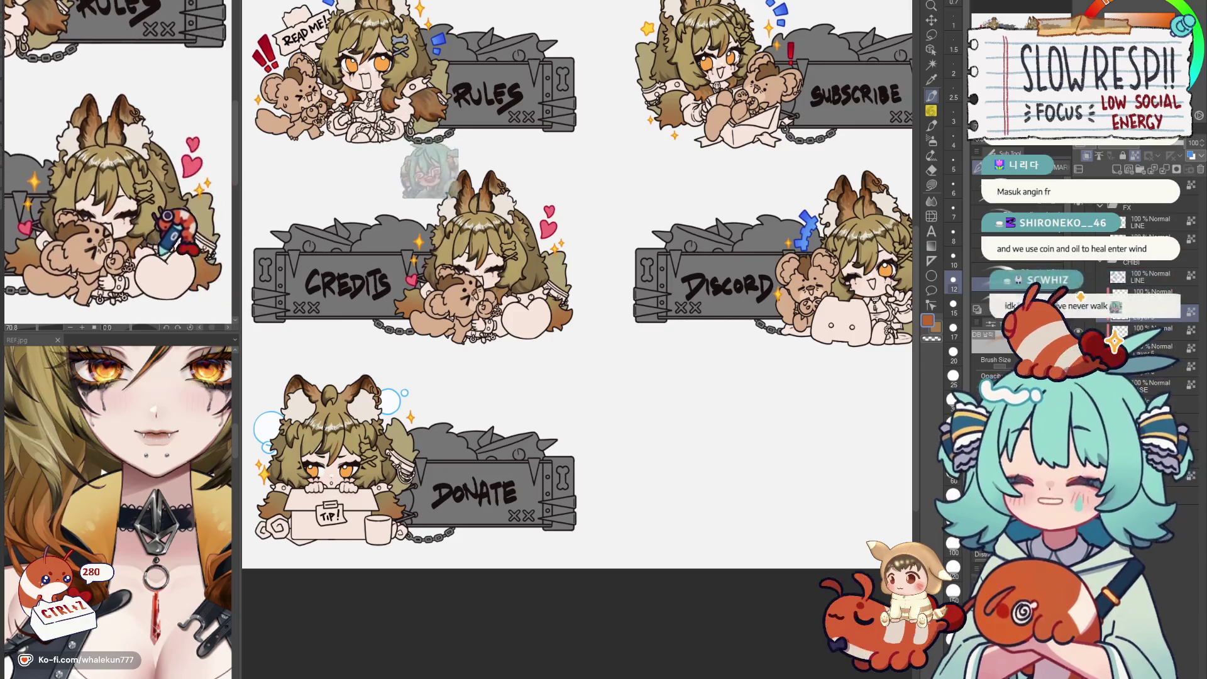
pyautogui.moveTo(490, 283); pyautogui.dragTo(566, 311)
pyautogui.moveTo(538, 415); pyautogui.dragTo(566, 396)
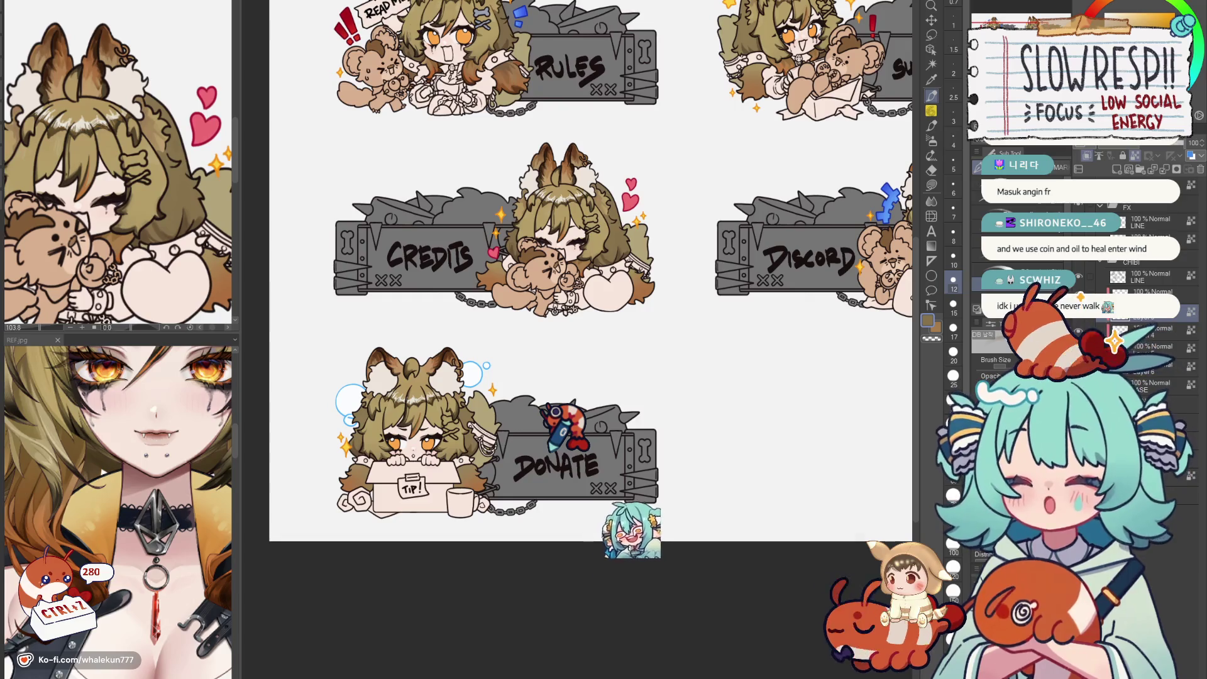
pyautogui.scroll(2, 595, 382)
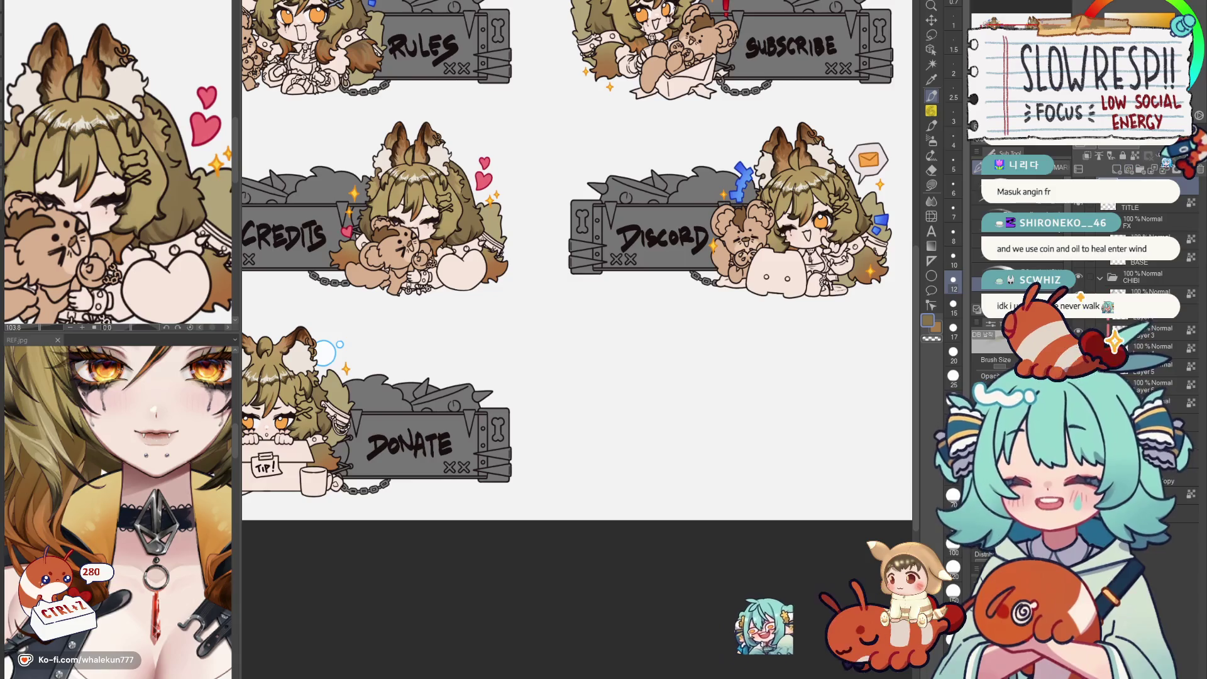
pyautogui.scroll(2, 628, 330)
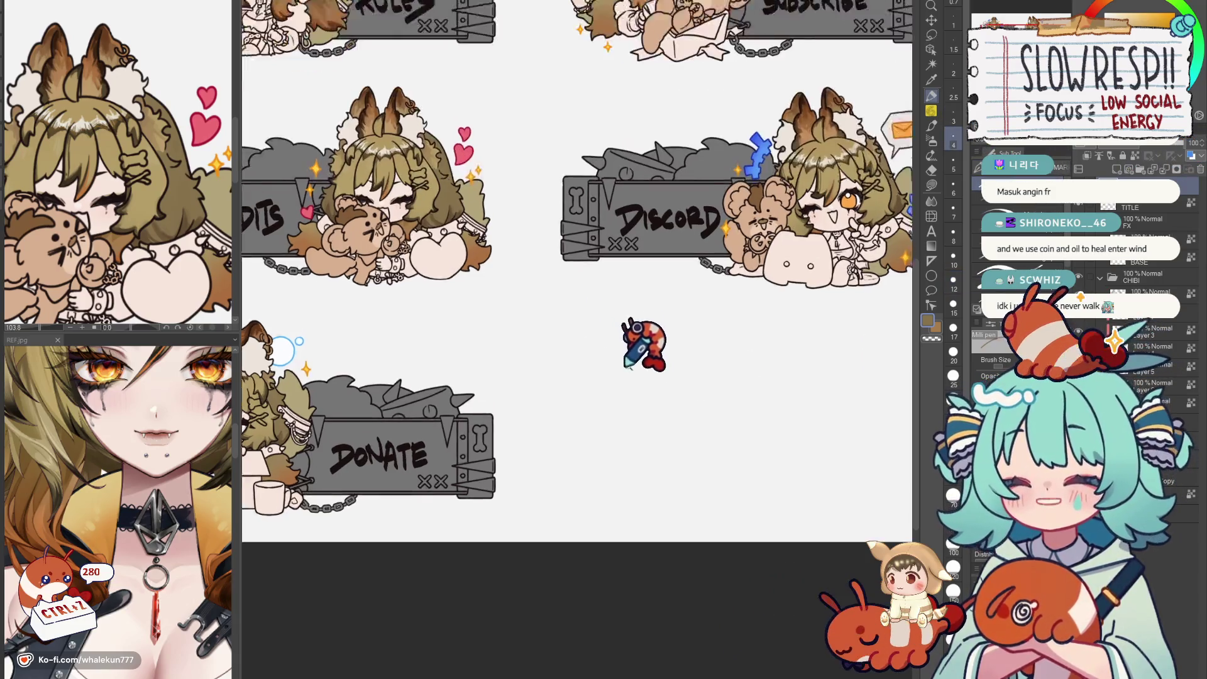
# Sketch the top half of a hexagon with the Milli pen, erasing and redrawing the rough strokes.
pyautogui.moveTo(311, 330); pyautogui.dragTo(236, 302)
pyautogui.moveTo(561, 307)
pyautogui.mouseDown()
pyautogui.moveTo(651, 308)
pyautogui.moveTo(679, 373)
pyautogui.moveTo(584, 349)
pyautogui.moveTo(565, 439)
pyautogui.moveTo(665, 416)
pyautogui.mouseUp()
pyautogui.moveTo(575, 325)
pyautogui.mouseDown()
pyautogui.moveTo(547, 429)
pyautogui.moveTo(641, 326)
pyautogui.moveTo(679, 378)
pyautogui.moveTo(651, 430)
pyautogui.moveTo(575, 424)
pyautogui.moveTo(589, 353)
pyautogui.moveTo(623, 415)
pyautogui.moveTo(661, 339)
pyautogui.moveTo(566, 396)
pyautogui.mouseUp()
pyautogui.moveTo(678, 377)
pyautogui.mouseDown()
pyautogui.moveTo(652, 433)
pyautogui.moveTo(566, 434)
pyautogui.moveTo(585, 321)
pyautogui.moveTo(655, 311)
pyautogui.mouseUp()
pyautogui.moveTo(655, 311); pyautogui.dragTo(688, 368)
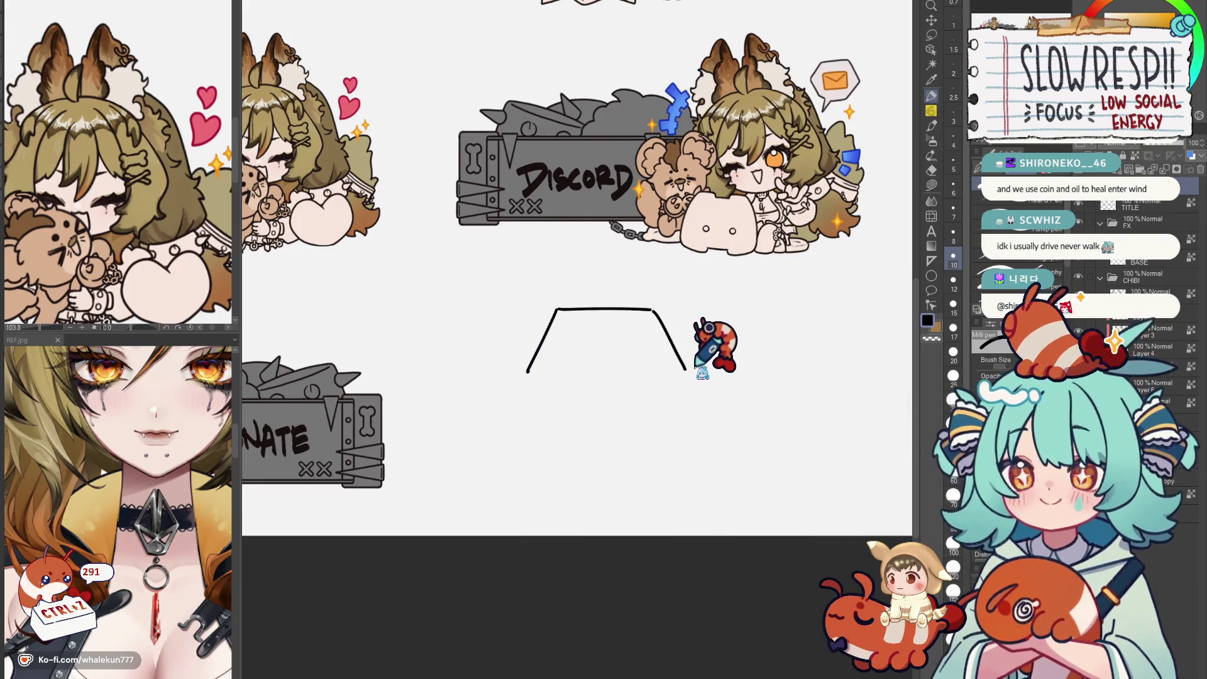
# Duplicate the half, flip it vertically and move it down to close the hexagon outline.
pyautogui.hotkey('ctrl', 'c')
pyautogui.hotkey('ctrl', 'v')
pyautogui.hotkey('ctrl', 't')
pyautogui.hotkey('ctrl', 'shift', 'i')
pyautogui.moveTo(660, 322); pyautogui.dragTo(665, 396)
pyautogui.press('Return')
pyautogui.press('p')
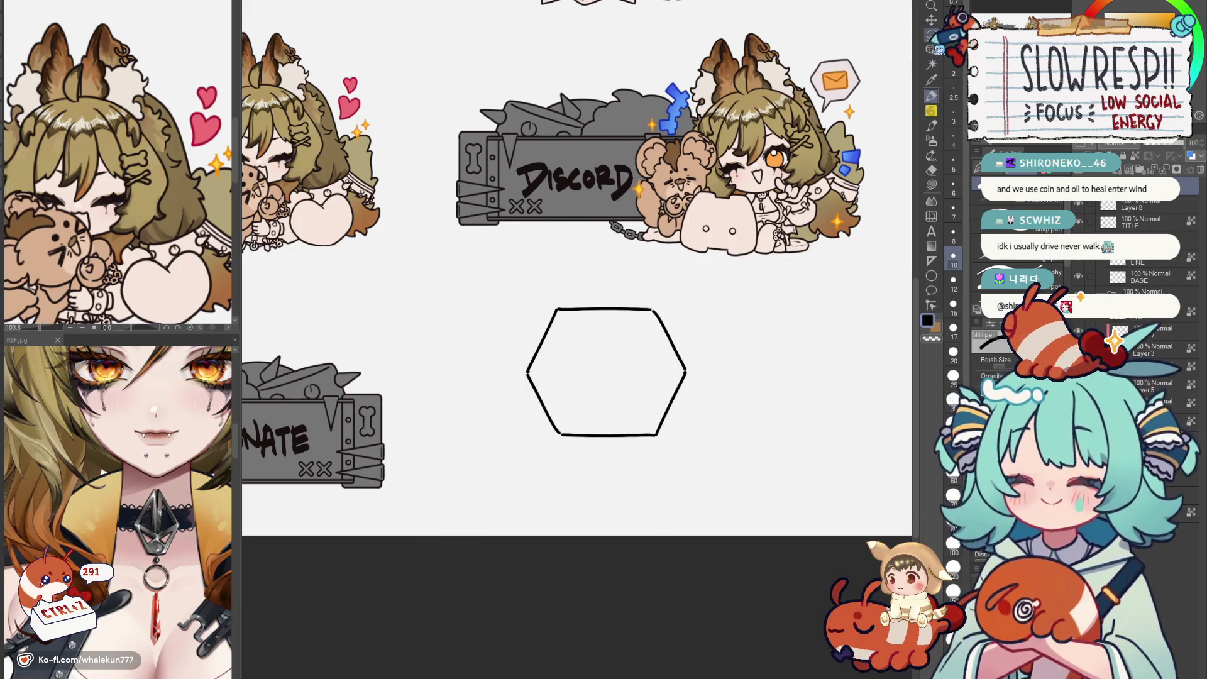
pyautogui.moveTo(641, 274); pyautogui.dragTo(623, 283)
pyautogui.click(931, 52)
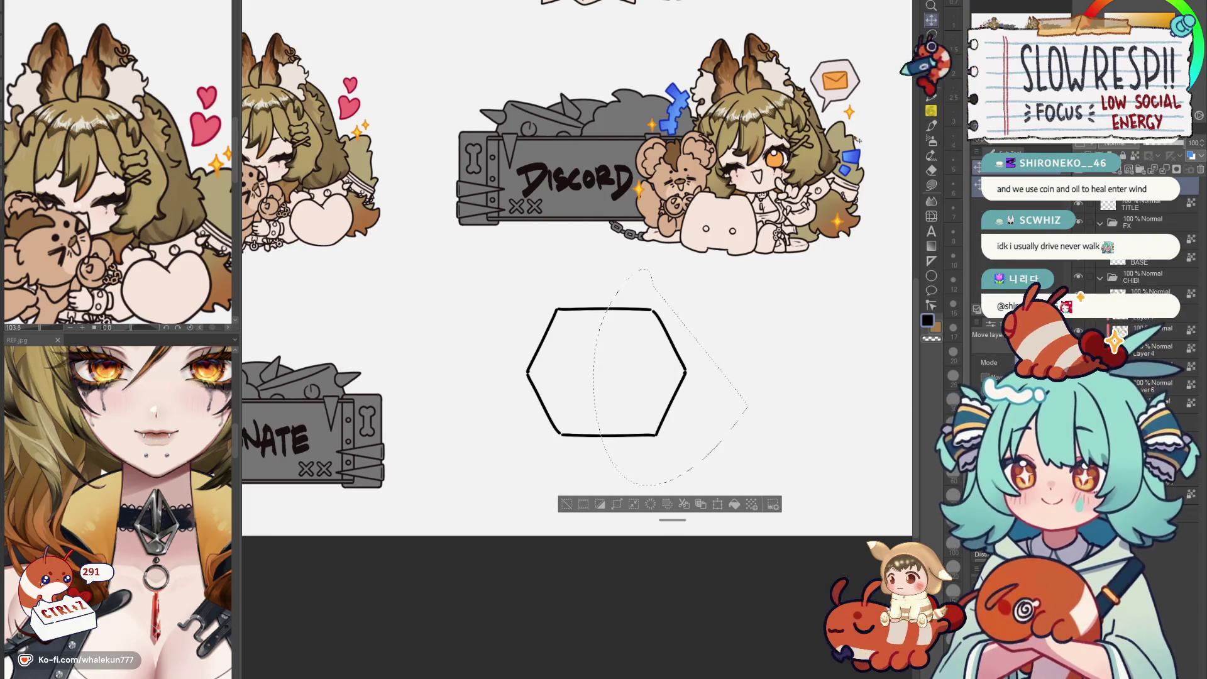
# Clear the selection, then duplicate the hexagon and shrink the copy inside the outer one.
pyautogui.press('Delete')
pyautogui.hotkey('ctrl', 'd')
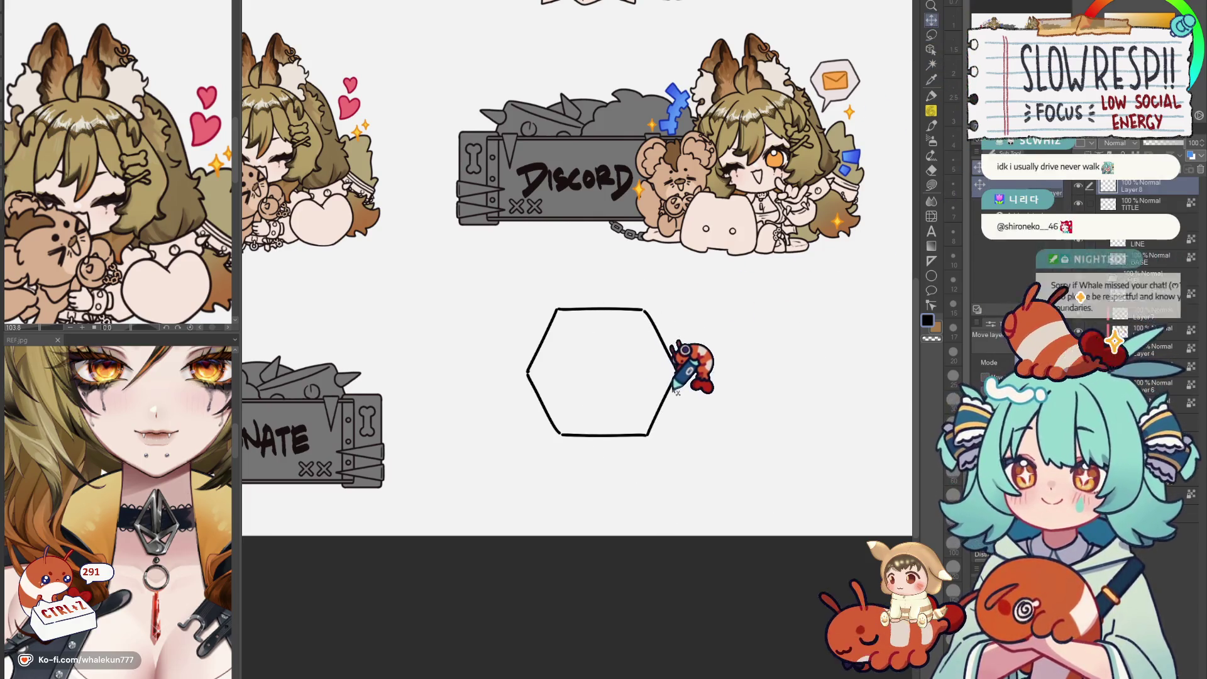
pyautogui.hotkey('ctrl', 'c')
pyautogui.hotkey('ctrl', 'v')
pyautogui.hotkey('ctrl', 't')
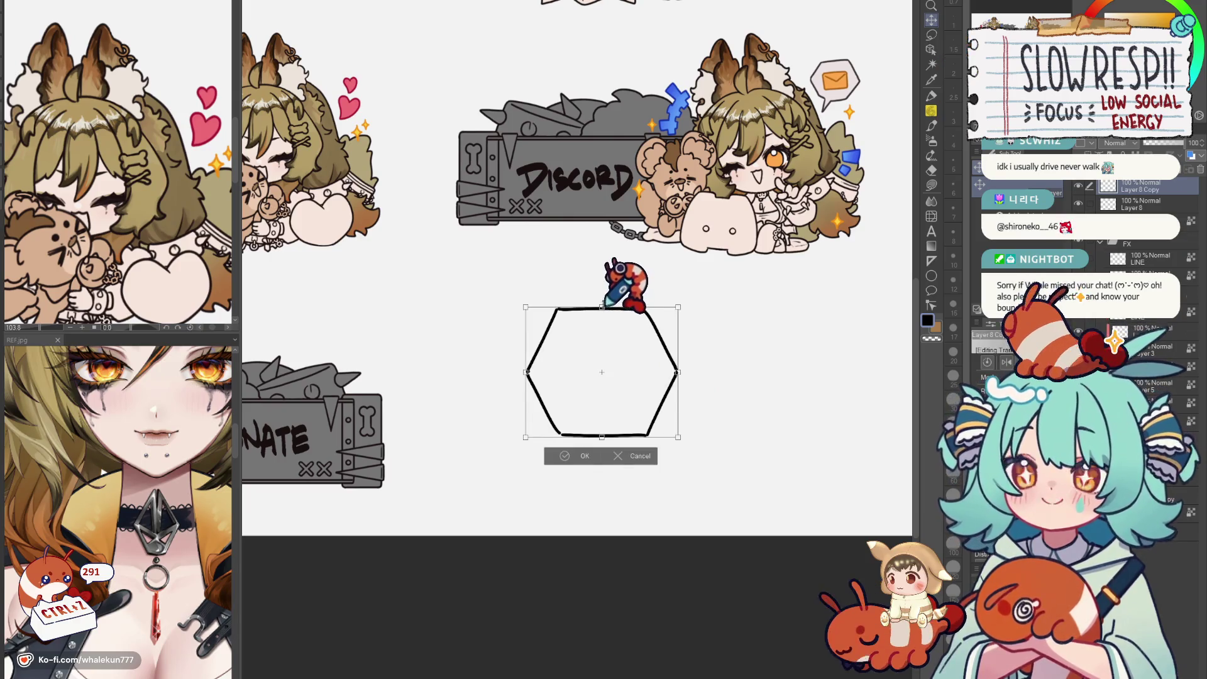
pyautogui.moveTo(660, 316); pyautogui.dragTo(642, 335)
pyautogui.press('Return')
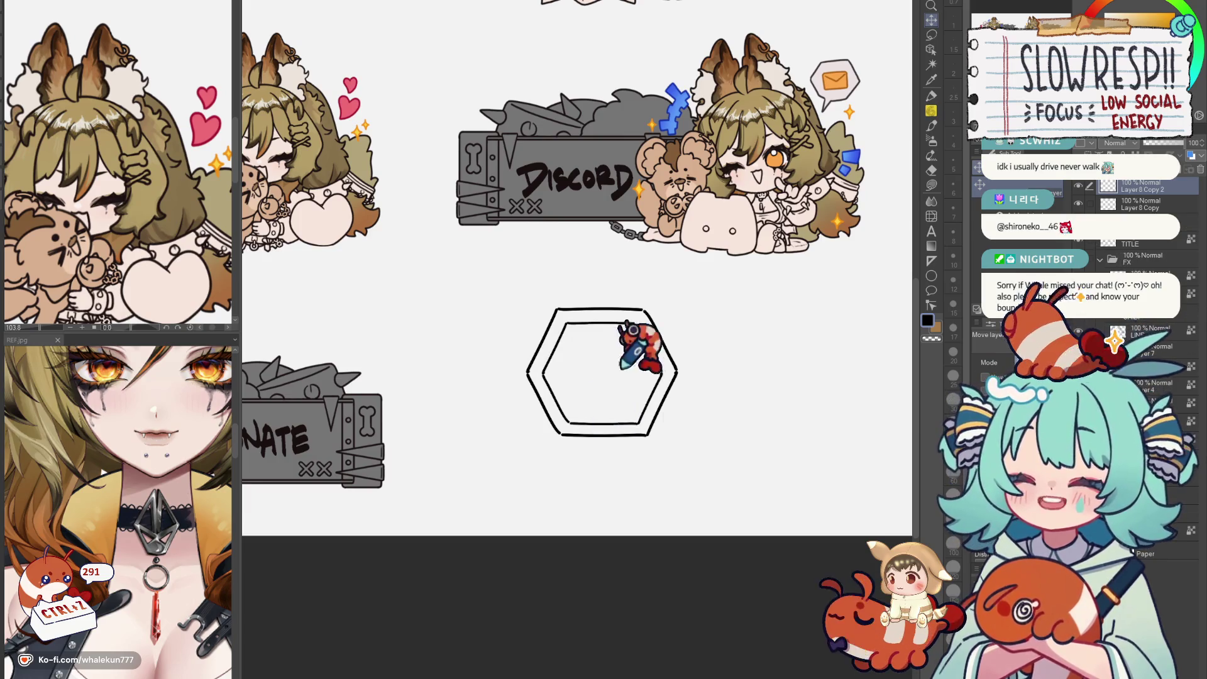
# Add two further nested hexagons, each scaled smaller toward the centre.
pyautogui.hotkey('ctrl', 'v')
pyautogui.hotkey('ctrl', 't')
pyautogui.moveTo(640, 345)
pyautogui.mouseDown()
pyautogui.moveTo(623, 321)
pyautogui.moveTo(628, 335)
pyautogui.mouseUp()
pyautogui.press('Return')
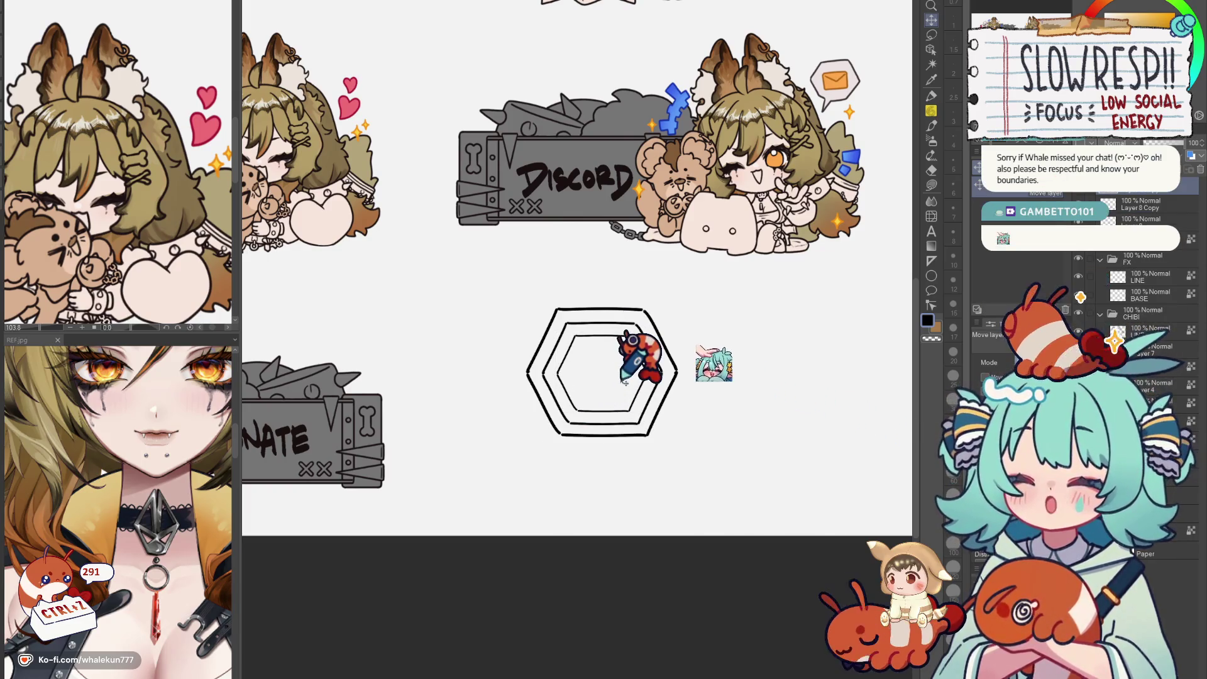
pyautogui.hotkey('ctrl', 'v')
pyautogui.hotkey('ctrl', 't')
pyautogui.moveTo(624, 332); pyautogui.dragTo(622, 368)
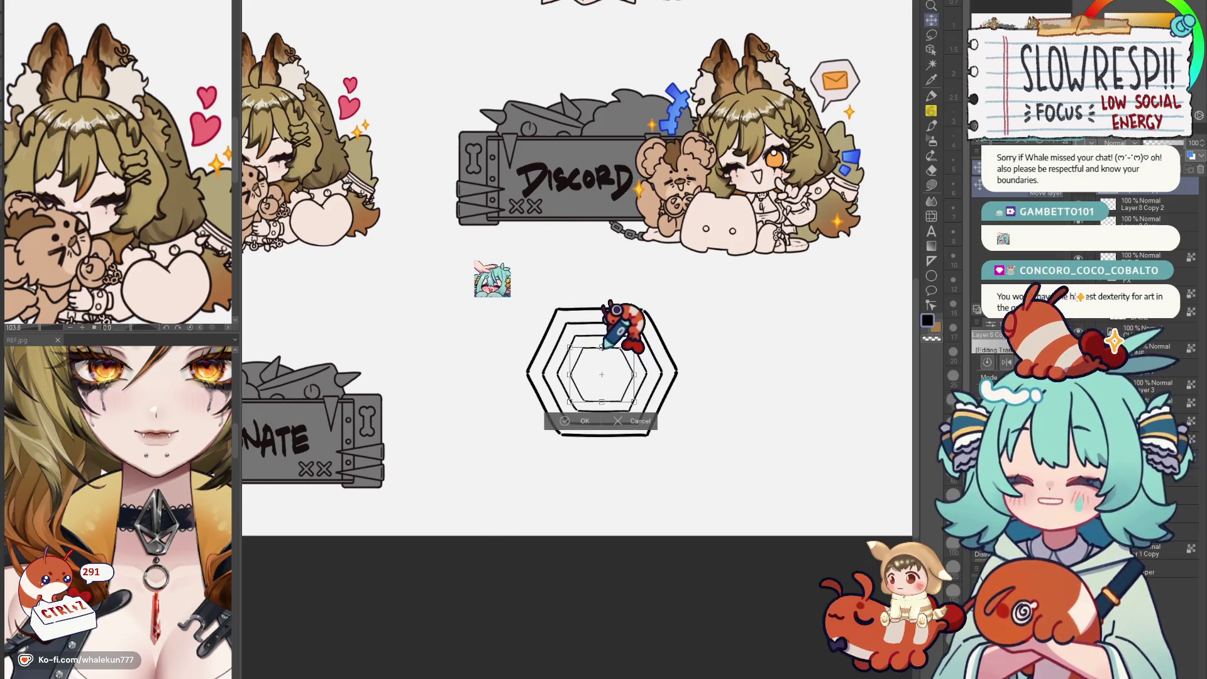
pyautogui.press('Return')
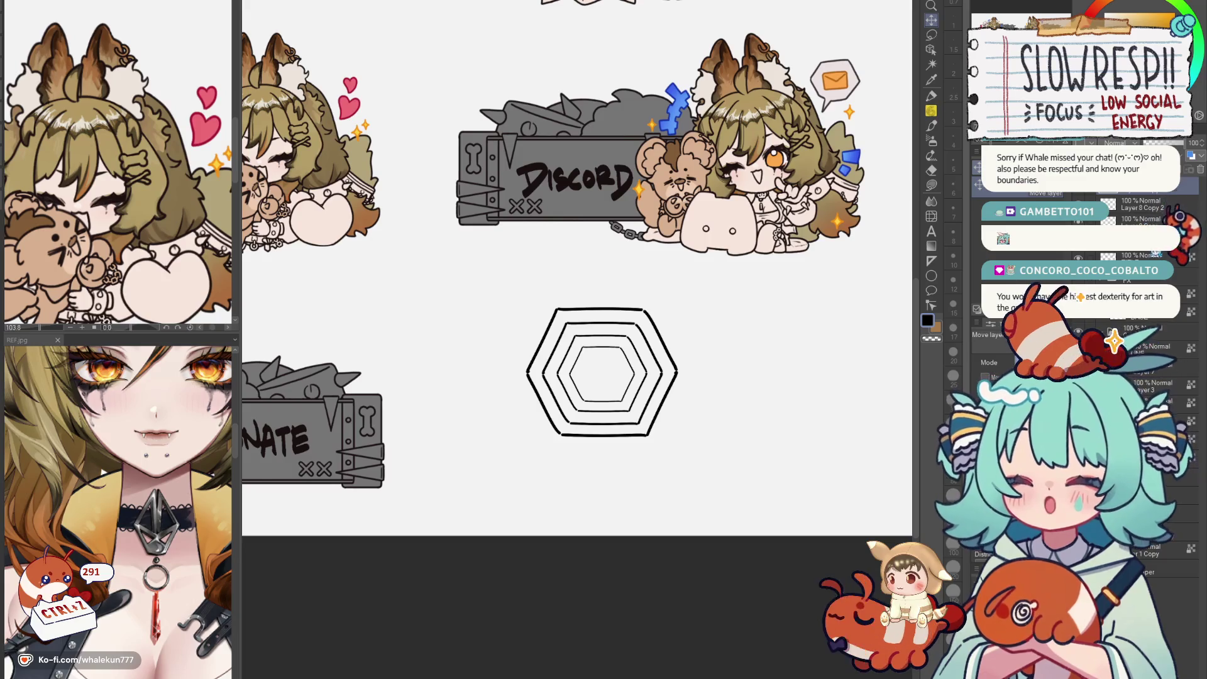
# Enlarge the outer hexagon rings so the nested set reads as a tunnel-like chart.
pyautogui.hotkey('ctrl', 't')
pyautogui.moveTo(617, 312)
pyautogui.mouseDown()
pyautogui.moveTo(613, 292)
pyautogui.moveTo(627, 325)
pyautogui.moveTo(629, 313)
pyautogui.mouseUp()
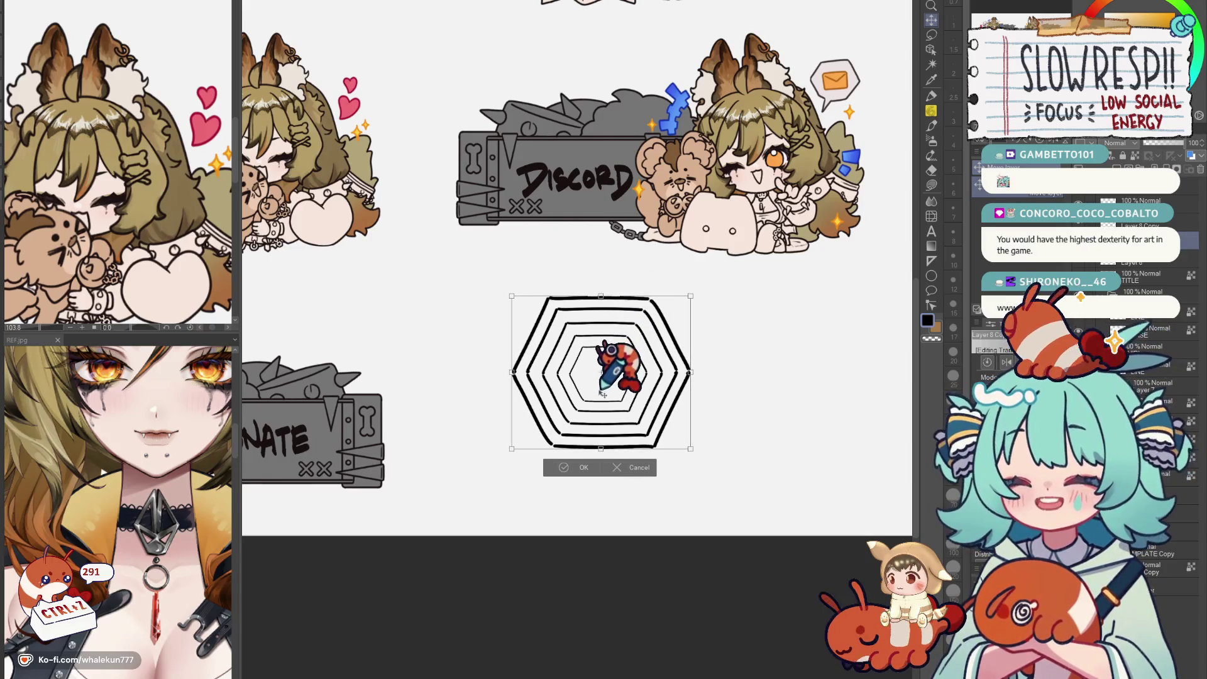
pyautogui.click(580, 469)
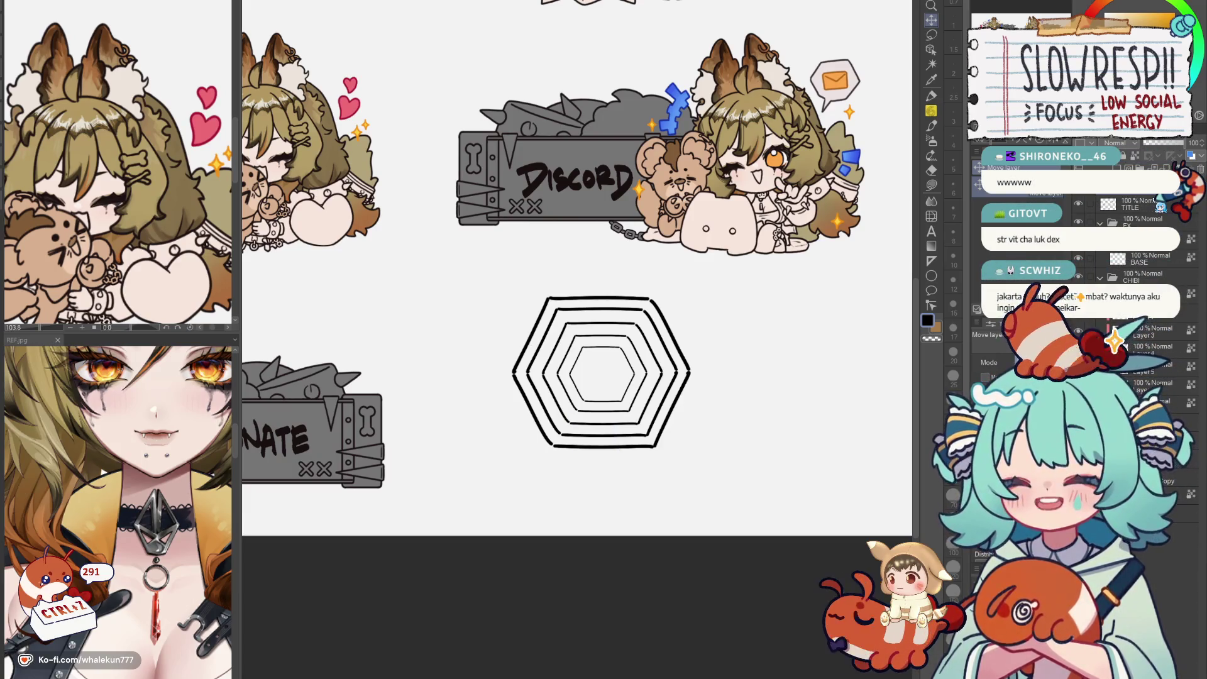
pyautogui.press('p')
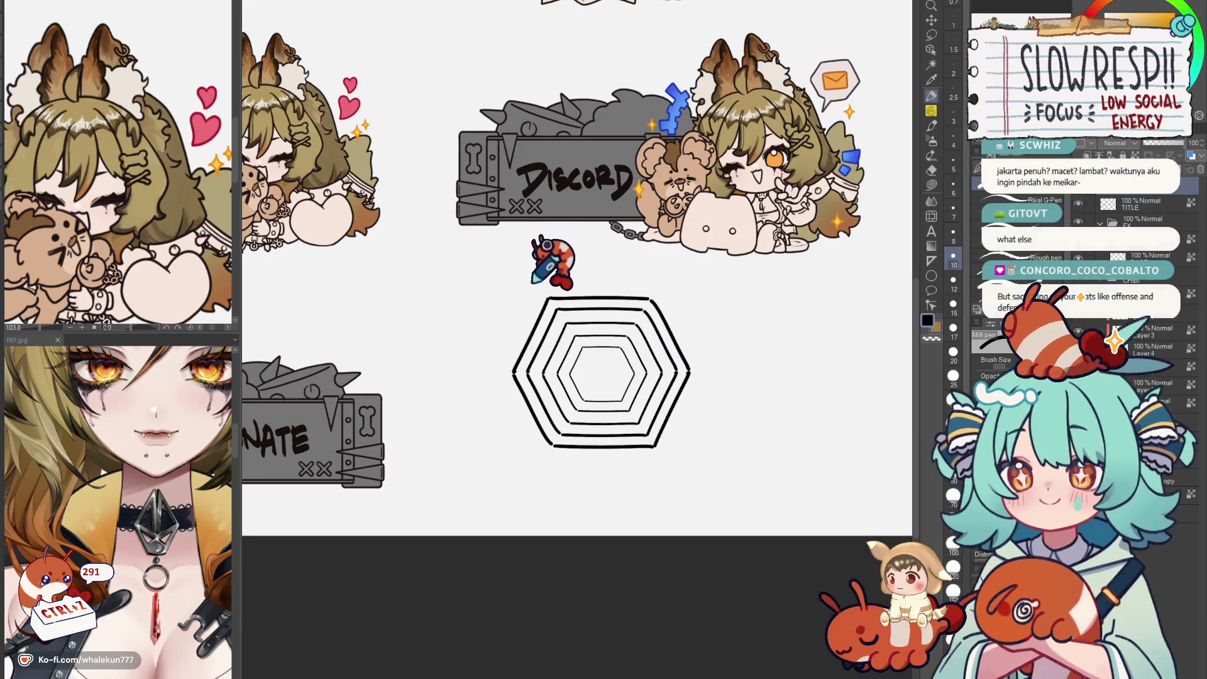
# Handwrite the strenght label above the hexagon, undoing a stray first letter.
pyautogui.moveTo(535, 285); pyautogui.dragTo(545, 279)
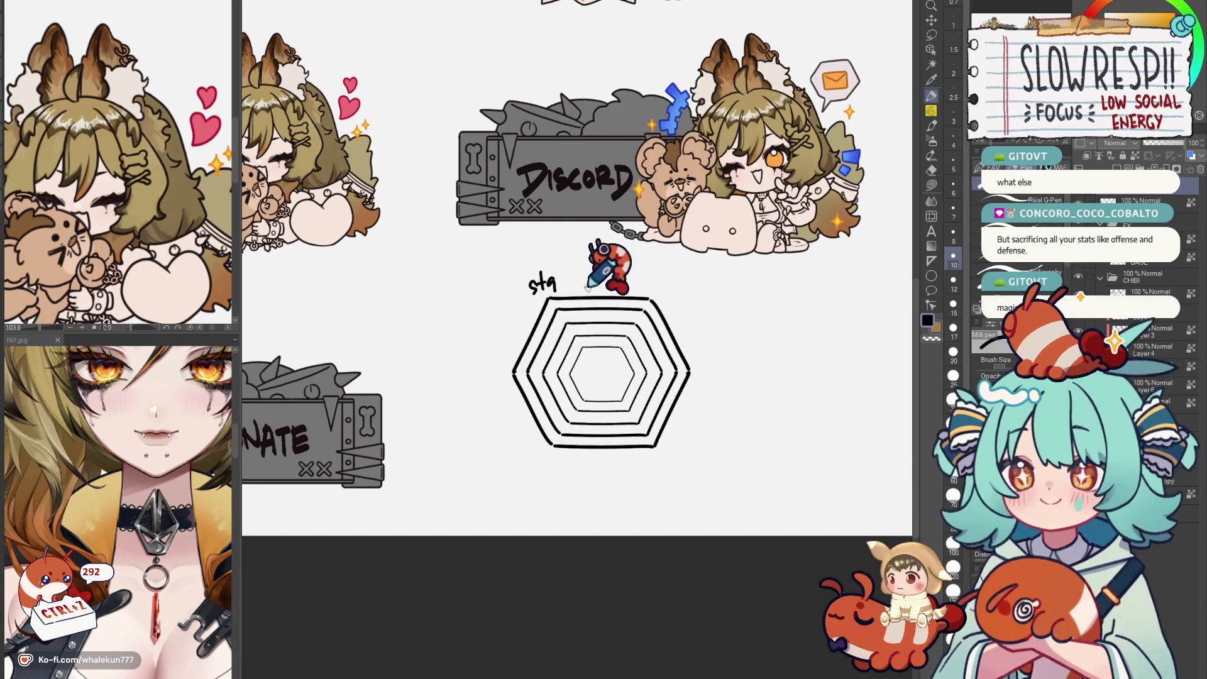
pyautogui.hotkey('ctrl', 'z')
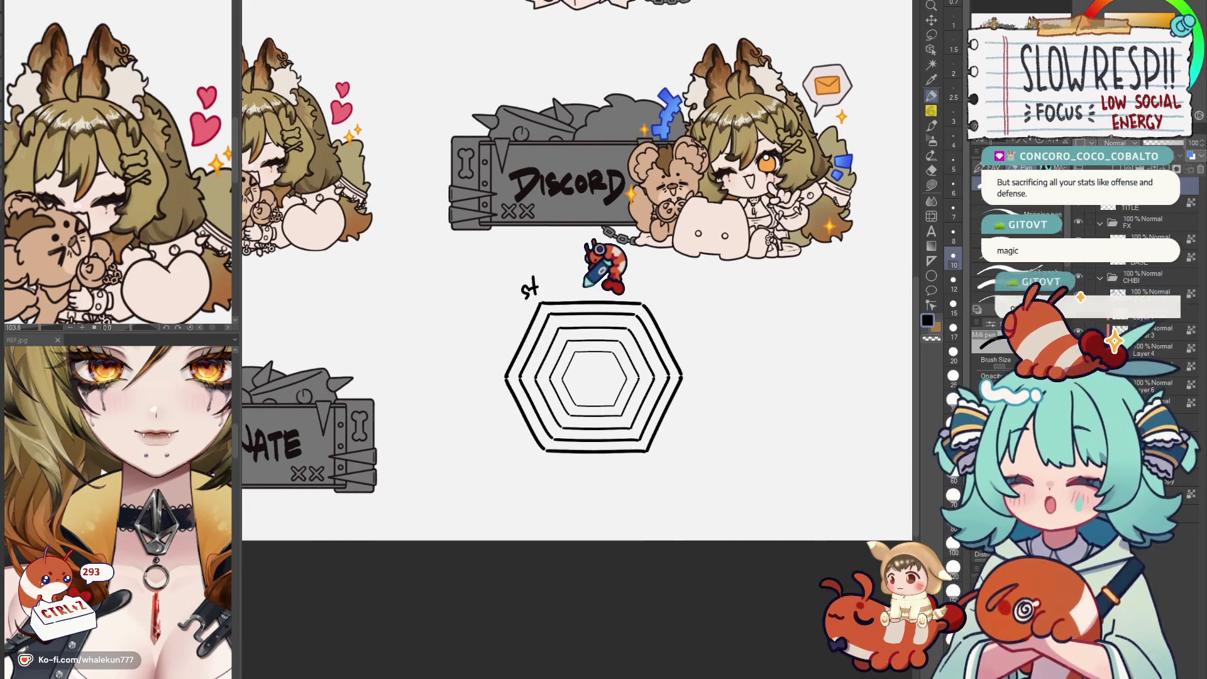
pyautogui.moveTo(533, 288)
pyautogui.mouseDown()
pyautogui.moveTo(588, 279)
pyautogui.moveTo(706, 302)
pyautogui.mouseUp()
# Write the right-side label, reworking 'charm' into 'charisma' with undo/redo.
pyautogui.moveTo(689, 368)
pyautogui.mouseDown()
pyautogui.moveTo(677, 375)
pyautogui.moveTo(703, 376)
pyautogui.mouseUp()
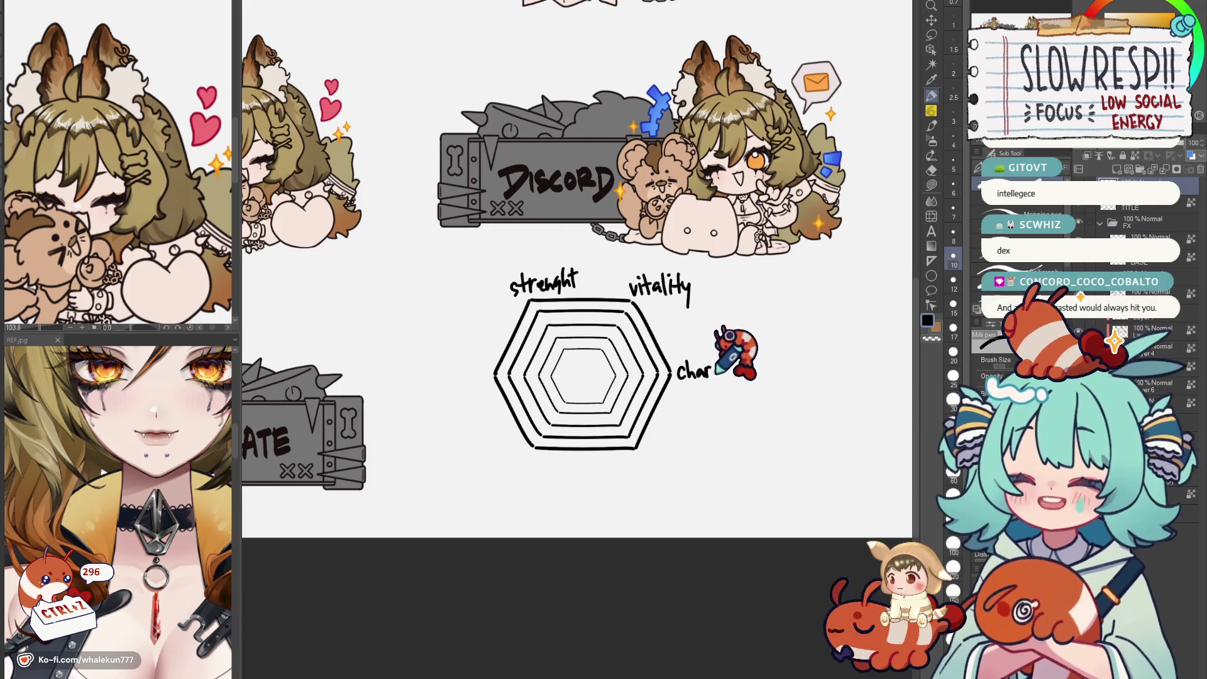
pyautogui.hotkey('ctrl', 'z')
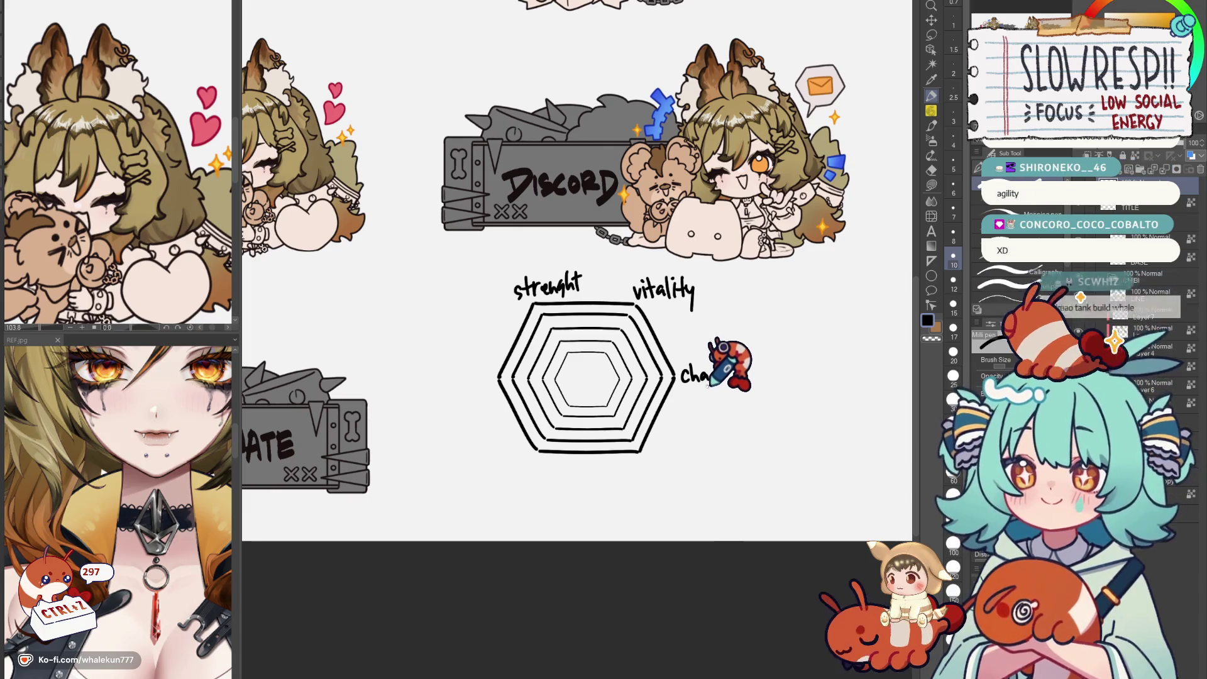
pyautogui.hotkey('ctrl', 'z')
pyautogui.hotkey('ctrl', 'z')
pyautogui.hotkey('ctrl', 'z')
pyautogui.hotkey('ctrl', 'y')
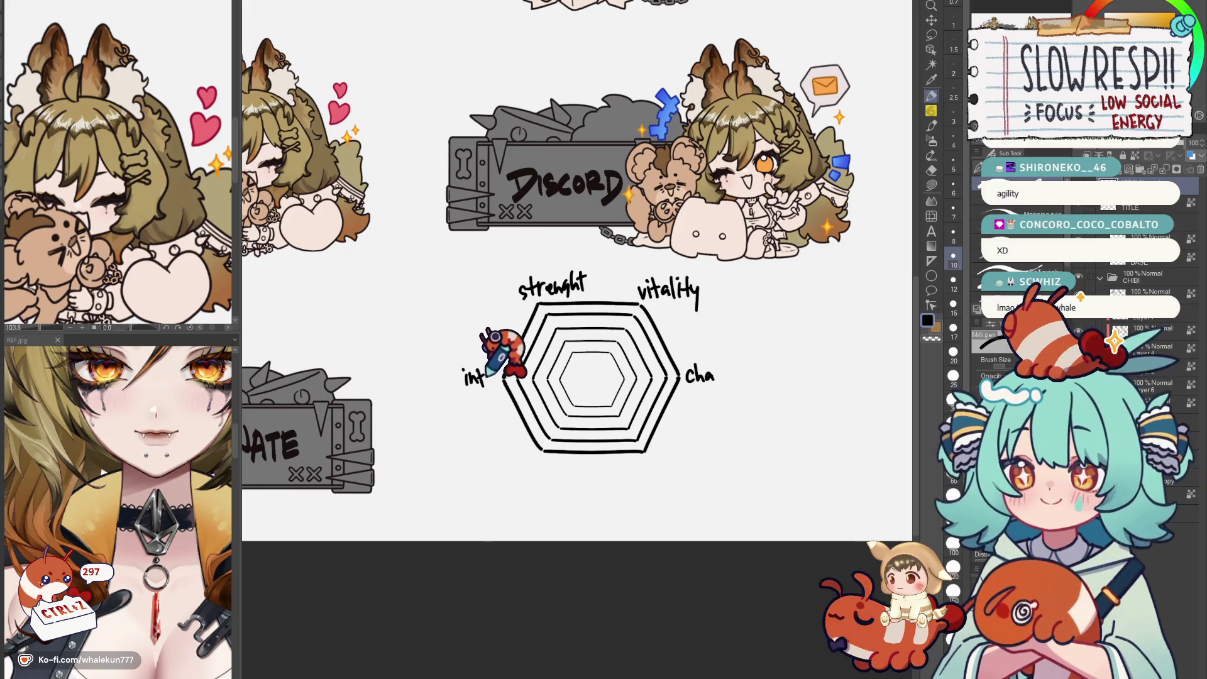
pyautogui.scroll(-1, 547, 335)
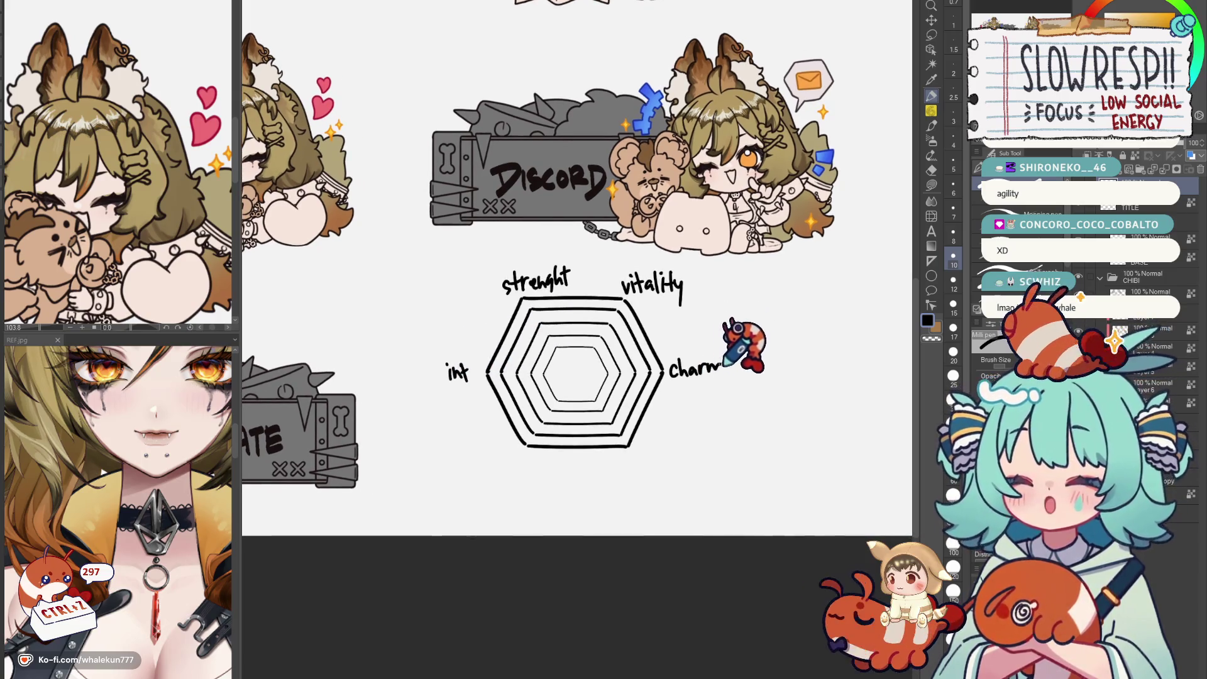
pyautogui.hotkey('ctrl', 'z')
pyautogui.hotkey('ctrl', 'z')
pyautogui.hotkey('ctrl', 'z')
pyautogui.moveTo(734, 363); pyautogui.dragTo(755, 373)
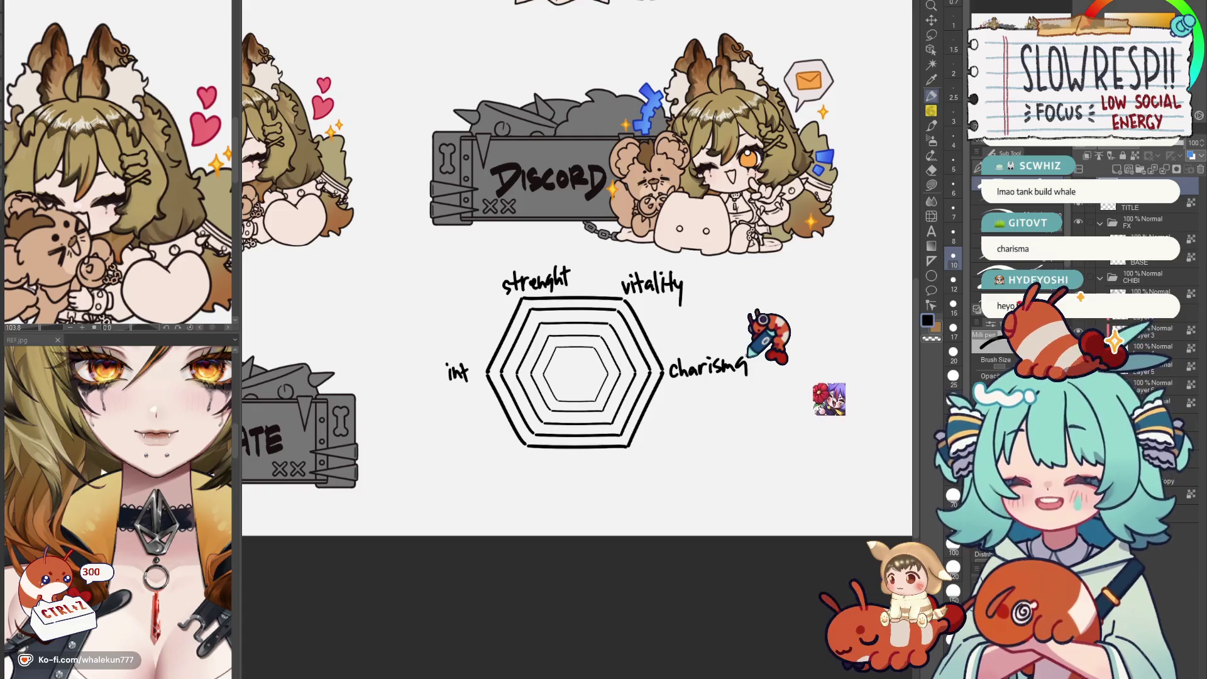
# Write agility below the hexagon, underline vitality, and erase the trial dexterity label.
pyautogui.moveTo(500, 463); pyautogui.dragTo(552, 476)
pyautogui.moveTo(561, 457); pyautogui.dragTo(565, 486)
pyautogui.moveTo(660, 273); pyautogui.dragTo(662, 290)
pyautogui.moveTo(672, 269); pyautogui.dragTo(684, 300)
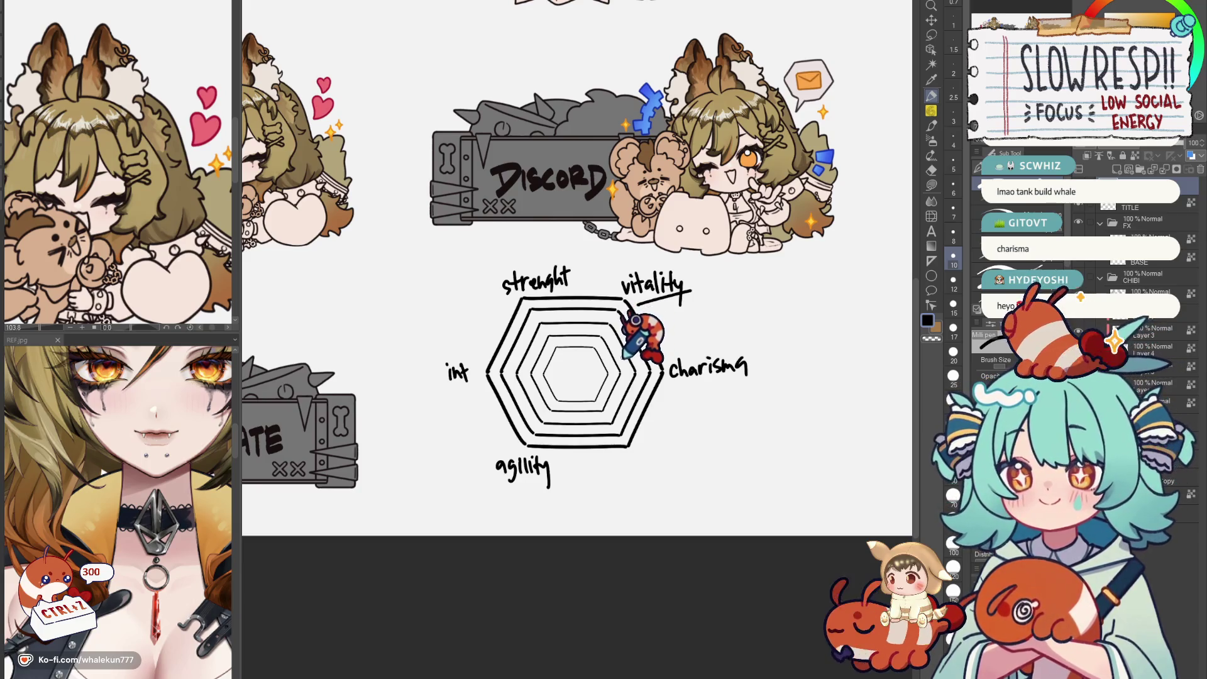
pyautogui.moveTo(613, 453)
pyautogui.mouseDown()
pyautogui.moveTo(617, 472)
pyautogui.moveTo(666, 468)
pyautogui.moveTo(686, 483)
pyautogui.mouseUp()
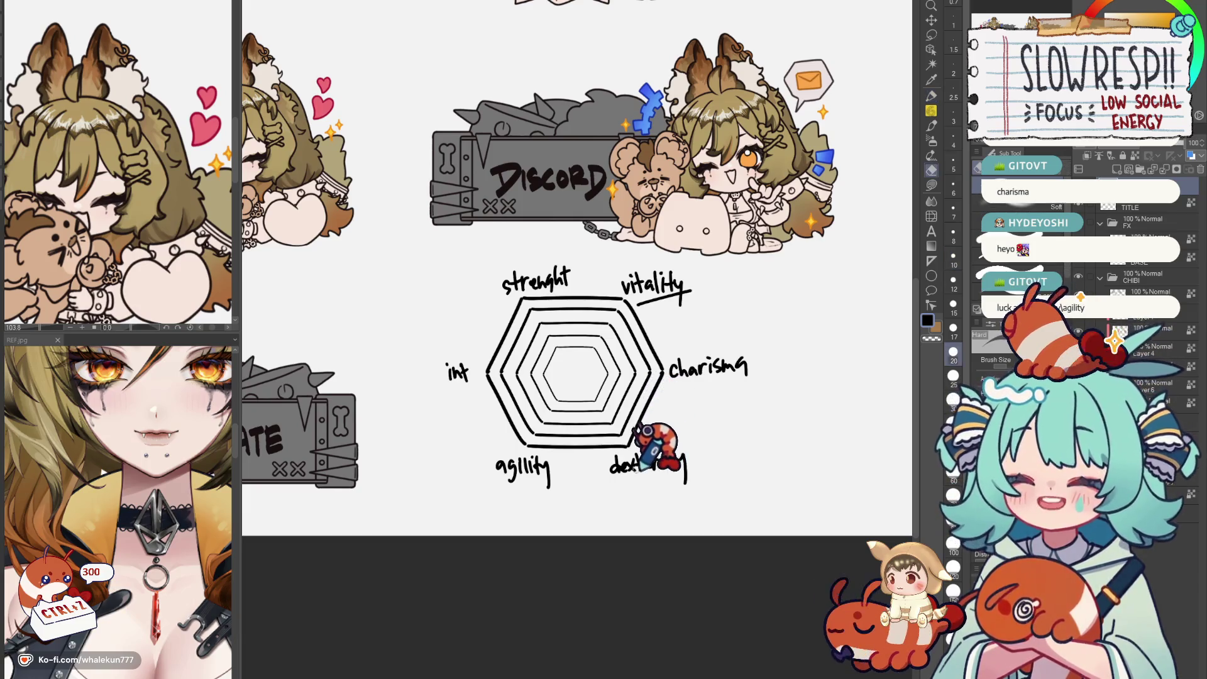
pyautogui.moveTo(613, 453)
pyautogui.mouseDown()
pyautogui.moveTo(698, 443)
pyautogui.moveTo(717, 471)
pyautogui.mouseUp()
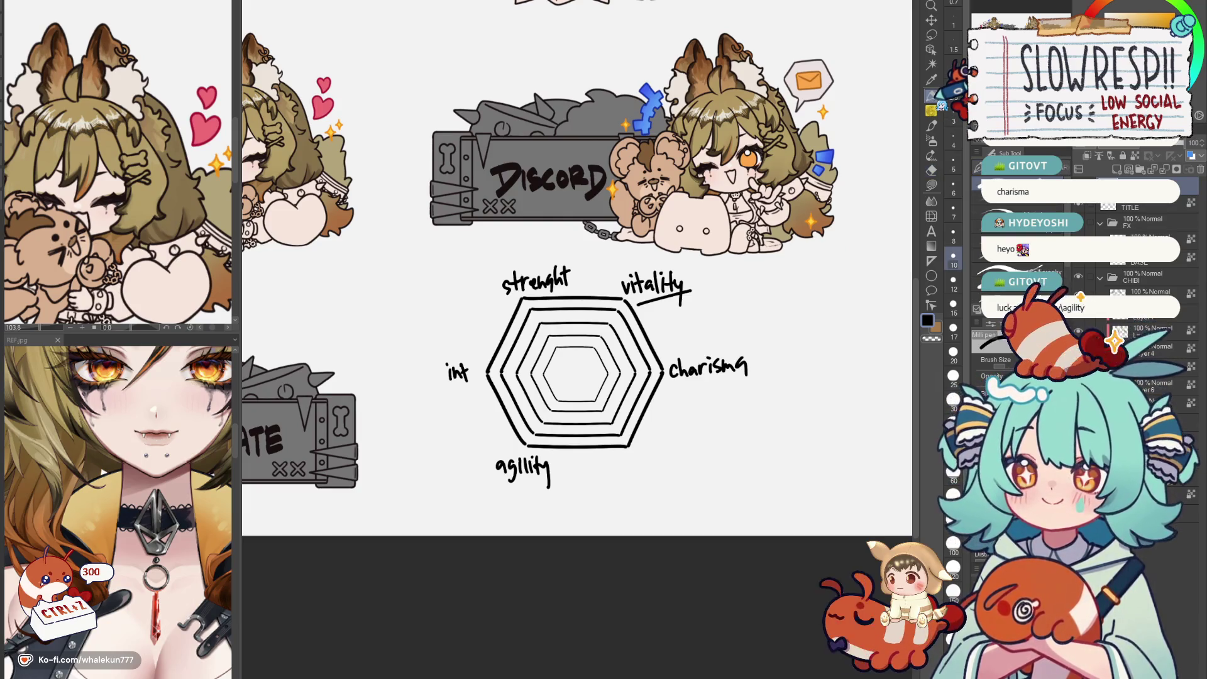
# Add a slash and 'luck' after agility, and write (HP) after vitality.
pyautogui.moveTo(580, 444)
pyautogui.mouseDown()
pyautogui.moveTo(564, 483)
pyautogui.moveTo(630, 471)
pyautogui.mouseUp()
pyautogui.moveTo(634, 462); pyautogui.dragTo(665, 471)
pyautogui.moveTo(705, 268)
pyautogui.mouseDown()
pyautogui.moveTo(707, 292)
pyautogui.moveTo(733, 291)
pyautogui.mouseUp()
pyautogui.moveTo(739, 267); pyautogui.dragTo(741, 293)
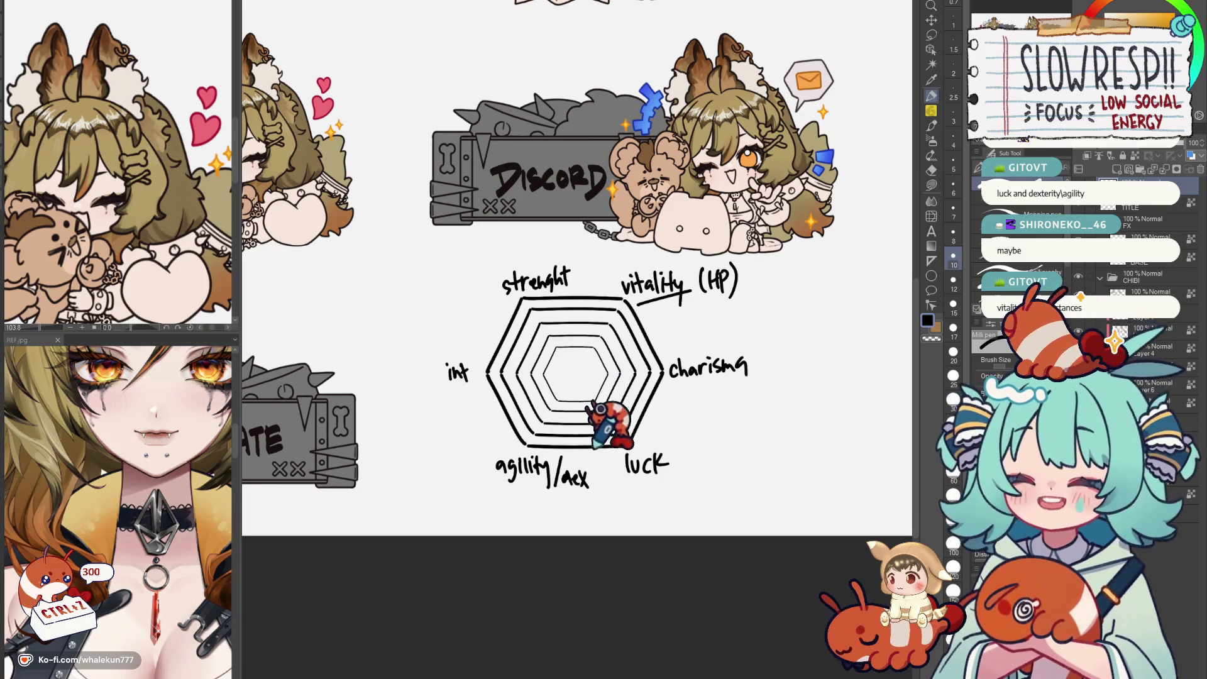
# Recentre the chart and erase charisma from the right side of the hexagon.
pyautogui.moveTo(609, 415); pyautogui.dragTo(566, 472)
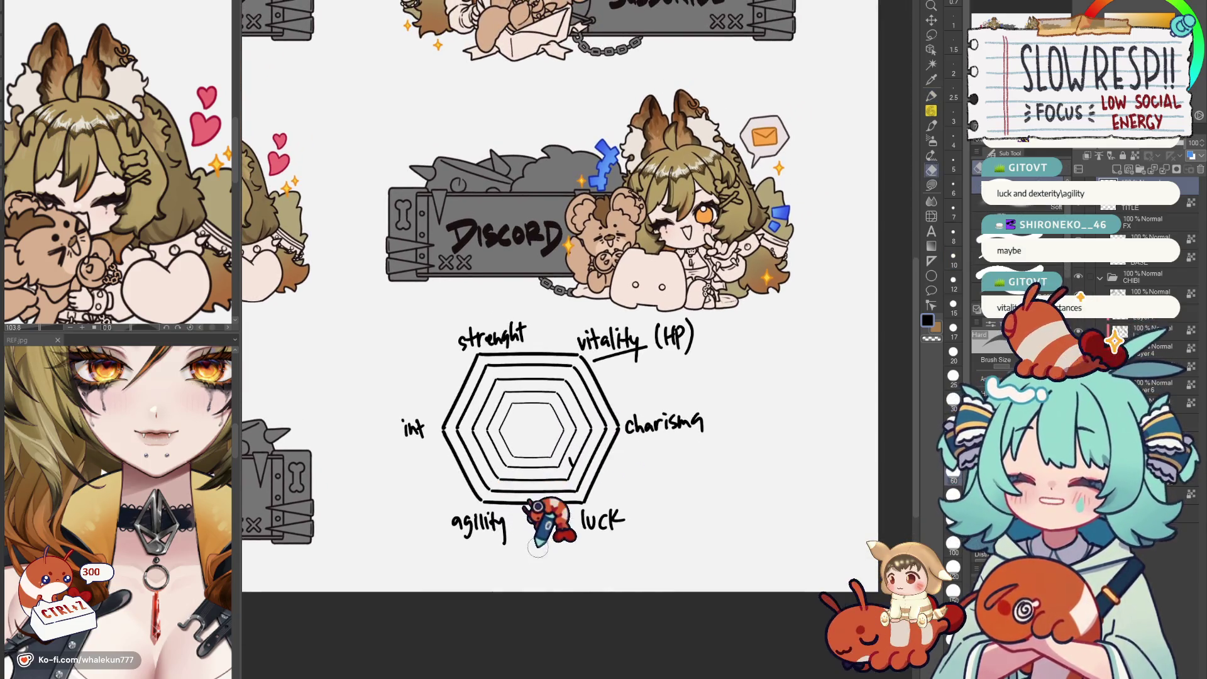
pyautogui.moveTo(627, 424)
pyautogui.mouseDown()
pyautogui.moveTo(702, 405)
pyautogui.moveTo(703, 387)
pyautogui.moveTo(689, 425)
pyautogui.moveTo(651, 420)
pyautogui.moveTo(712, 425)
pyautogui.moveTo(689, 406)
pyautogui.mouseUp()
pyautogui.press('p')
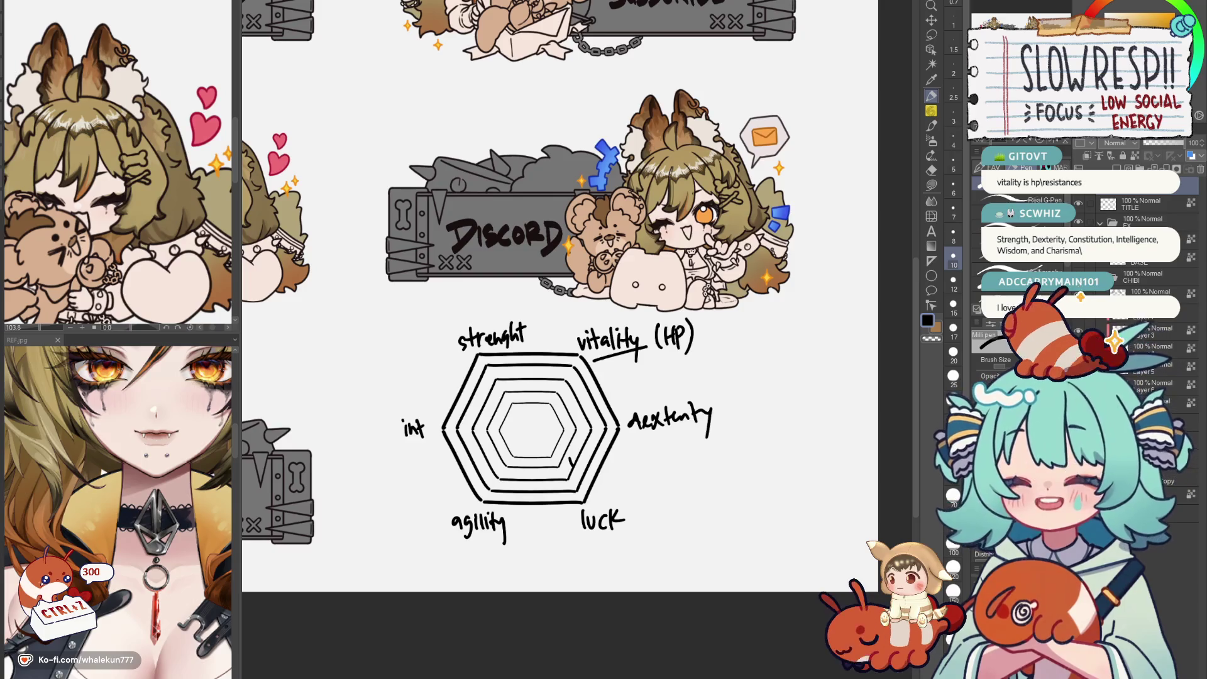
pyautogui.moveTo(590, 477); pyautogui.dragTo(618, 429)
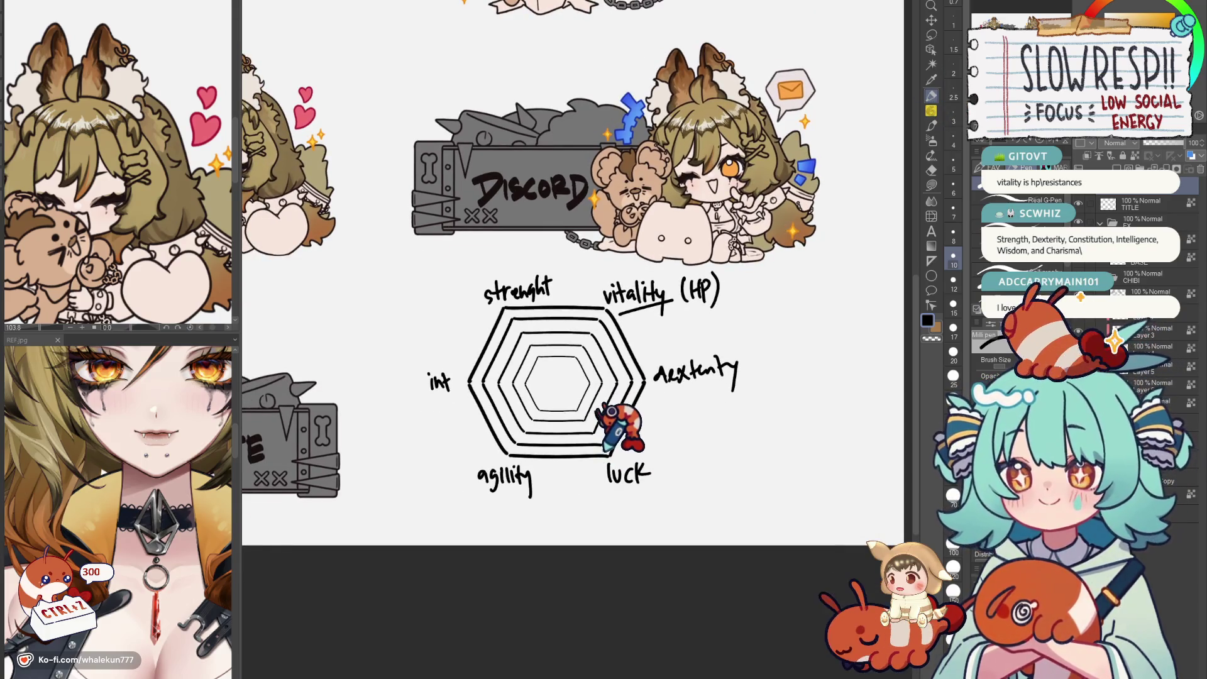
pyautogui.moveTo(528, 368); pyautogui.dragTo(530, 361)
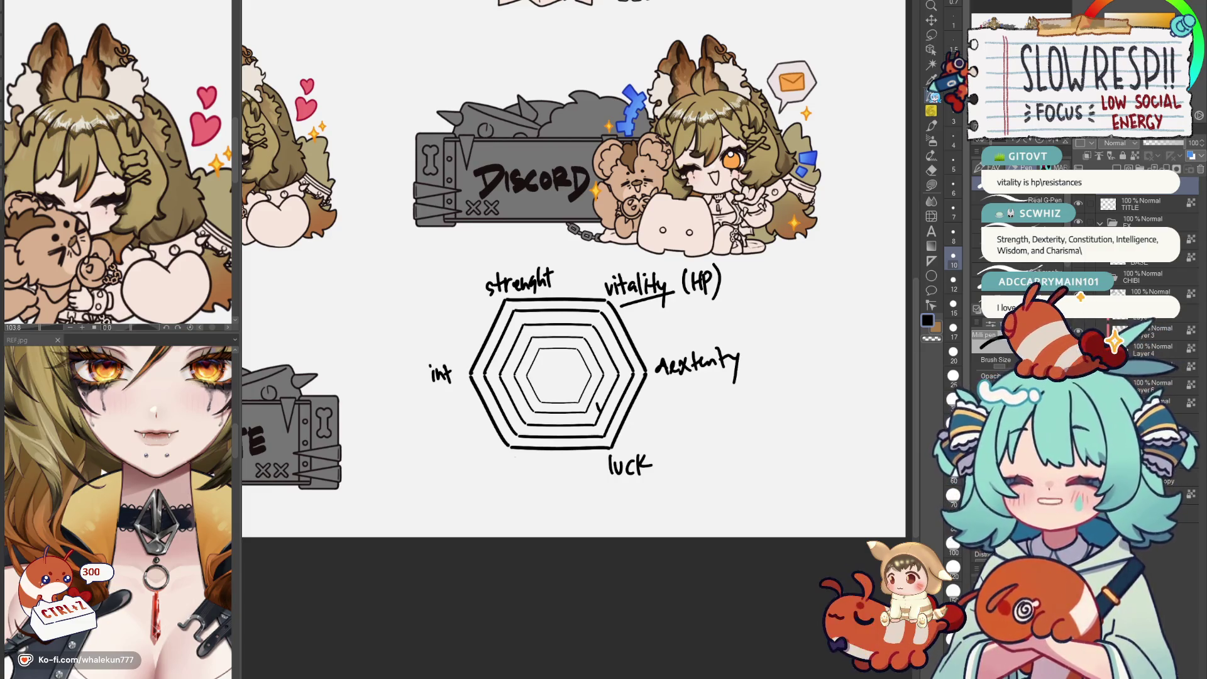
pyautogui.moveTo(679, 358); pyautogui.dragTo(687, 372)
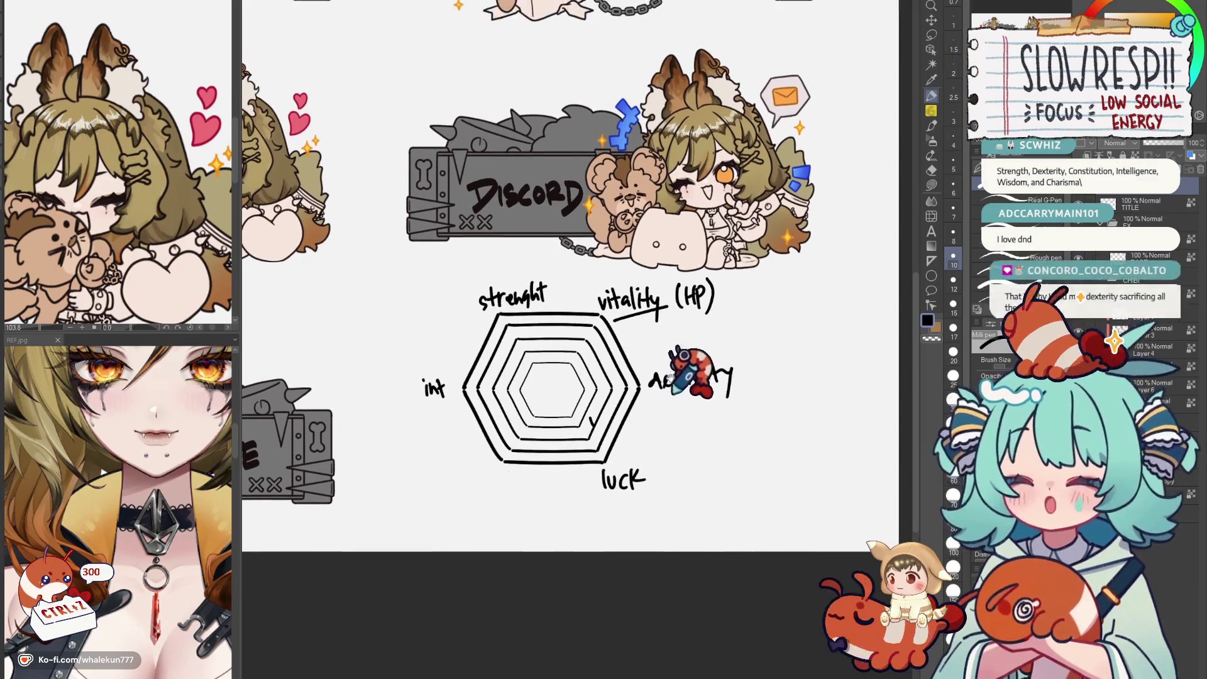
# Write '/constitution' after vitality (HP), redoing mistaken letters, and underline int.
pyautogui.moveTo(681, 301); pyautogui.dragTo(807, 302)
pyautogui.hotkey('ctrl', 'z')
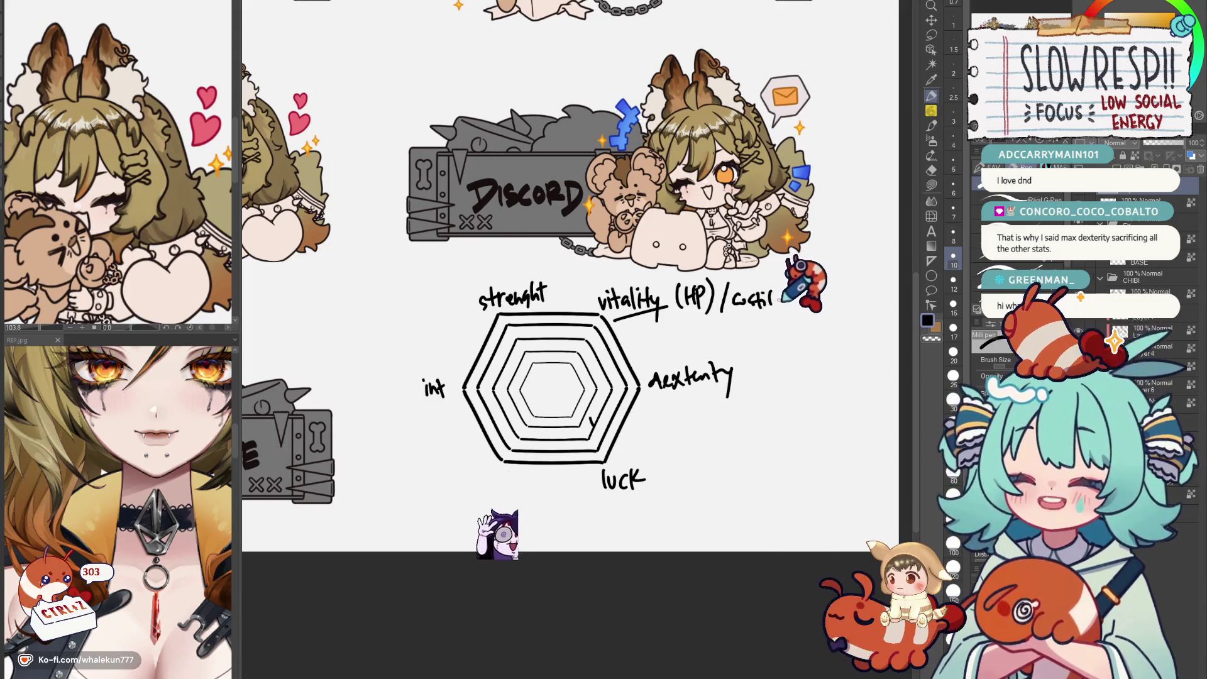
pyautogui.moveTo(792, 293); pyautogui.dragTo(819, 302)
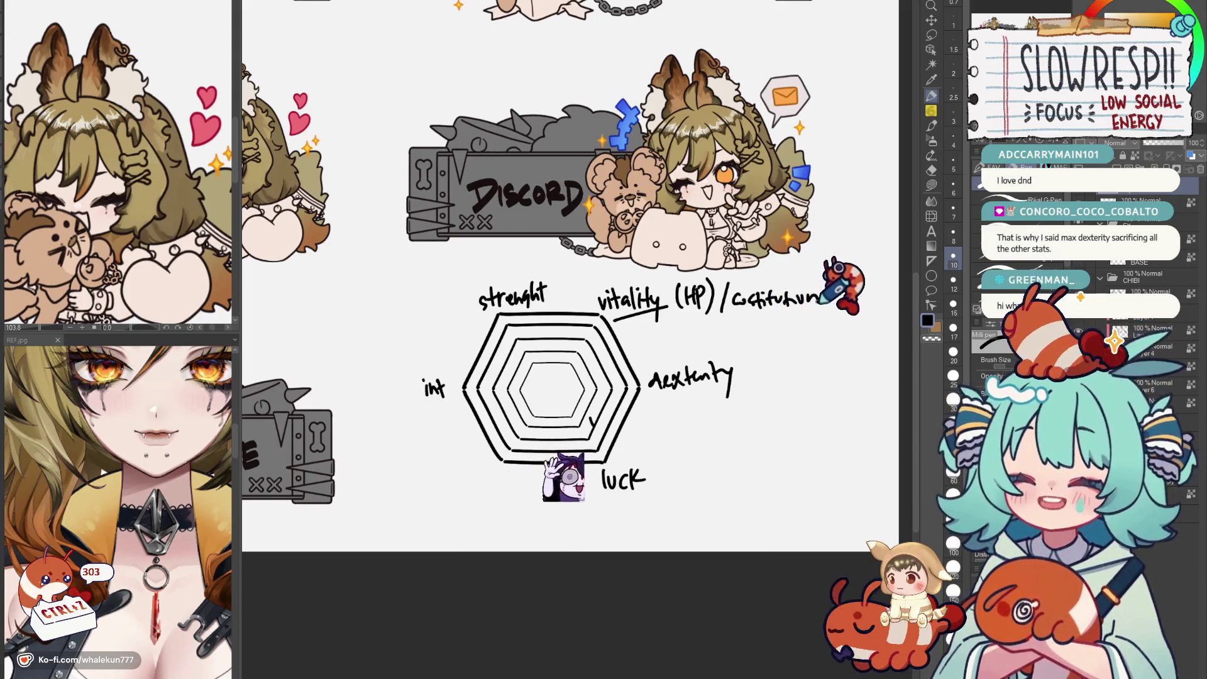
pyautogui.moveTo(439, 402); pyautogui.dragTo(462, 389)
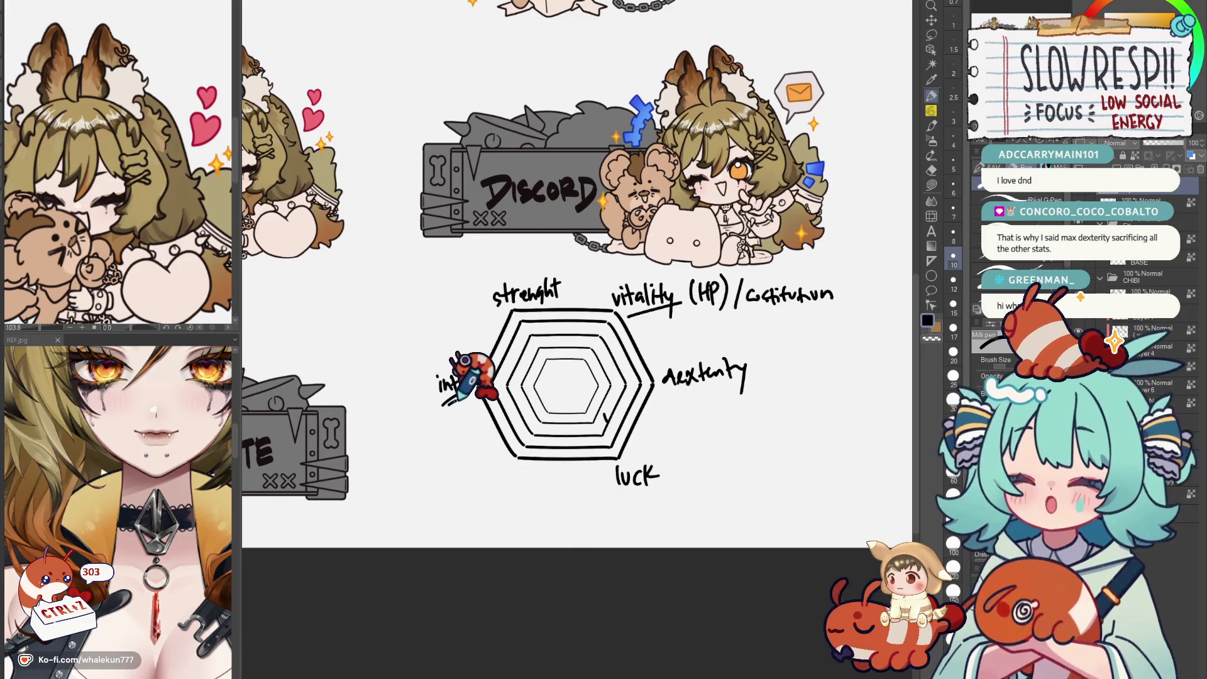
# Write wisdom at the lower left and charisma at the lower right, removing luck and stray strokes.
pyautogui.moveTo(483, 484)
pyautogui.mouseDown()
pyautogui.moveTo(517, 472)
pyautogui.moveTo(565, 479)
pyautogui.mouseUp()
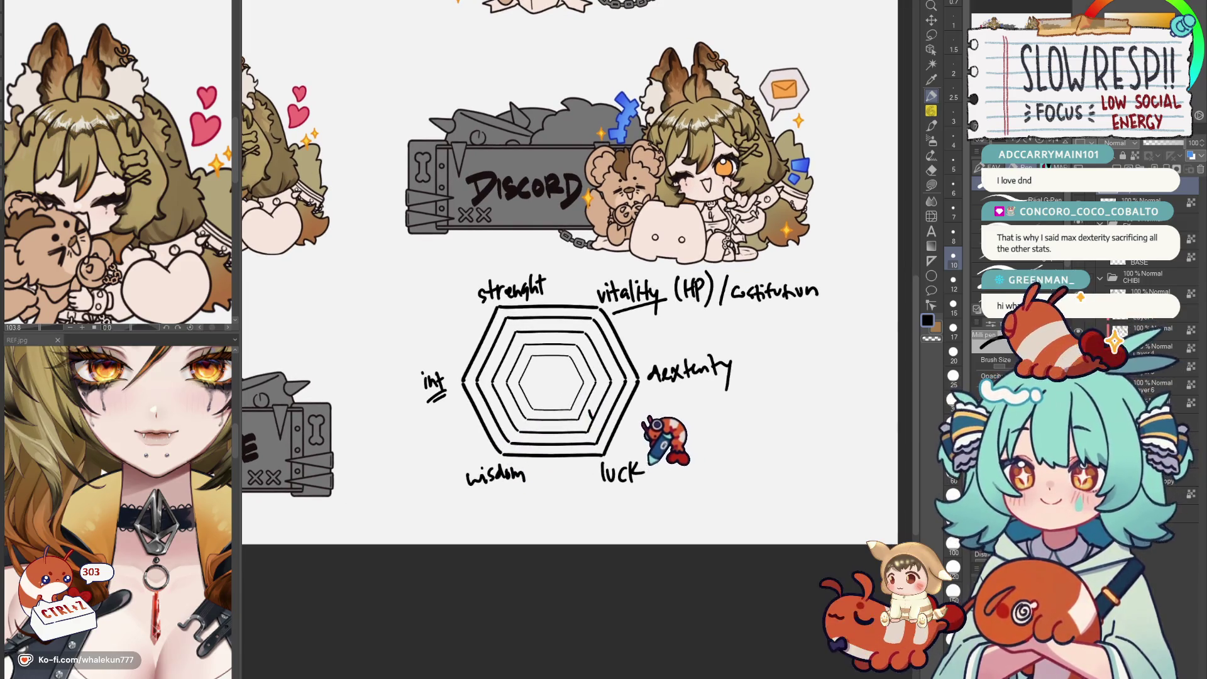
pyautogui.hotkey('ctrl', 'z')
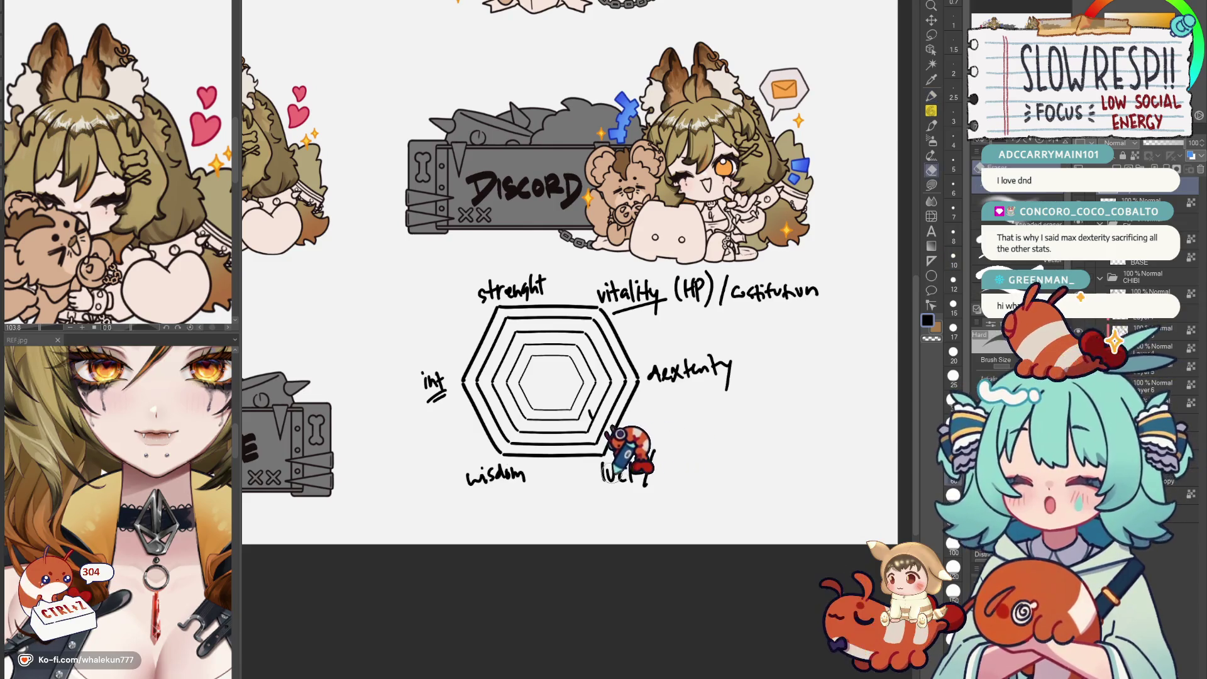
pyautogui.press('p')
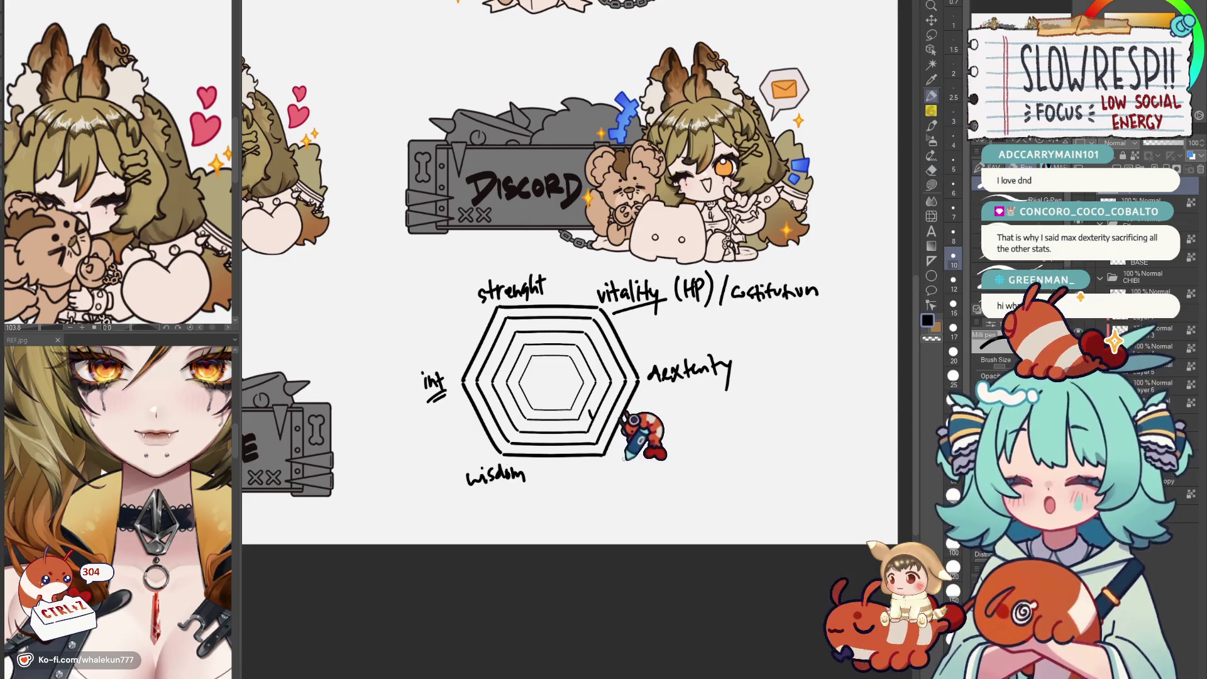
pyautogui.moveTo(595, 467); pyautogui.dragTo(668, 470)
pyautogui.hotkey('ctrl', 'z')
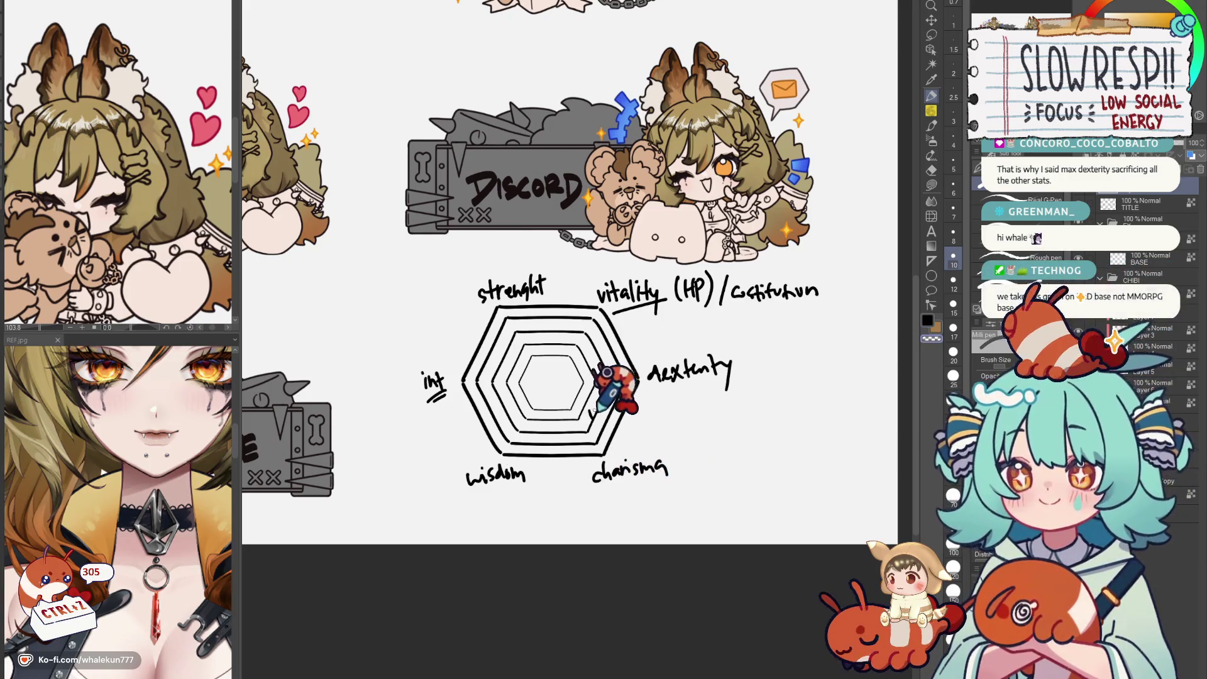
pyautogui.press('h')
pyautogui.press('h')
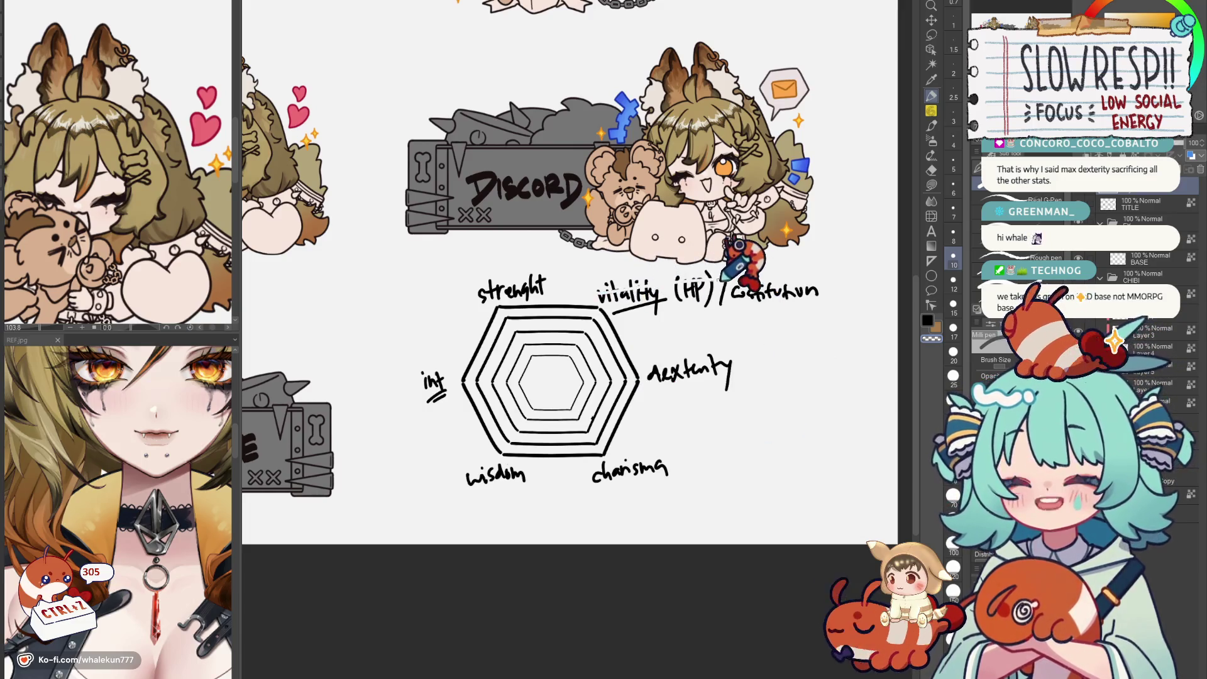
pyautogui.hotkey('ctrl', 'z')
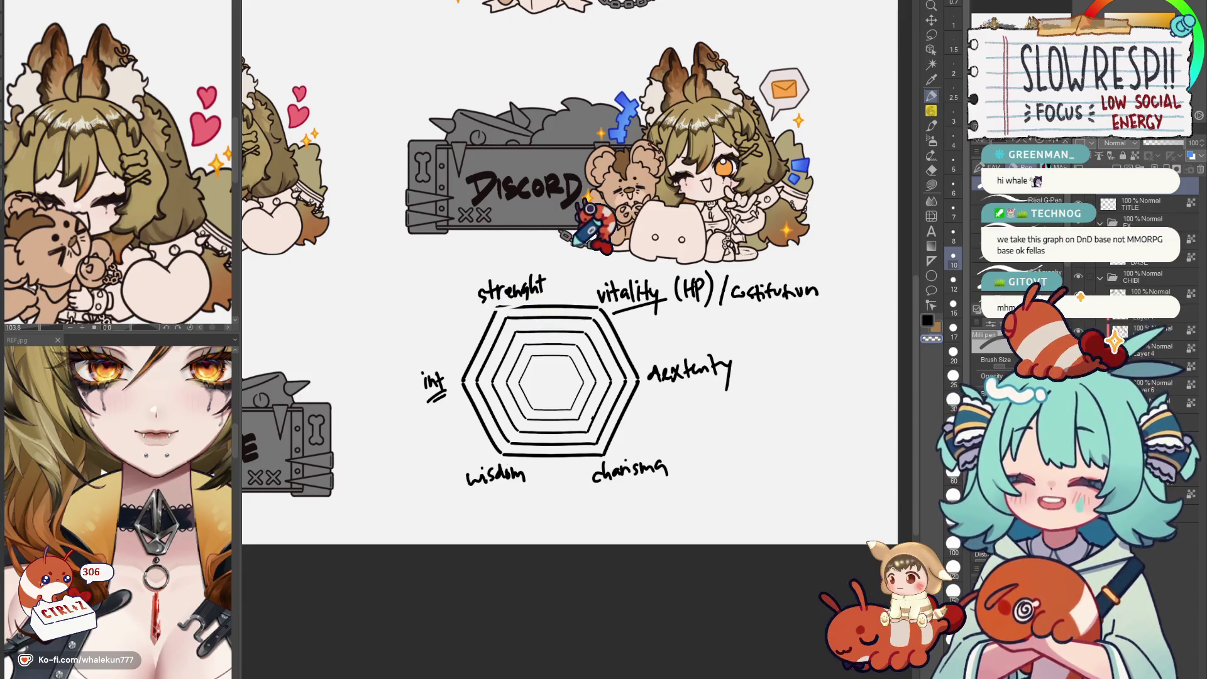
# Circle strenght with hatching, draw a stat line from its corner across the hexagon, and underline charisma.
pyautogui.moveTo(538, 265)
pyautogui.mouseDown()
pyautogui.moveTo(509, 283)
pyautogui.moveTo(566, 269)
pyautogui.moveTo(551, 306)
pyautogui.mouseUp()
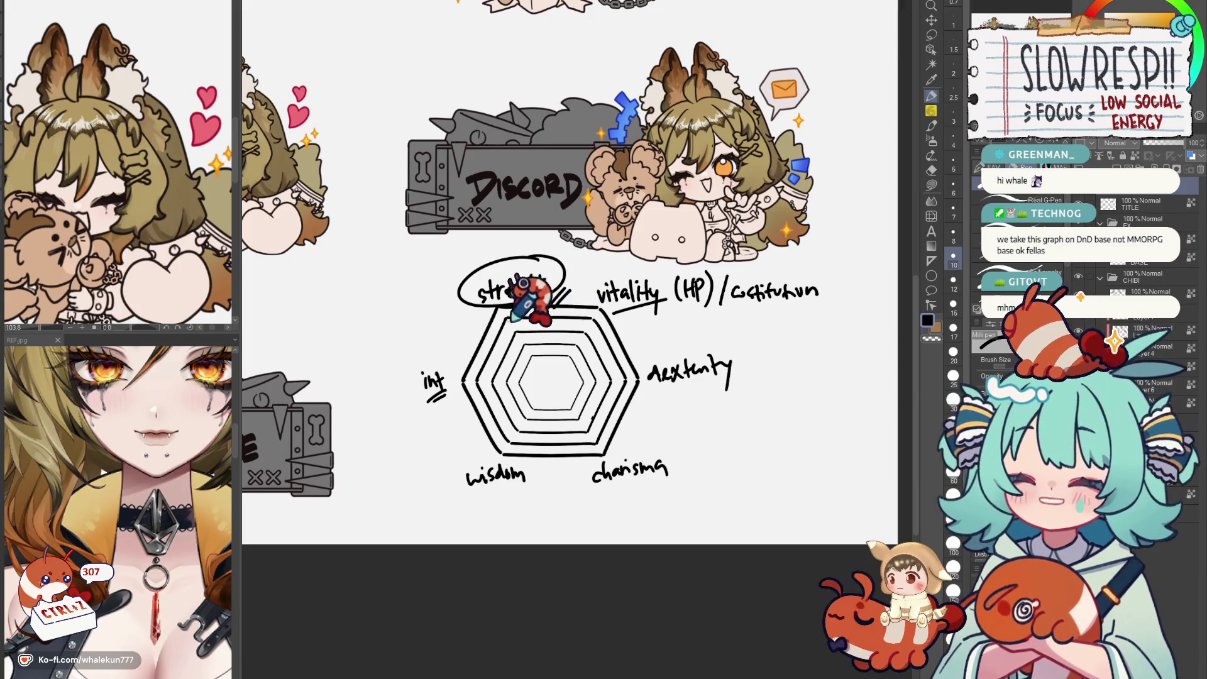
pyautogui.moveTo(467, 283); pyautogui.dragTo(462, 312)
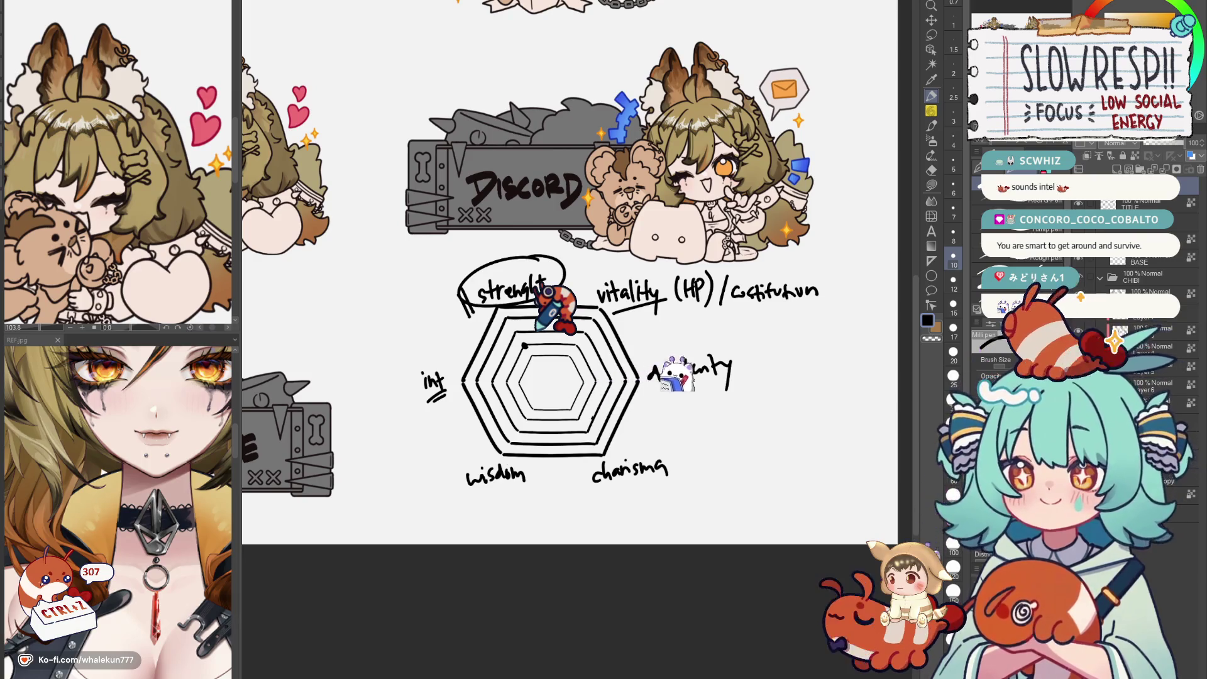
pyautogui.moveTo(571, 295); pyautogui.dragTo(479, 375)
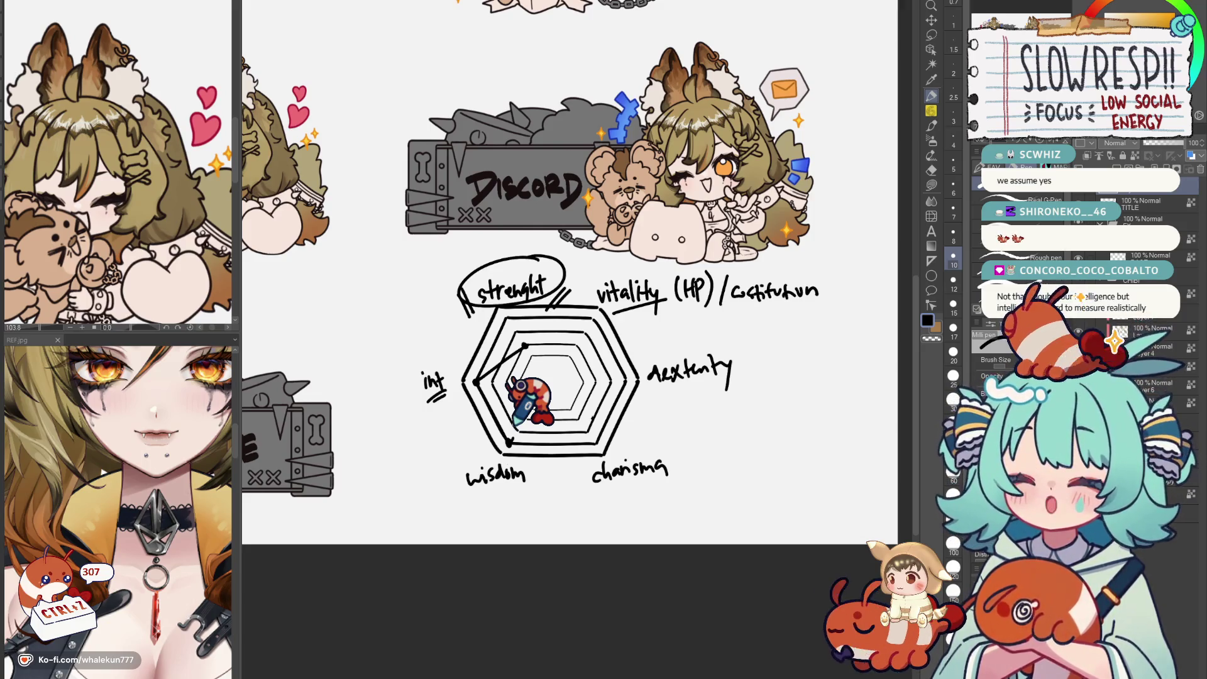
pyautogui.moveTo(661, 486); pyautogui.dragTo(693, 462)
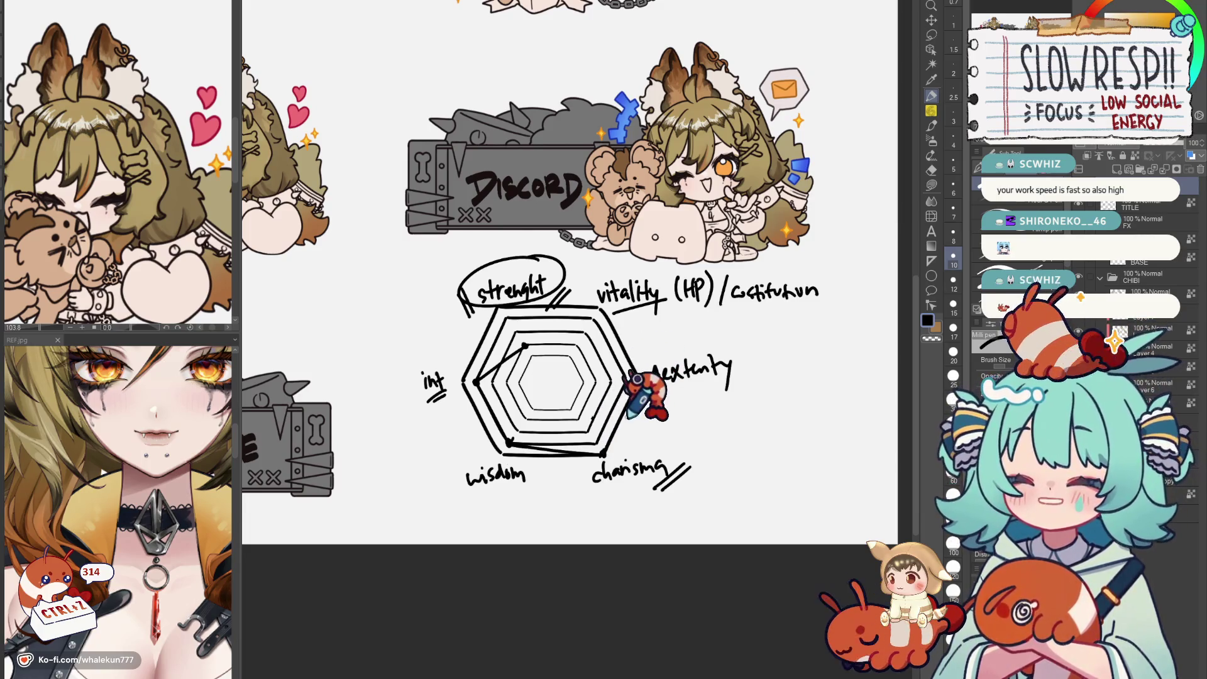
# Add an opening bracket after the dexterity label.
pyautogui.moveTo(752, 349)
pyautogui.mouseDown()
pyautogui.moveTo(748, 376)
pyautogui.moveTo(752, 345)
pyautogui.moveTo(745, 352)
pyautogui.mouseUp()
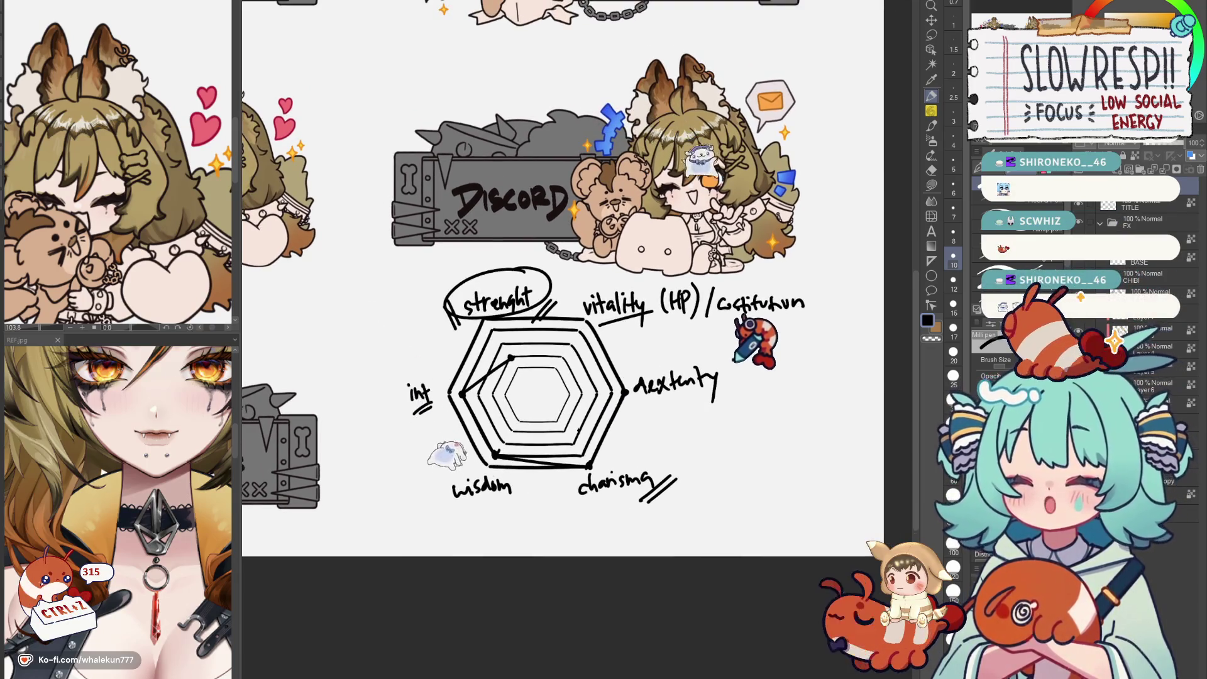
# Note '(drawing)' after dexterity, circle vitality (HP)/constitution, and extend the stat line to the dexterity corner, undoing a stray circle.
pyautogui.moveTo(728, 365)
pyautogui.mouseDown()
pyautogui.moveTo(722, 380)
pyautogui.moveTo(796, 369)
pyautogui.moveTo(786, 388)
pyautogui.mouseUp()
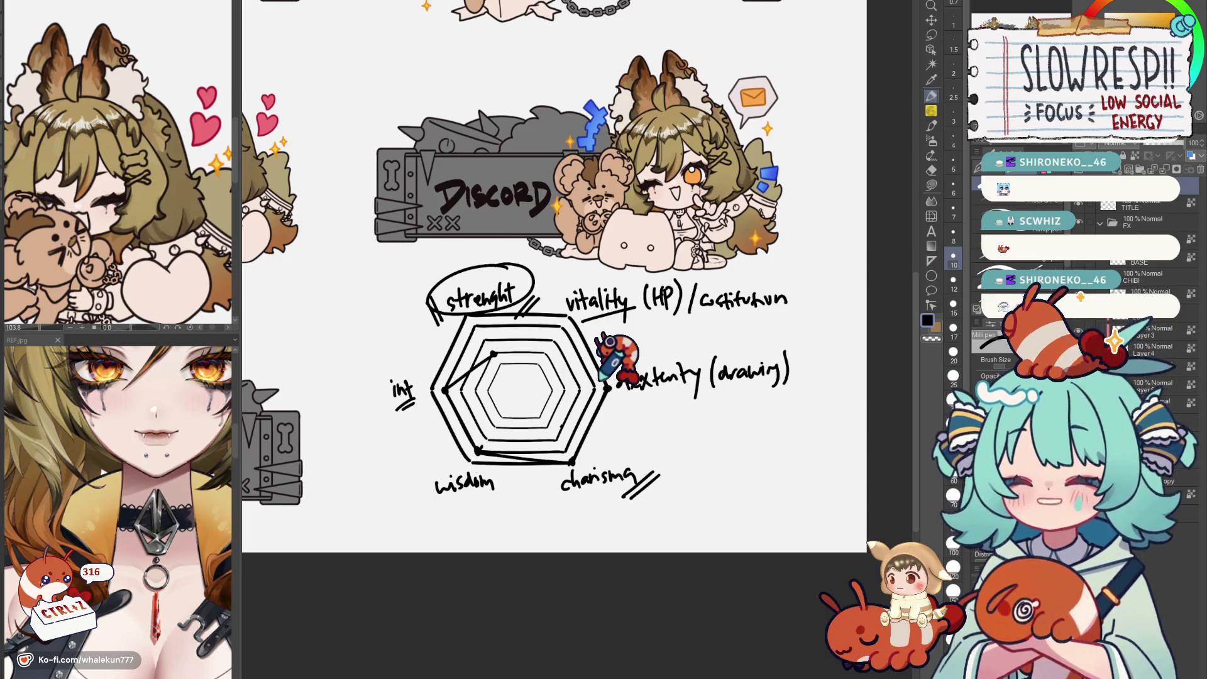
pyautogui.moveTo(623, 326); pyautogui.dragTo(627, 321)
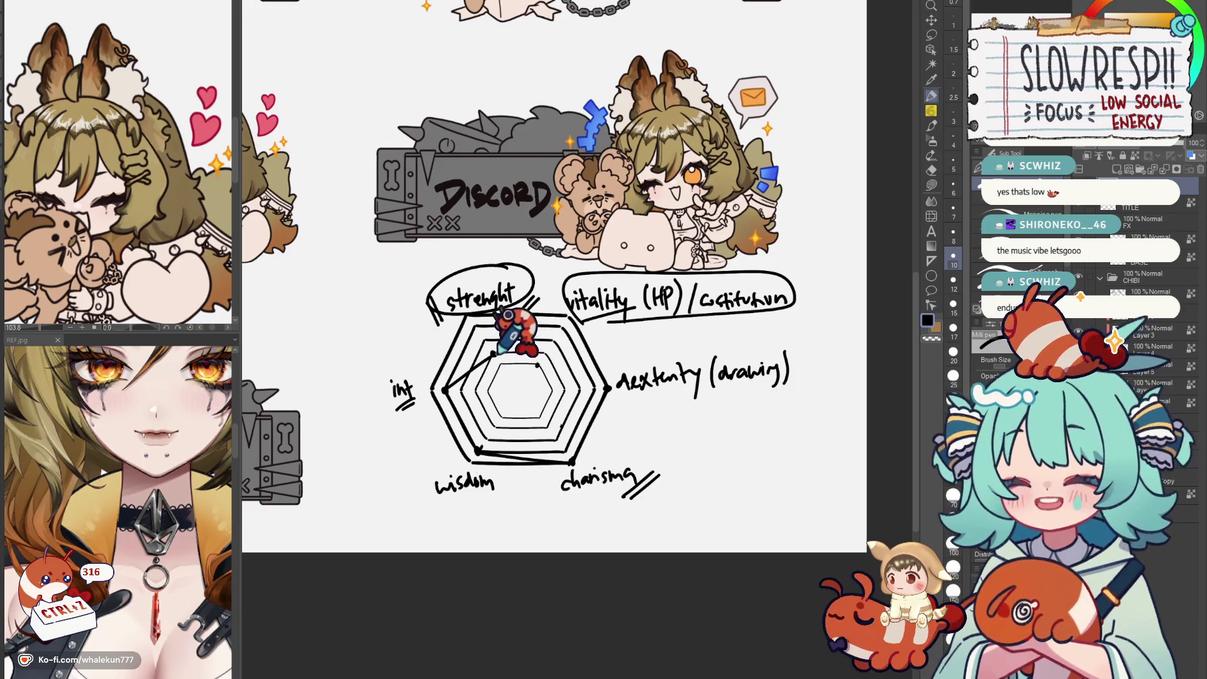
pyautogui.moveTo(493, 355); pyautogui.dragTo(592, 382)
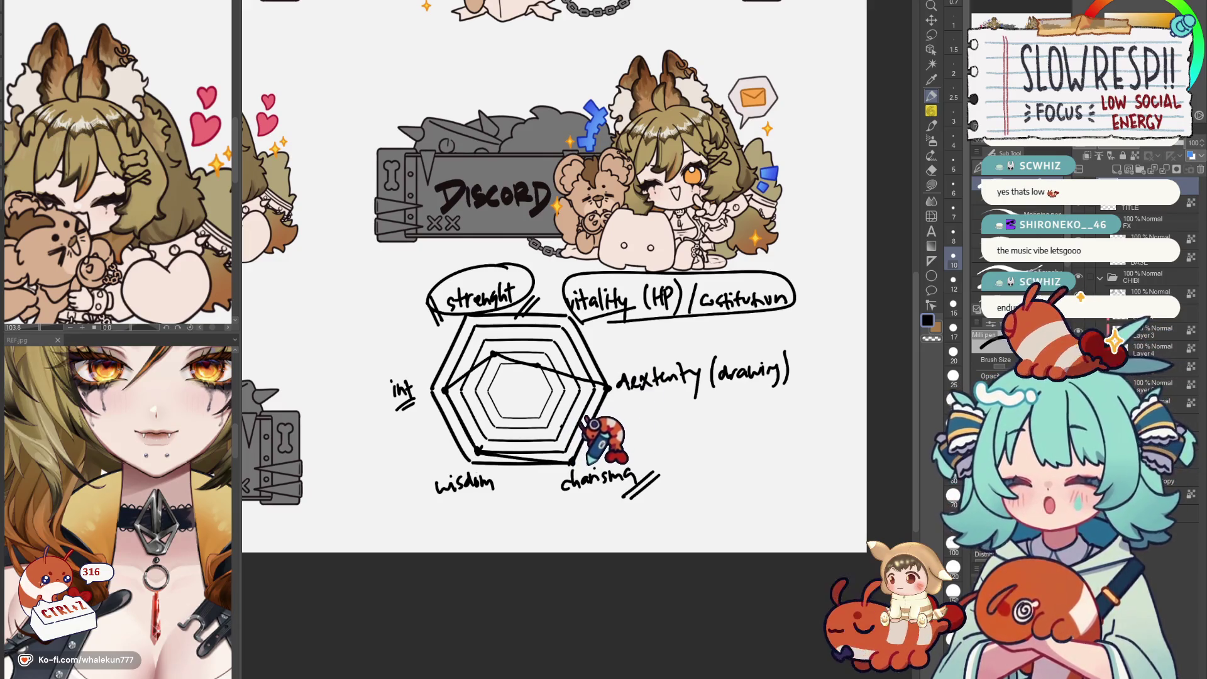
pyautogui.moveTo(579, 455); pyautogui.dragTo(577, 457)
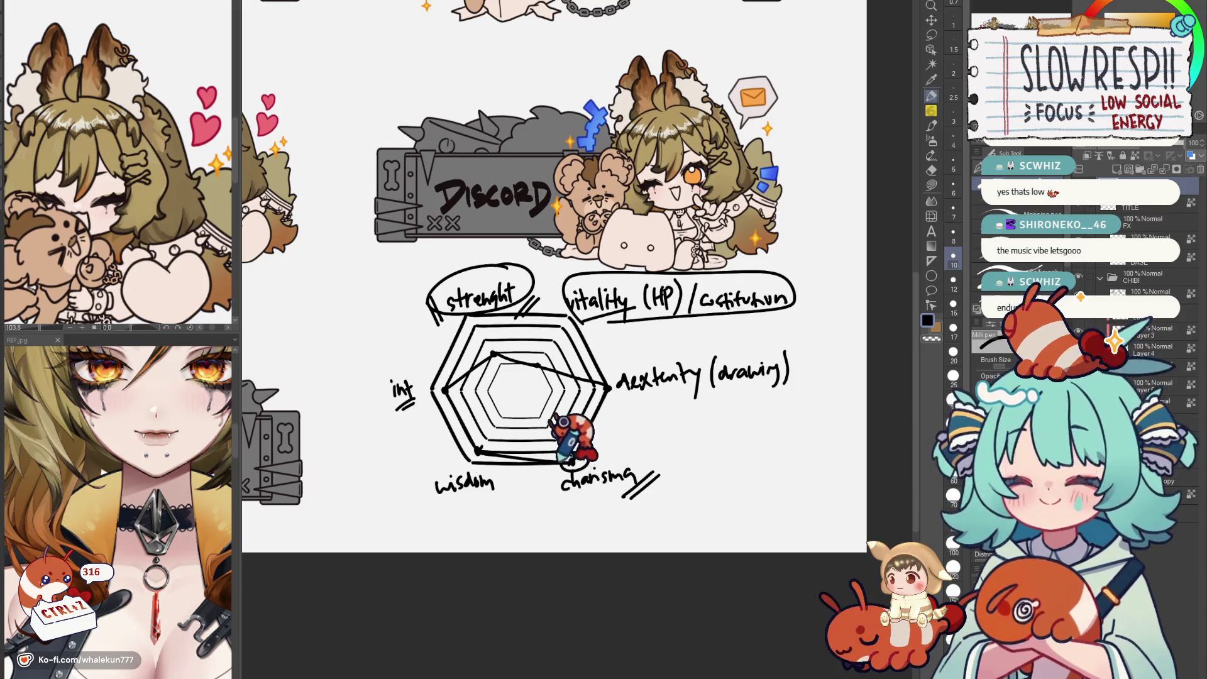
pyautogui.hotkey('ctrl', 'z')
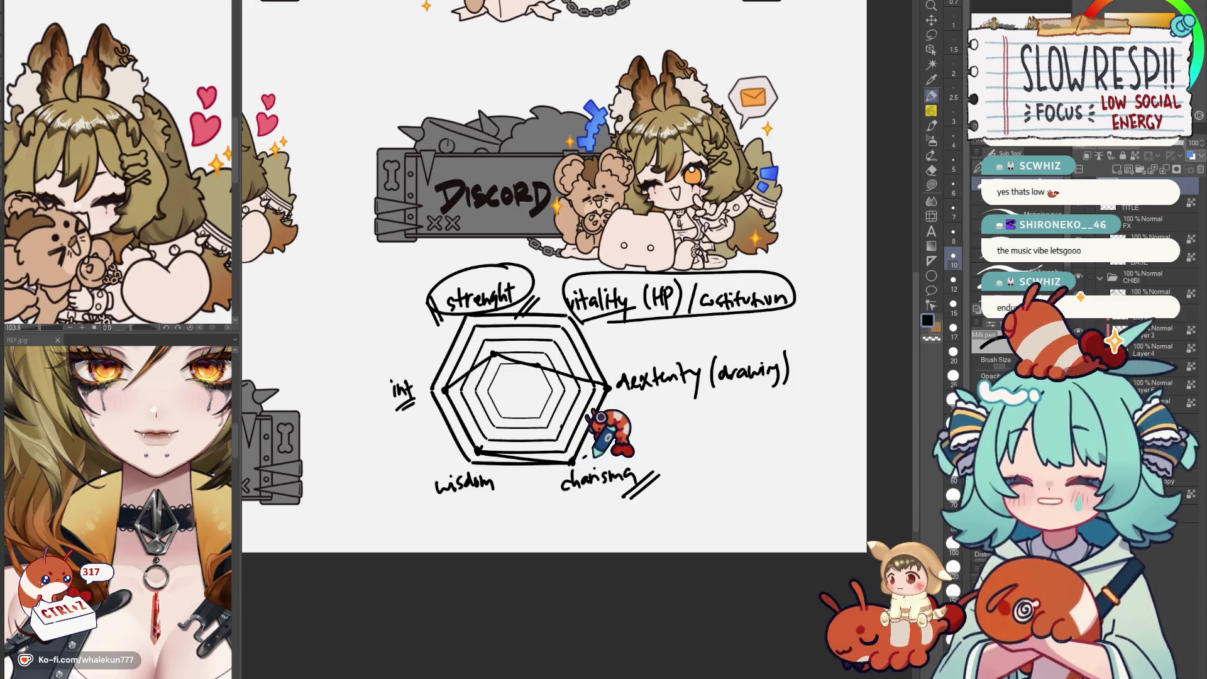
pyautogui.scroll(-1, 693, 462)
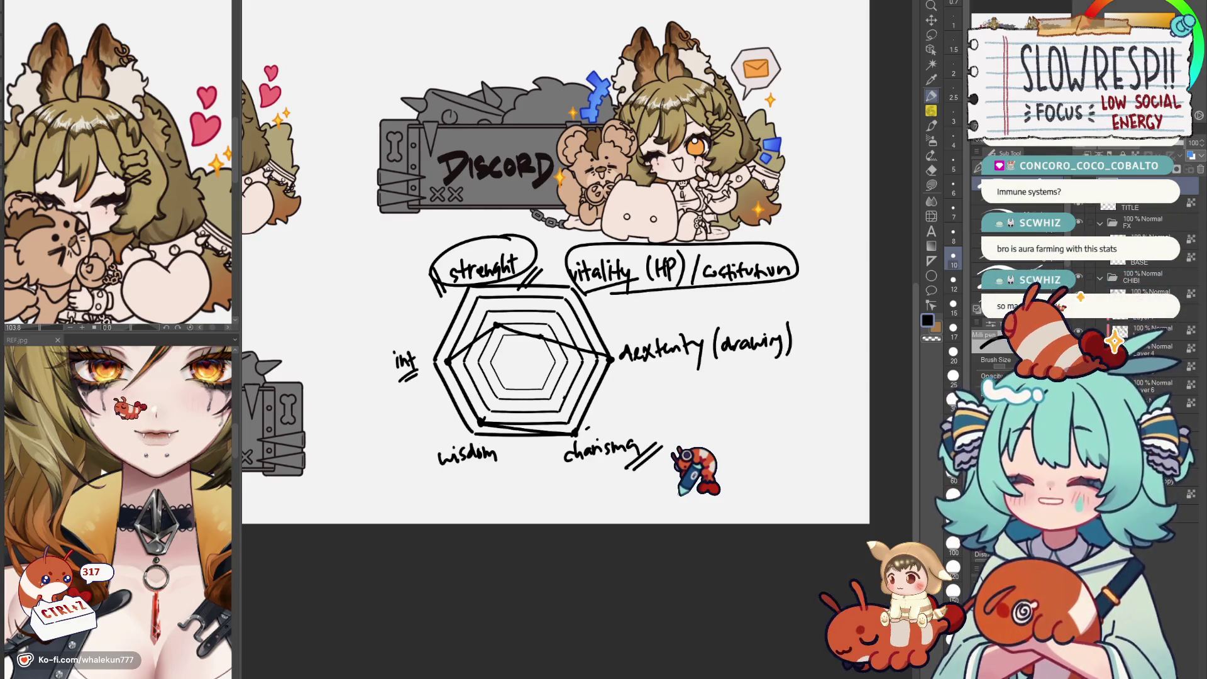
# Select the Watery ink brush and start a light-blue wash inside the stat hexagon.
pyautogui.click(930, 123)
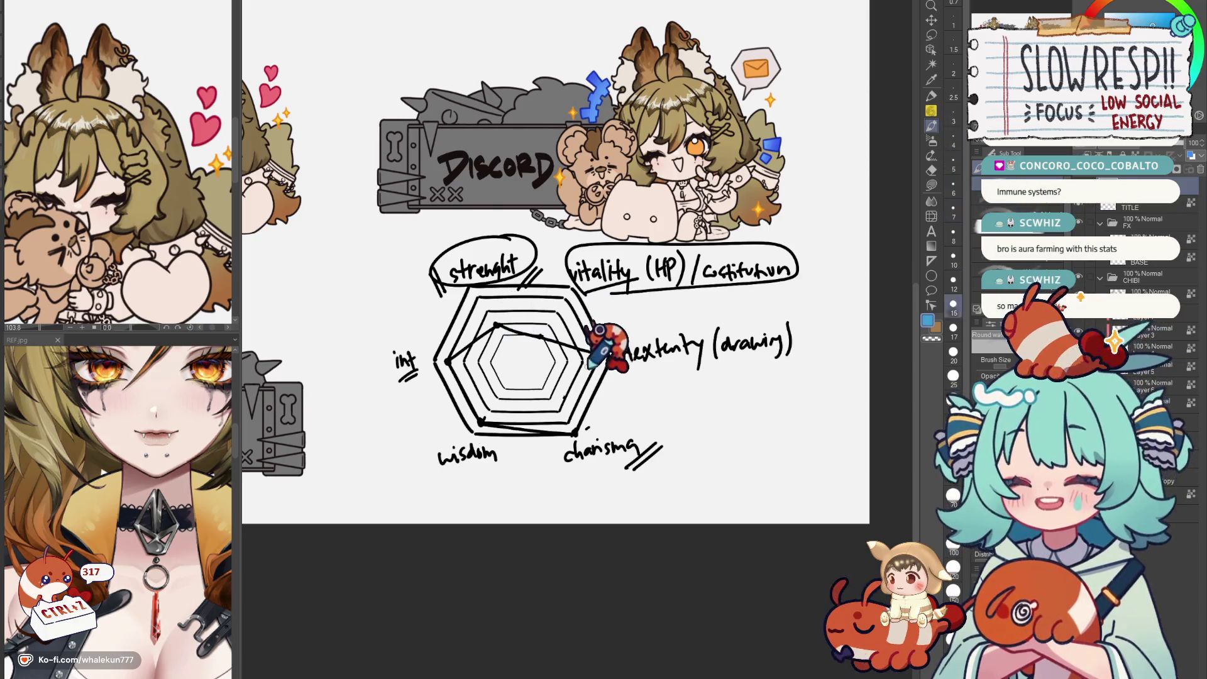
pyautogui.moveTo(617, 340)
pyautogui.mouseDown()
pyautogui.moveTo(585, 420)
pyautogui.moveTo(528, 424)
pyautogui.moveTo(463, 368)
pyautogui.moveTo(509, 316)
pyautogui.moveTo(585, 330)
pyautogui.moveTo(490, 368)
pyautogui.moveTo(566, 377)
pyautogui.moveTo(556, 383)
pyautogui.mouseUp()
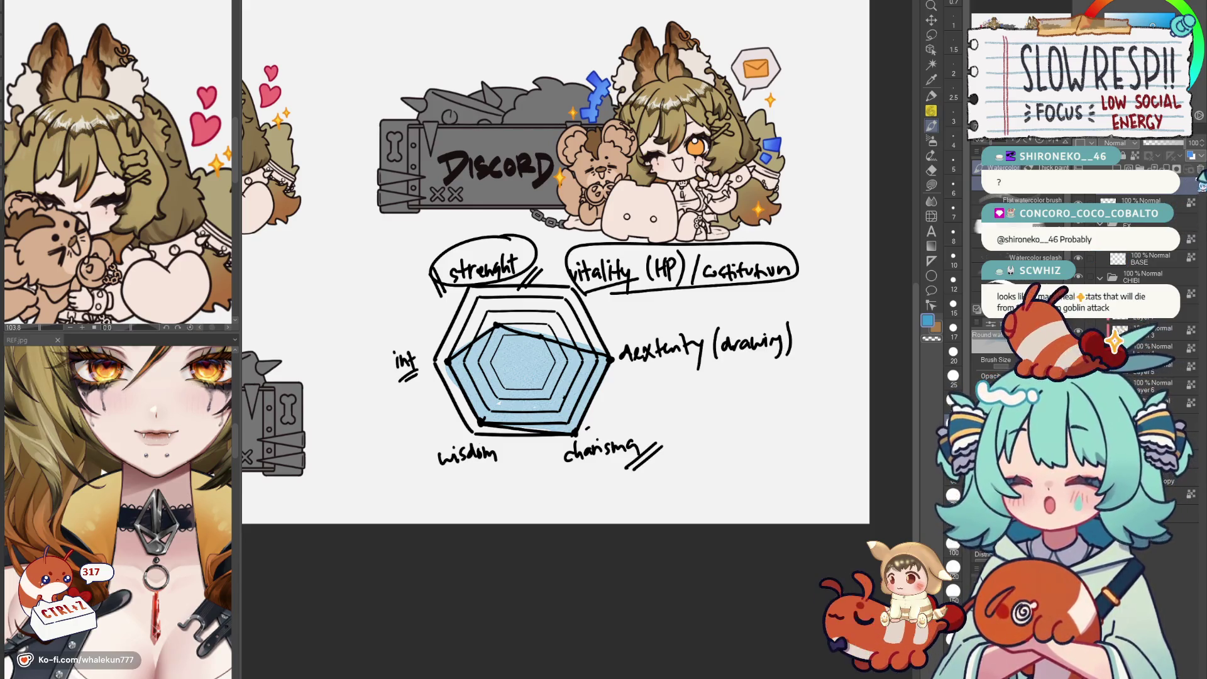
# Hide the stat chart drawing so only the five panels remain.
pyautogui.press('Delete')
pyautogui.scroll(-5, 566, 283)
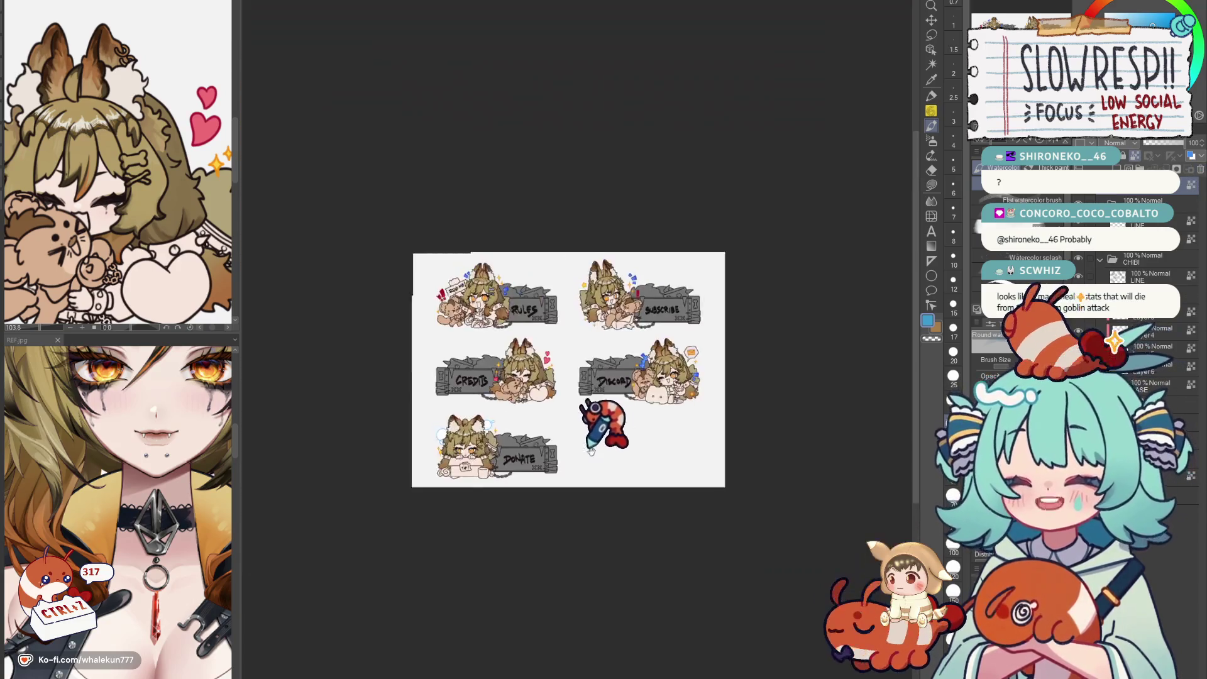
pyautogui.scroll(4, 566, 283)
pyautogui.scroll(-3, 566, 330)
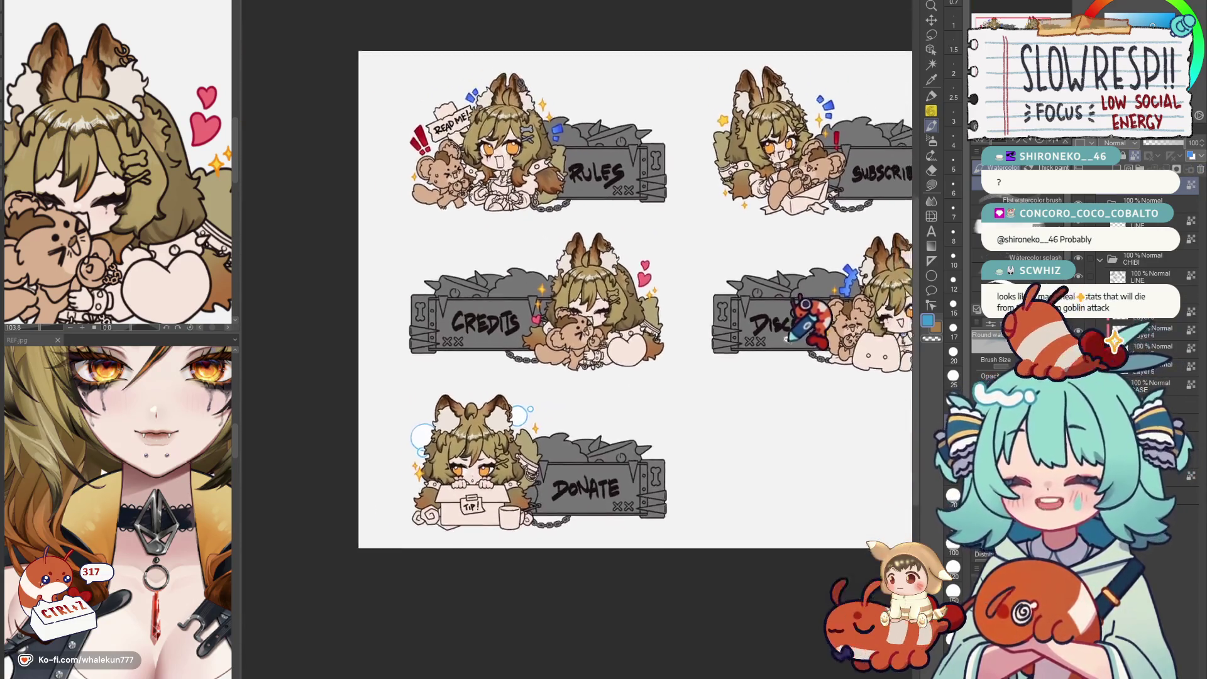
pyautogui.scroll(4, 566, 330)
# Shift the view across the panels and pick a different brush for touch-ups.
pyautogui.moveTo(853, 372); pyautogui.dragTo(859, 377)
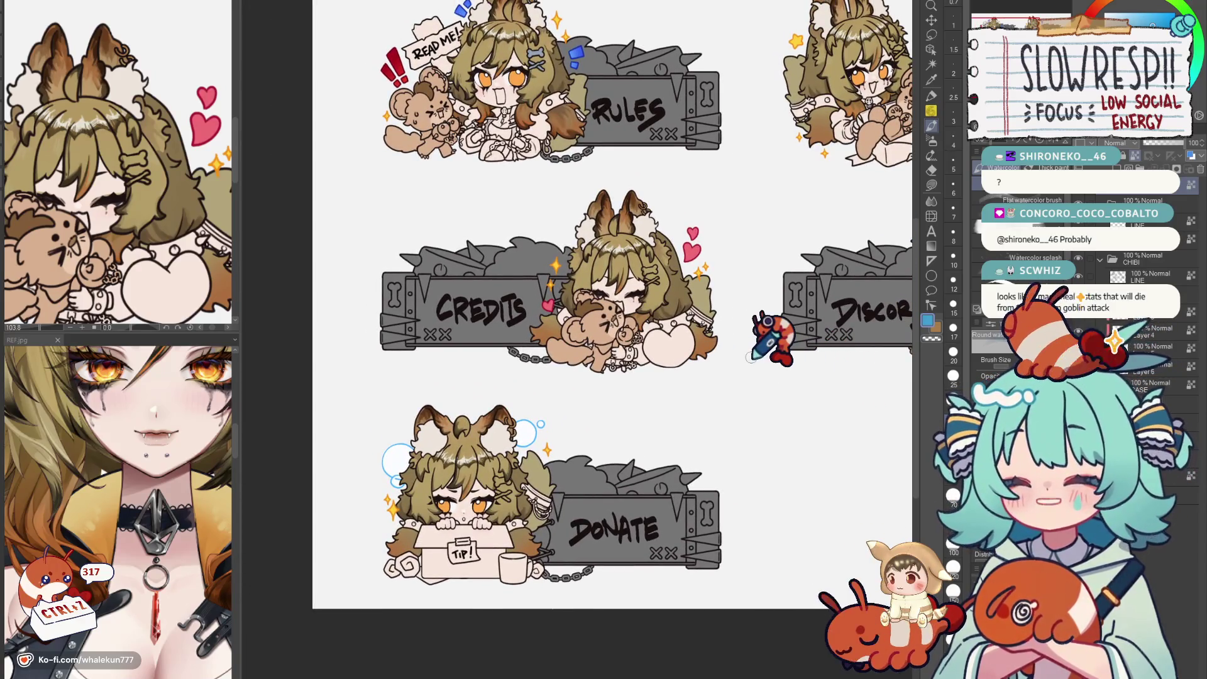
pyautogui.click(932, 95)
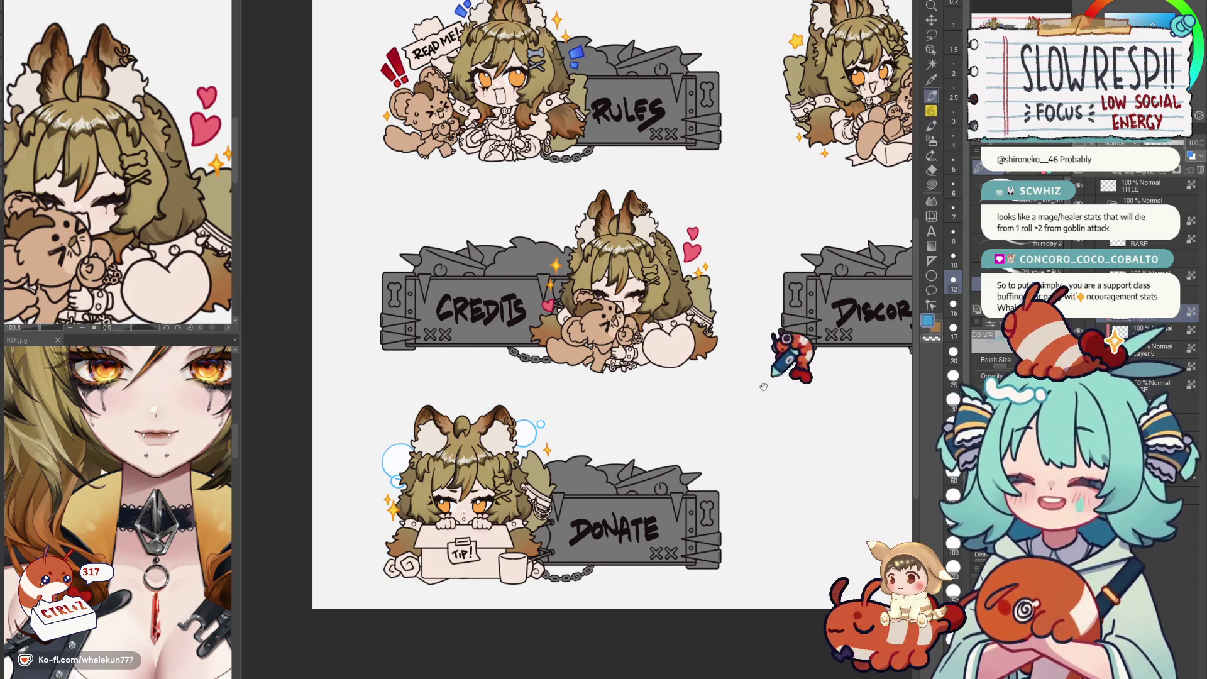
# Pan across the Donate and Credits panels, undoing a stray stroke along the way.
pyautogui.moveTo(792, 356); pyautogui.dragTo(745, 278)
pyautogui.hotkey('ctrl', 'z')
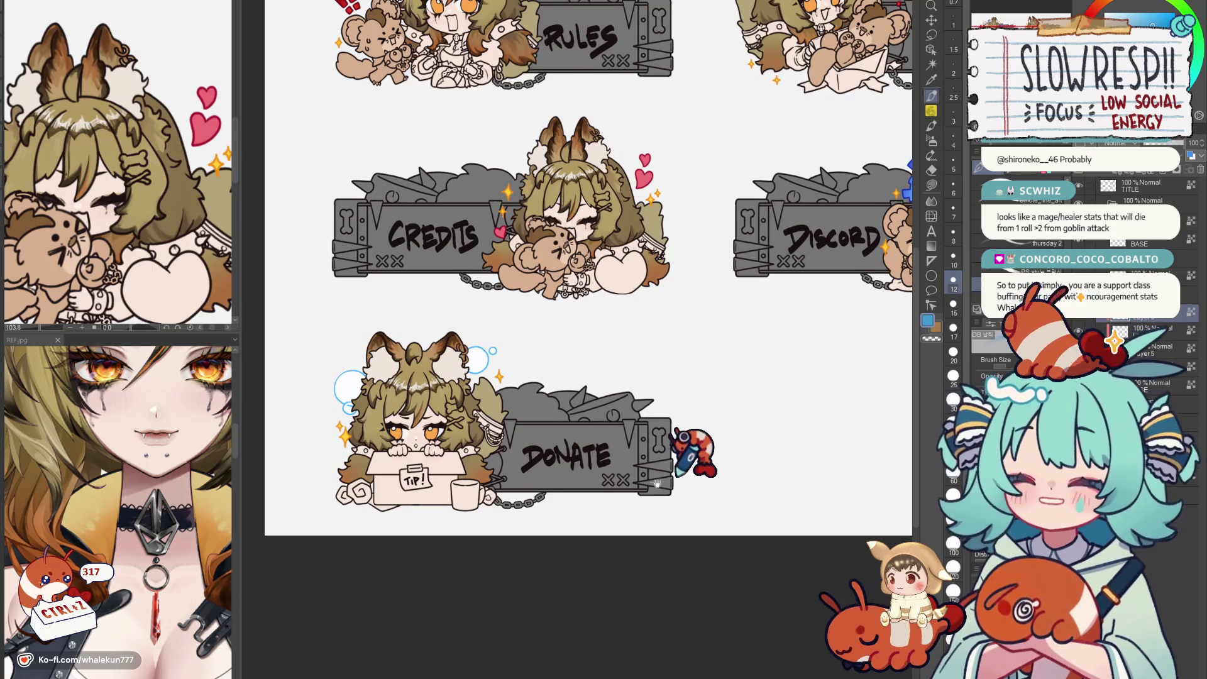
pyautogui.moveTo(694, 452); pyautogui.dragTo(672, 470)
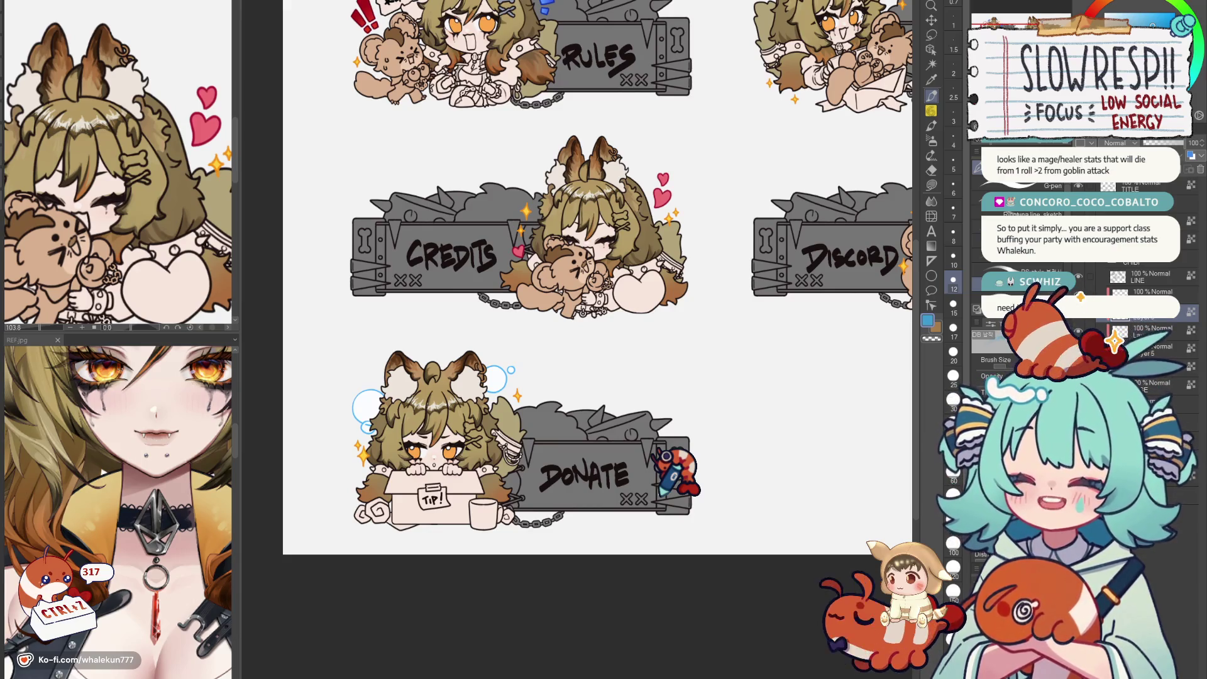
pyautogui.scroll(-3, 764, 293)
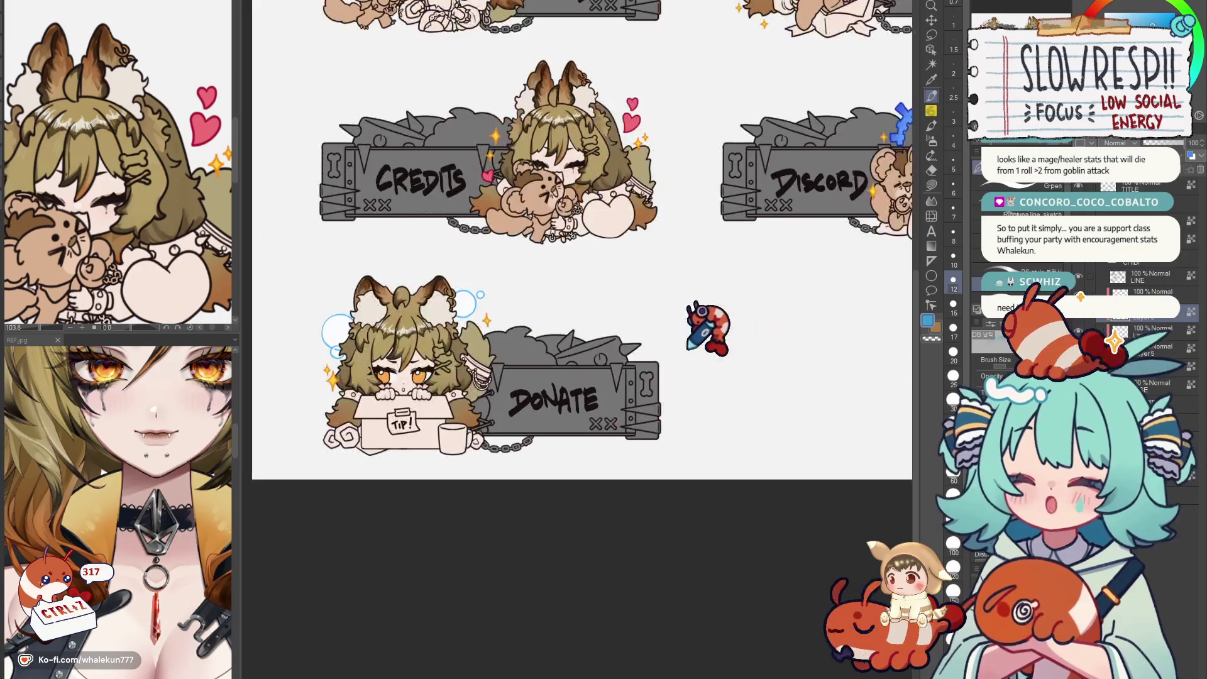
pyautogui.moveTo(708, 340)
pyautogui.mouseDown()
pyautogui.moveTo(745, 358)
pyautogui.moveTo(806, 338)
pyautogui.mouseUp()
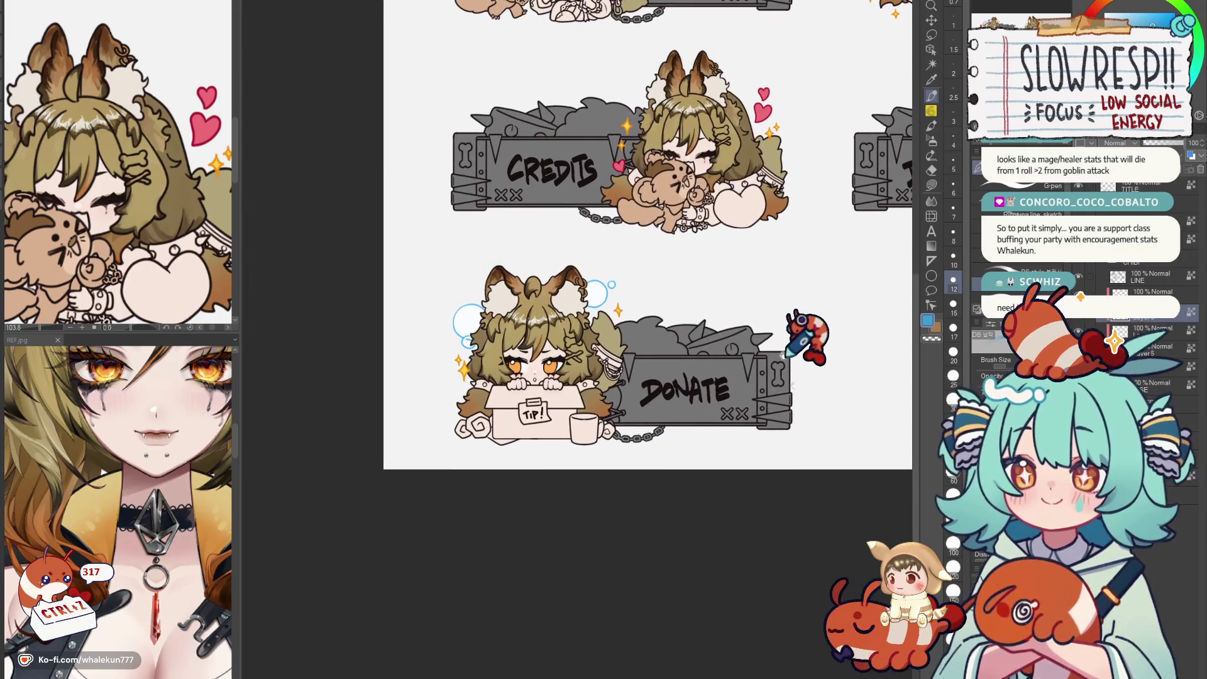
pyautogui.scroll(3, 806, 338)
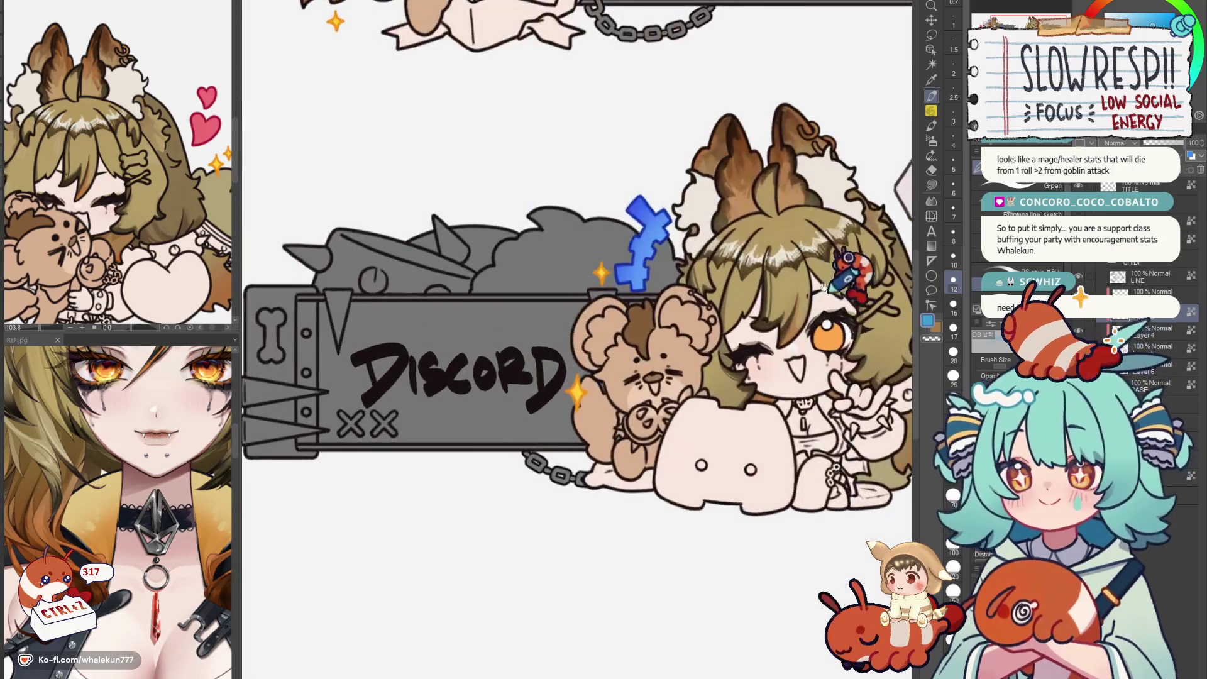
pyautogui.scroll(5, 576, 467)
# Zoom onto the Subscribe chibi and sample its tan hair colour while panning over the hair.
pyautogui.moveTo(575, 377); pyautogui.dragTo(528, 321)
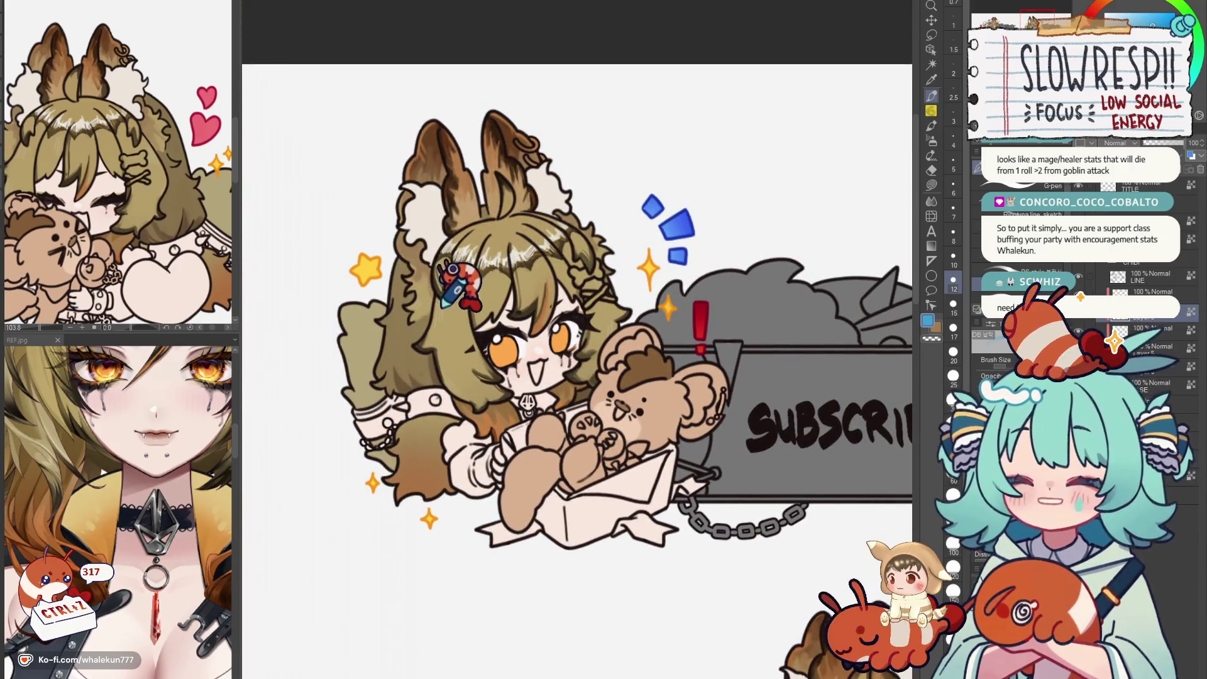
pyautogui.keyDown('alt'); pyautogui.click(439, 278); pyautogui.keyUp('alt')
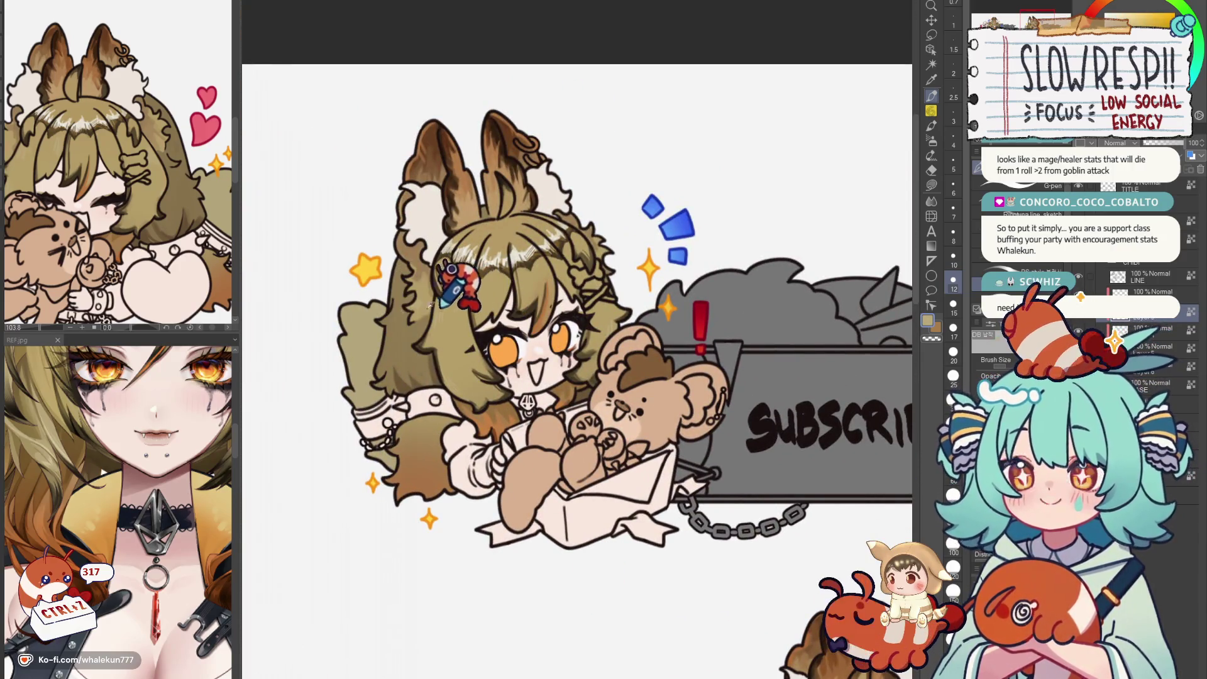
pyautogui.scroll(2, 623, 335)
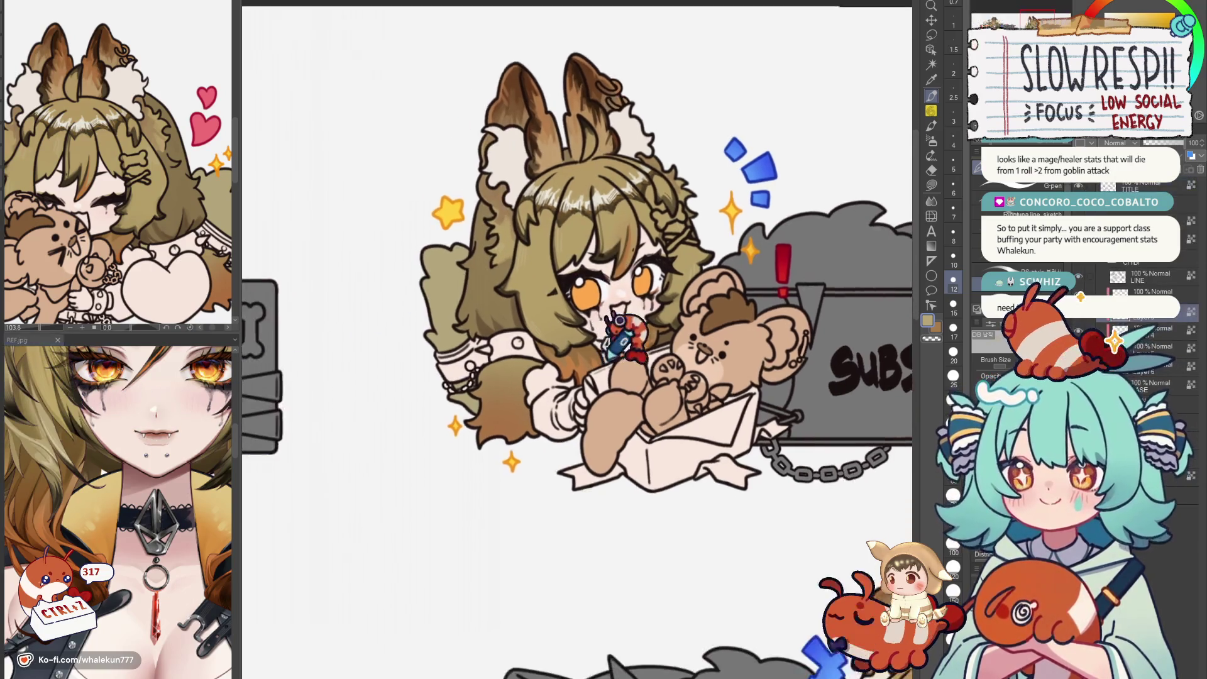
pyautogui.scroll(-6, 618, 335)
pyautogui.scroll(2, 678, 259)
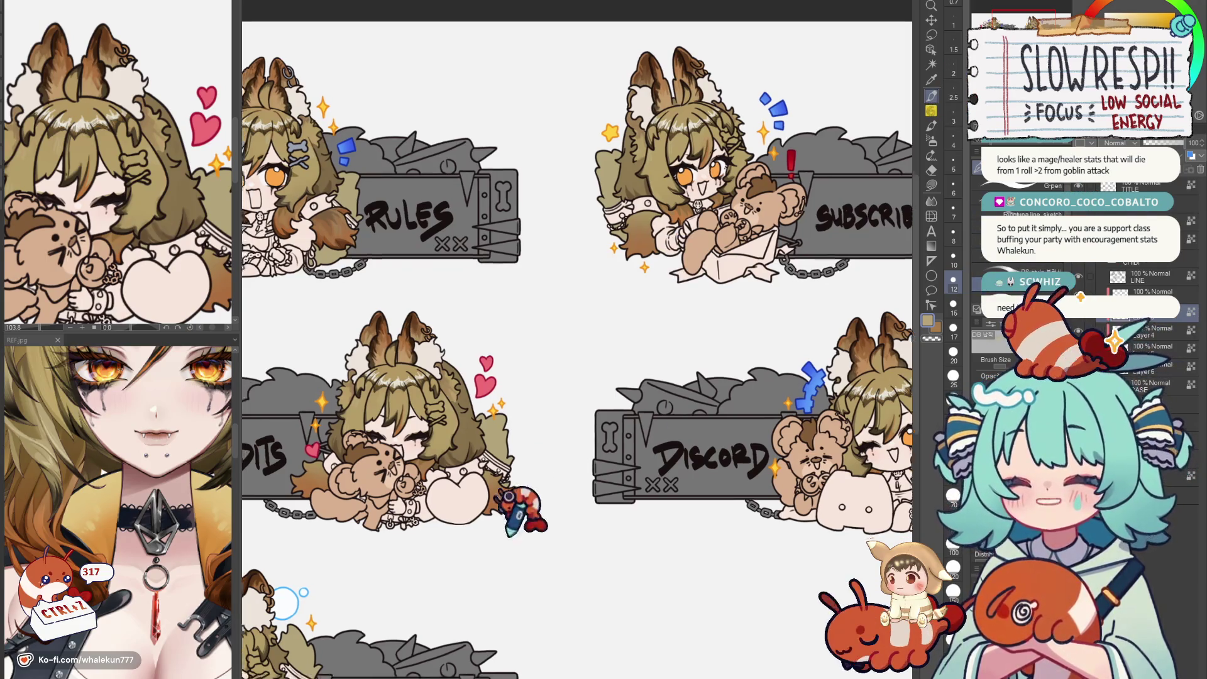
pyautogui.scroll(-5, 604, 311)
pyautogui.scroll(-3, 604, 311)
pyautogui.scroll(5, 604, 302)
pyautogui.scroll(3, 604, 302)
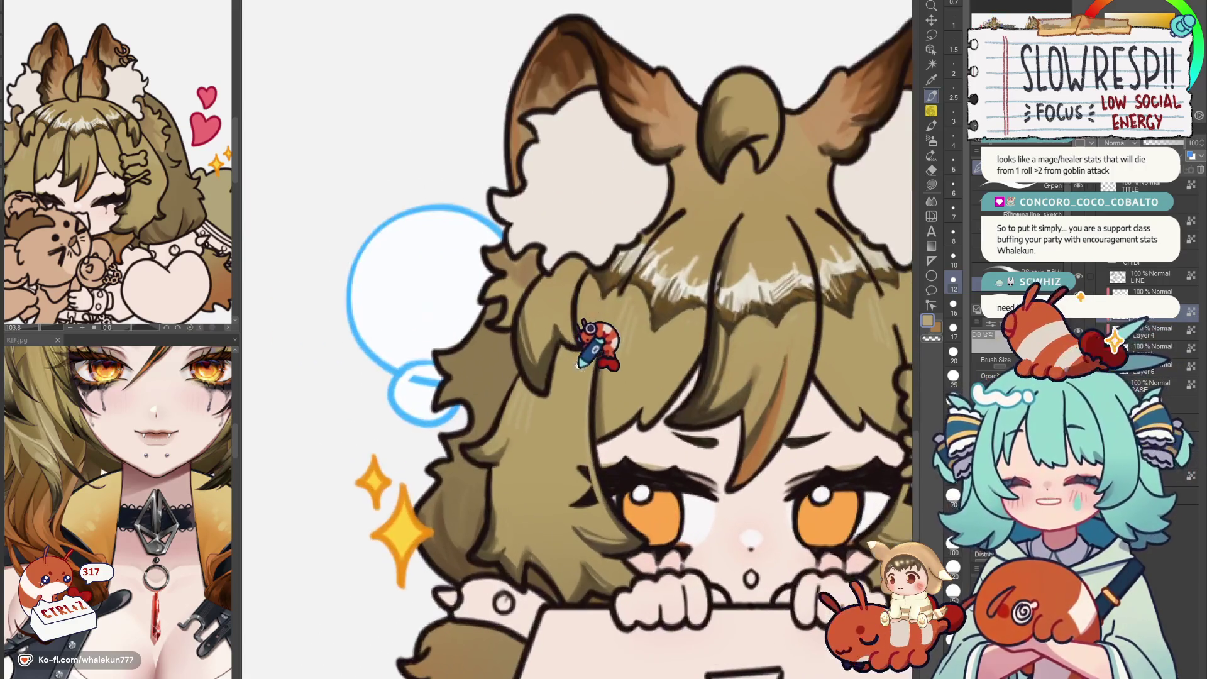
pyautogui.scroll(-3, 505, 438)
pyautogui.scroll(-4, 505, 438)
pyautogui.scroll(3, 660, 245)
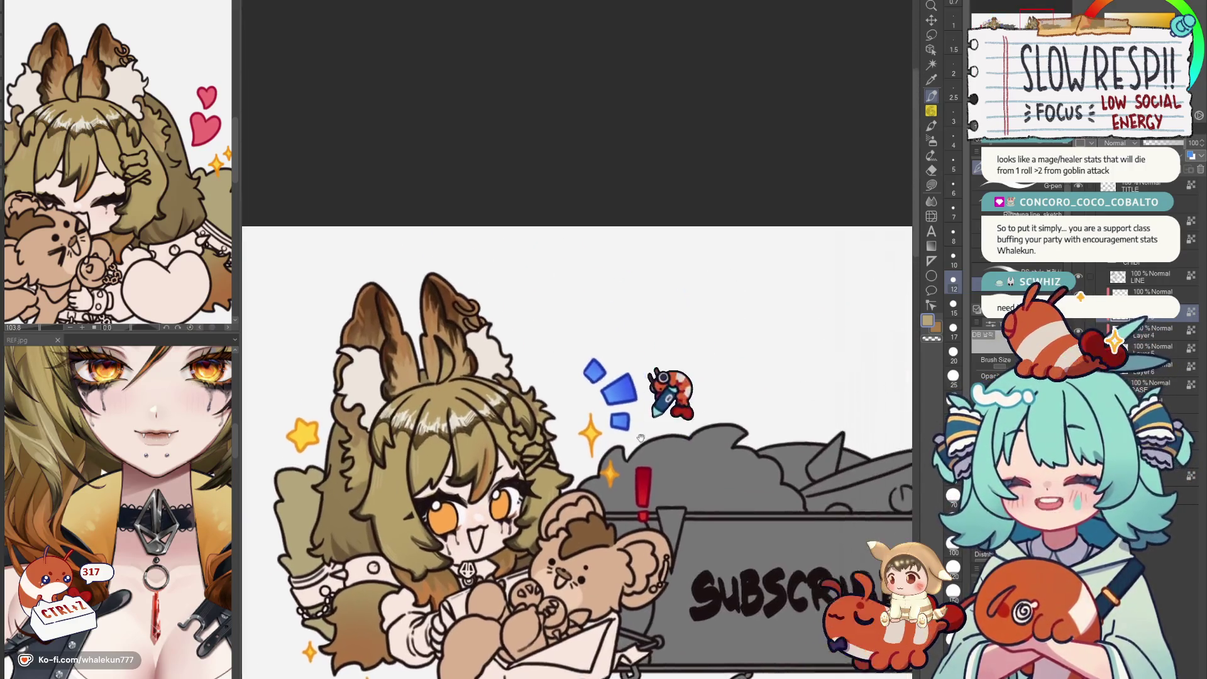
pyautogui.scroll(3, 677, 284)
pyautogui.scroll(3, 677, 439)
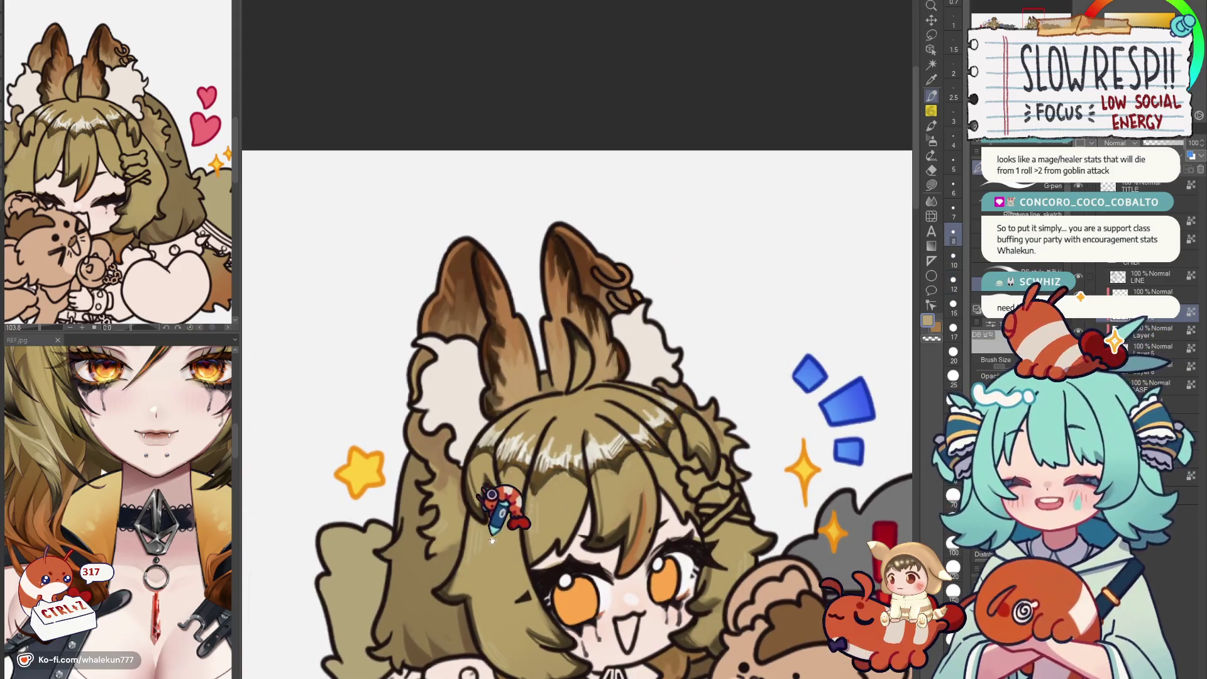
pyautogui.scroll(-3, 504, 491)
pyautogui.scroll(2, 504, 359)
pyautogui.moveTo(779, 302); pyautogui.dragTo(809, 310)
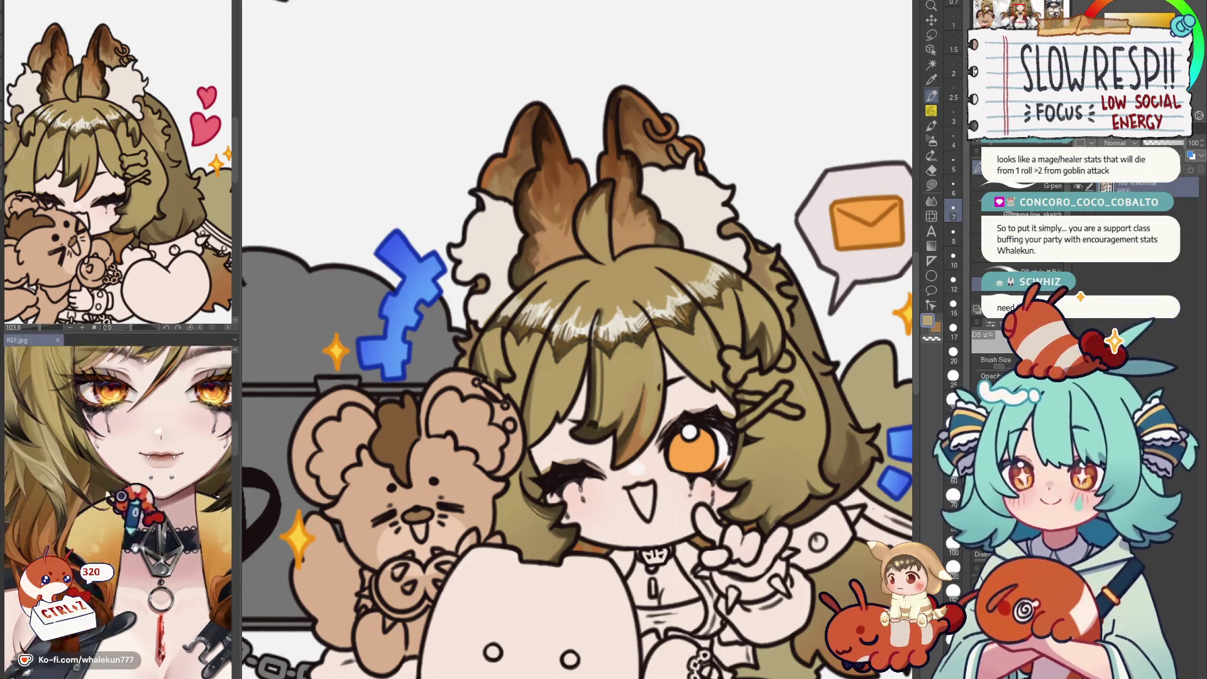
pyautogui.scroll(-3, 166, 453)
pyautogui.scroll(-2, 123, 500)
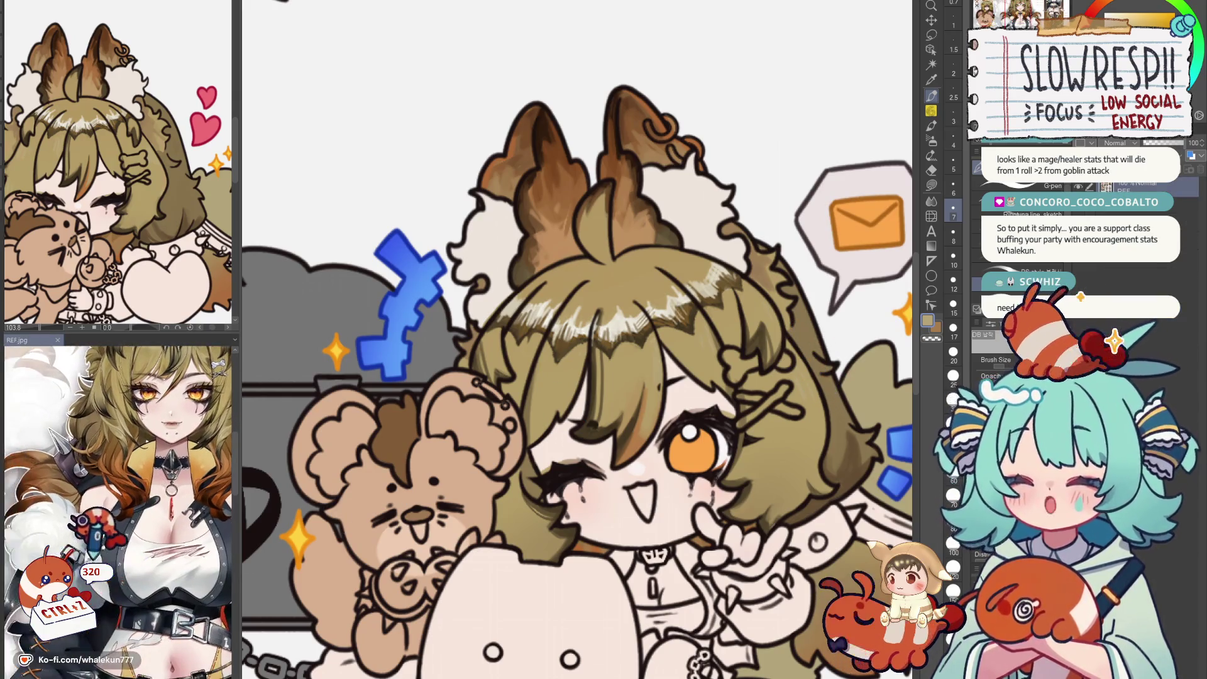
pyautogui.scroll(-4, 529, 378)
pyautogui.scroll(-3, 146, 189)
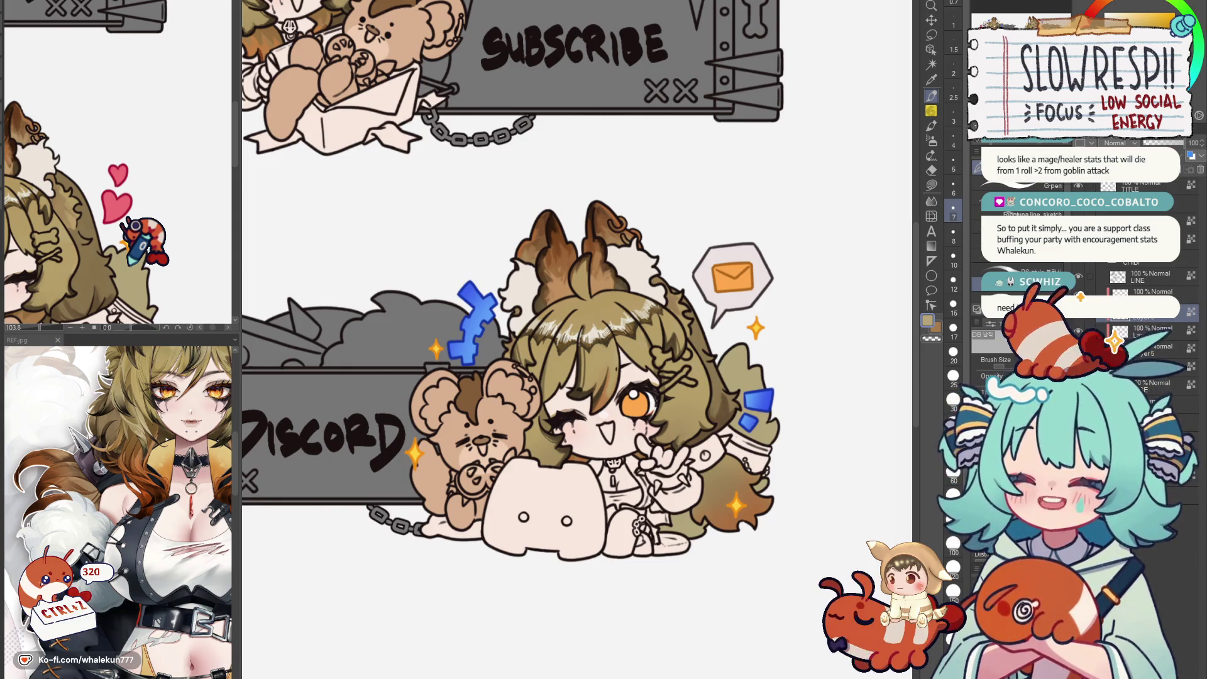
pyautogui.scroll(-5, 141, 236)
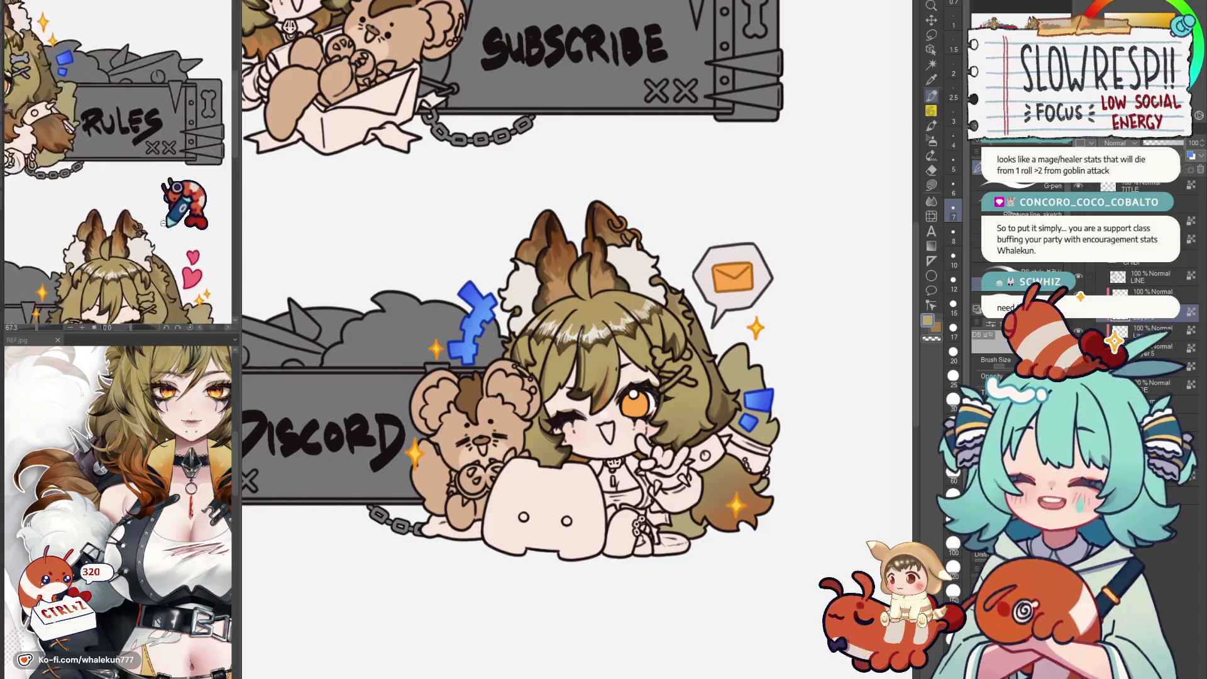
pyautogui.scroll(5, 142, 188)
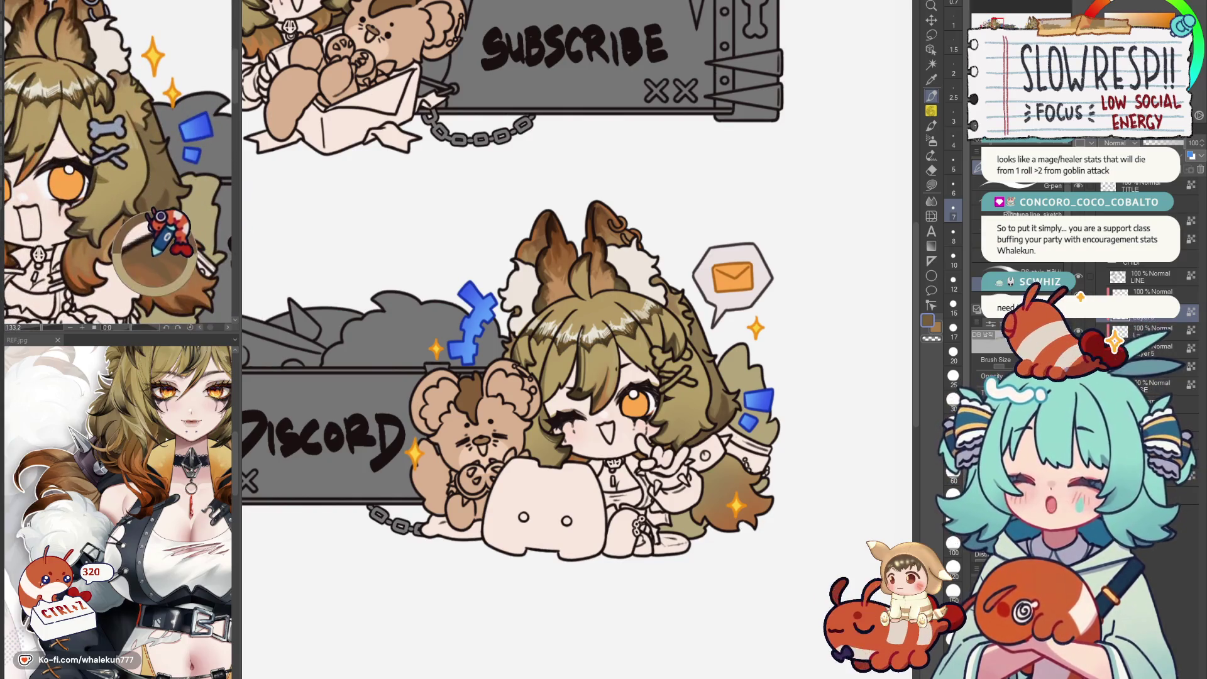
pyautogui.moveTo(517, 410); pyautogui.dragTo(614, 397)
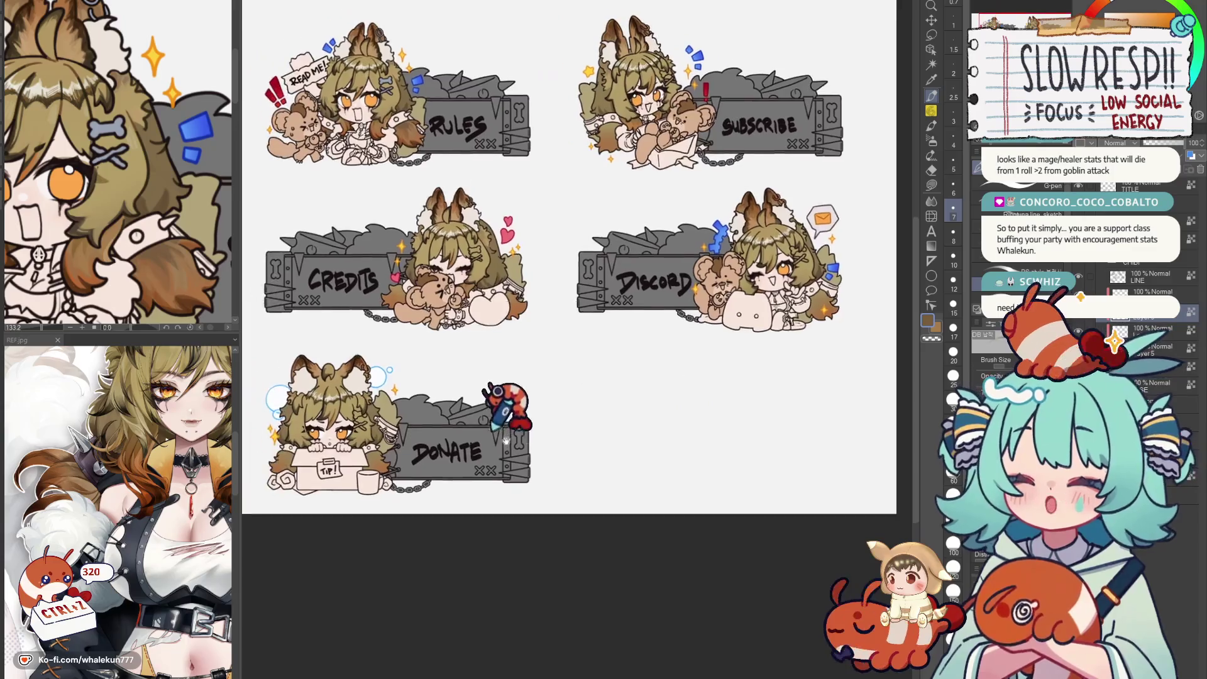
pyautogui.scroll(2, 603, 406)
pyautogui.scroll(3, 623, 462)
pyautogui.scroll(-2, 714, 469)
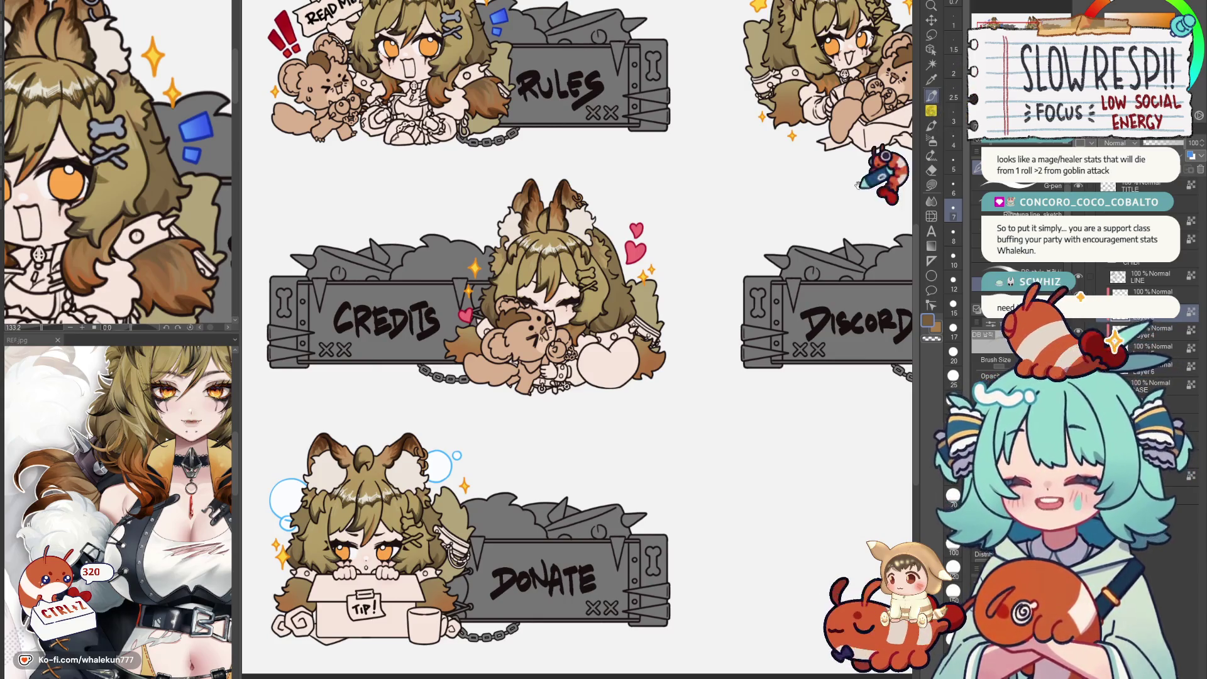
# Mirror the canvas view and bring the whole Credits panel into view.
pyautogui.press('h')
pyautogui.press('h')
pyautogui.scroll(2, 734, 347)
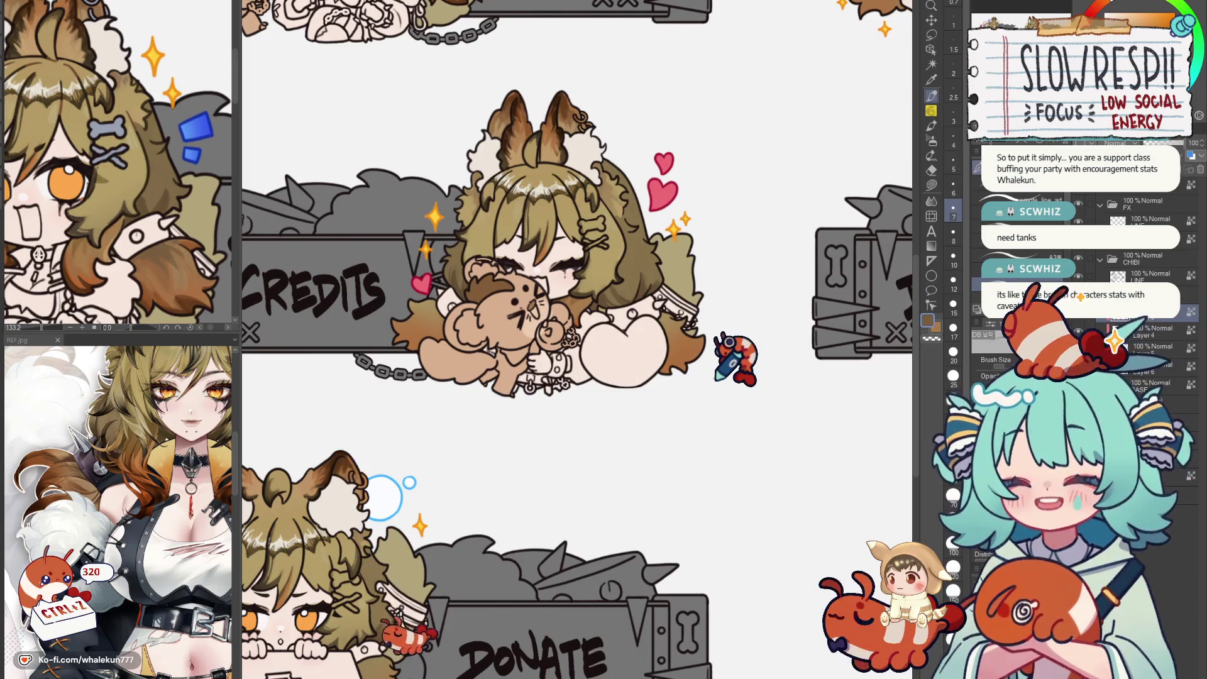
pyautogui.moveTo(490, 377)
pyautogui.mouseDown()
pyautogui.moveTo(533, 349)
pyautogui.moveTo(483, 390)
pyautogui.mouseUp()
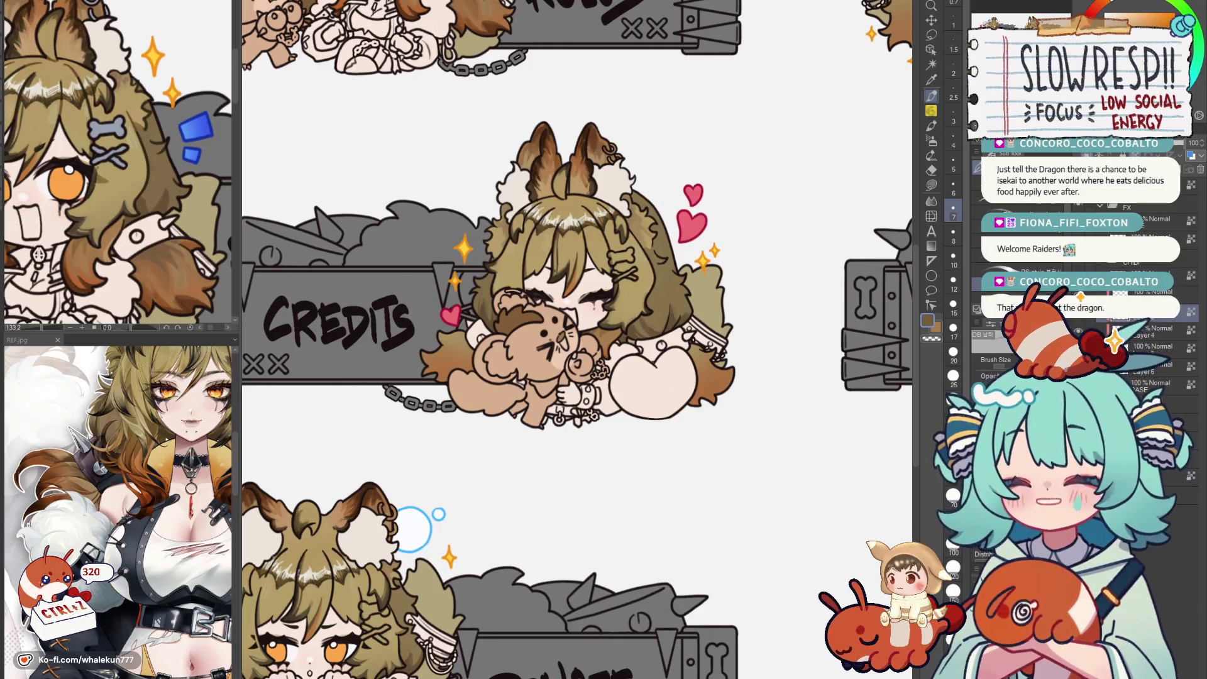
pyautogui.moveTo(566, 283); pyautogui.dragTo(613, 293)
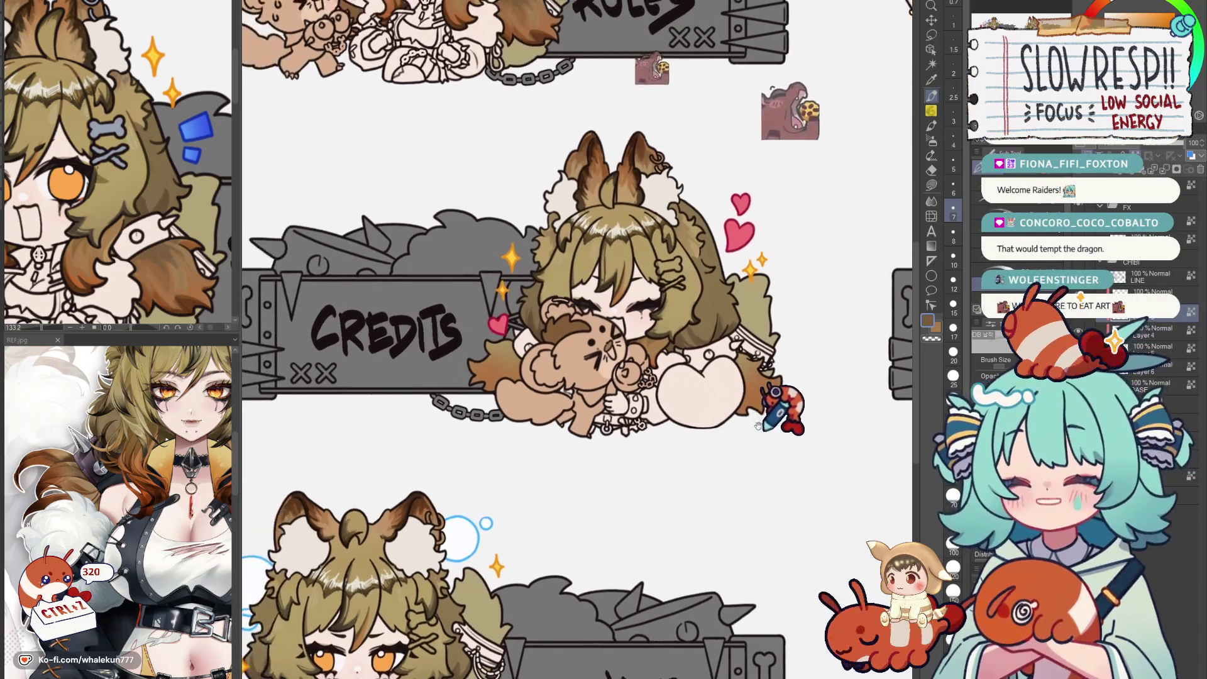
pyautogui.scroll(3, 660, 283)
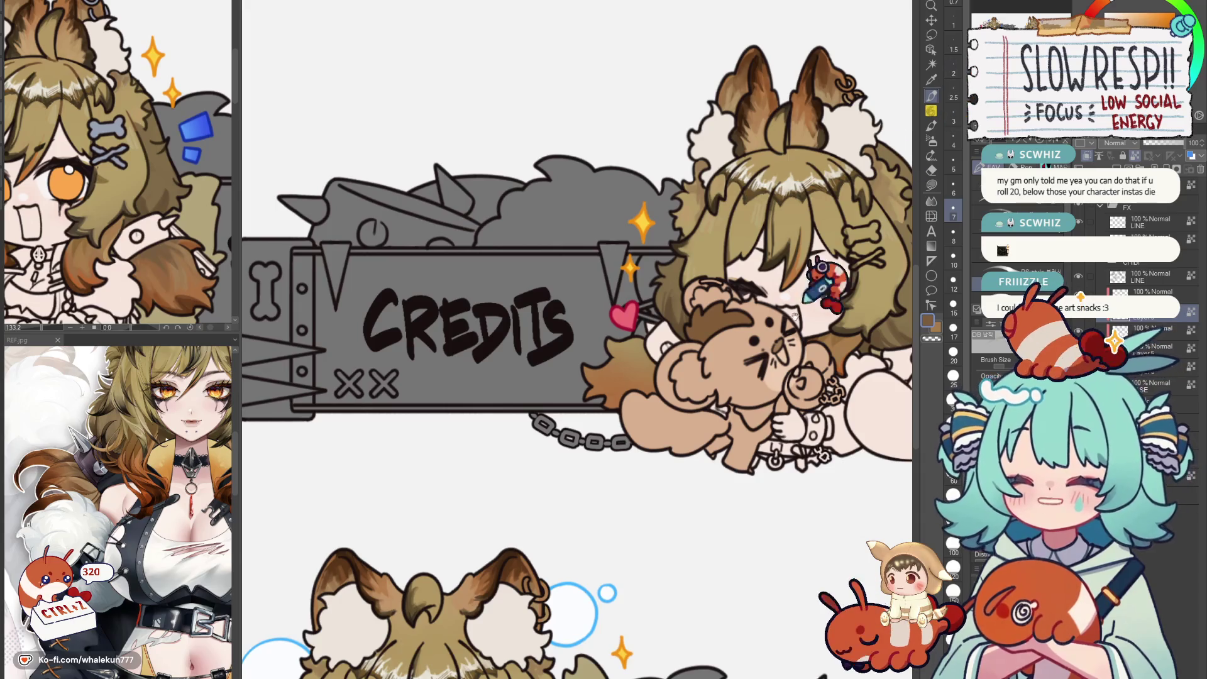
pyautogui.moveTo(824, 283); pyautogui.dragTo(566, 311)
pyautogui.scroll(-3, 745, 386)
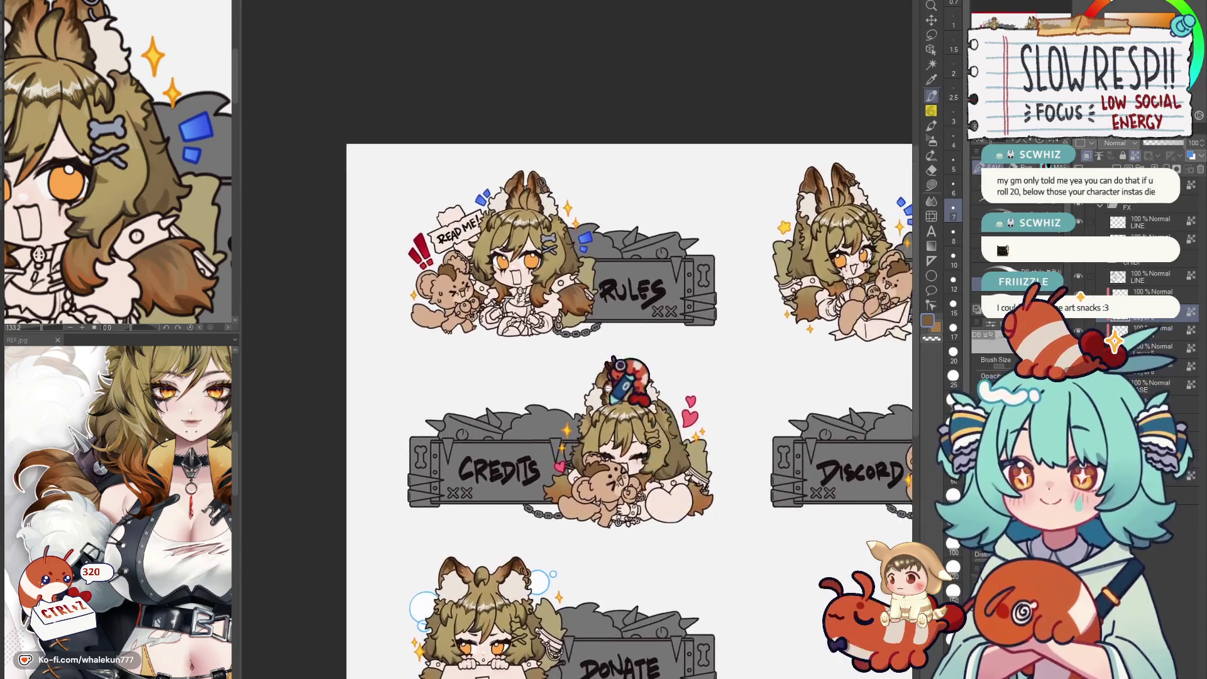
pyautogui.scroll(3, 746, 386)
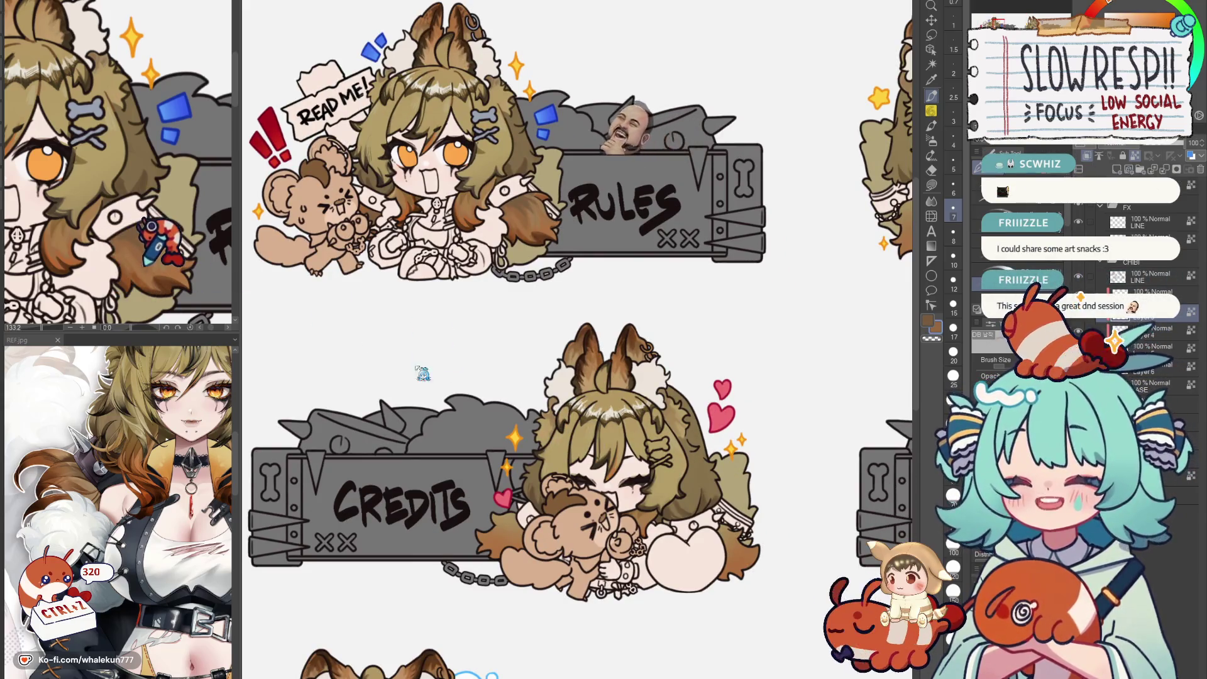
pyautogui.scroll(3, 566, 330)
pyautogui.scroll(3, 566, 330)
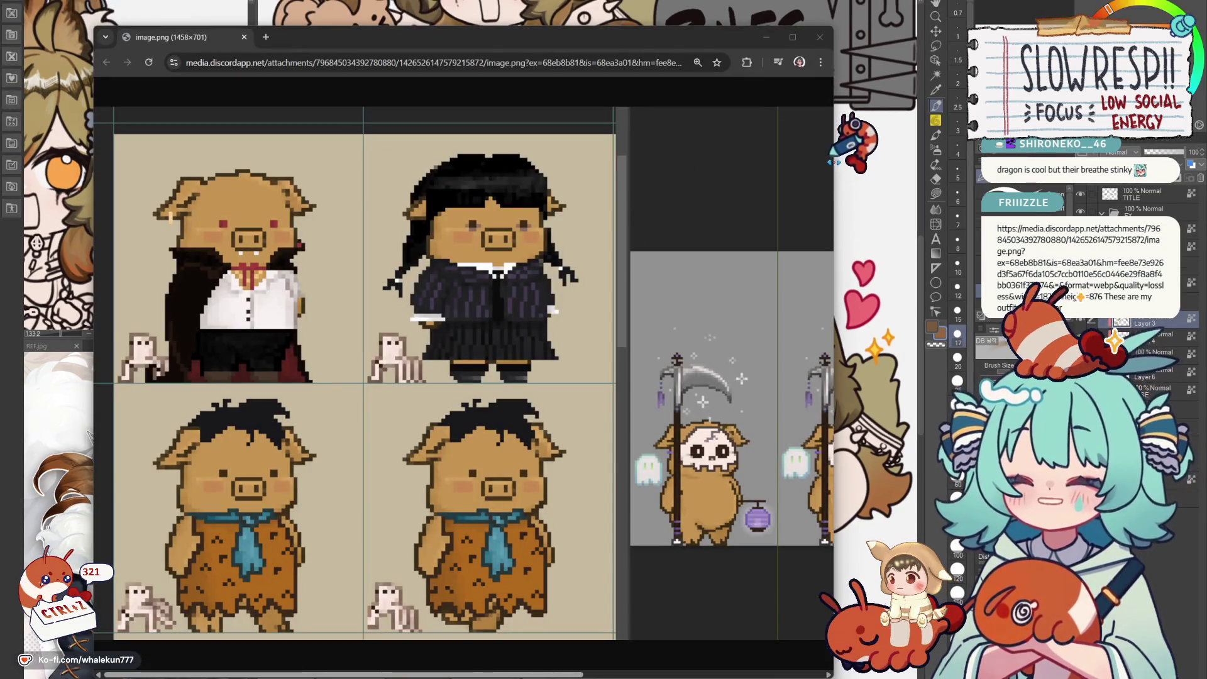
# Reset Chrome's zoom so the whole pig-outfit pixel-art image fits the window.
pyautogui.hotkey('ctrl', '0')
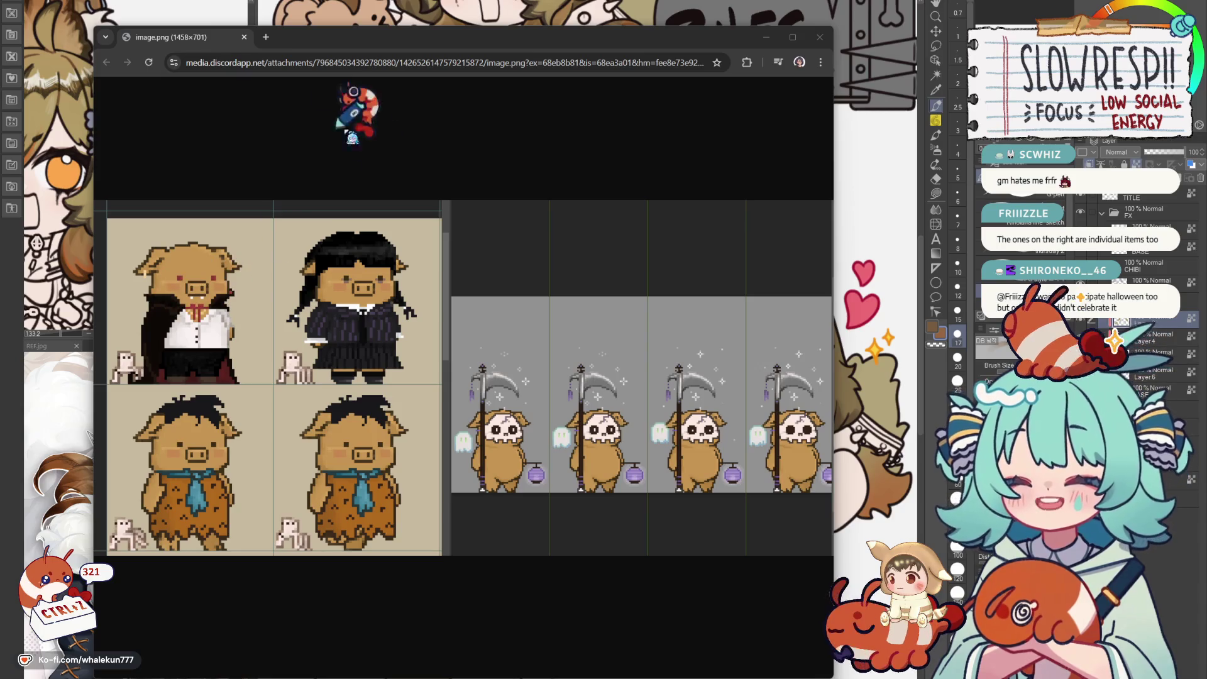
# Move the browser window by its title bar before closing the image view.
pyautogui.moveTo(352, 39); pyautogui.dragTo(357, 36)
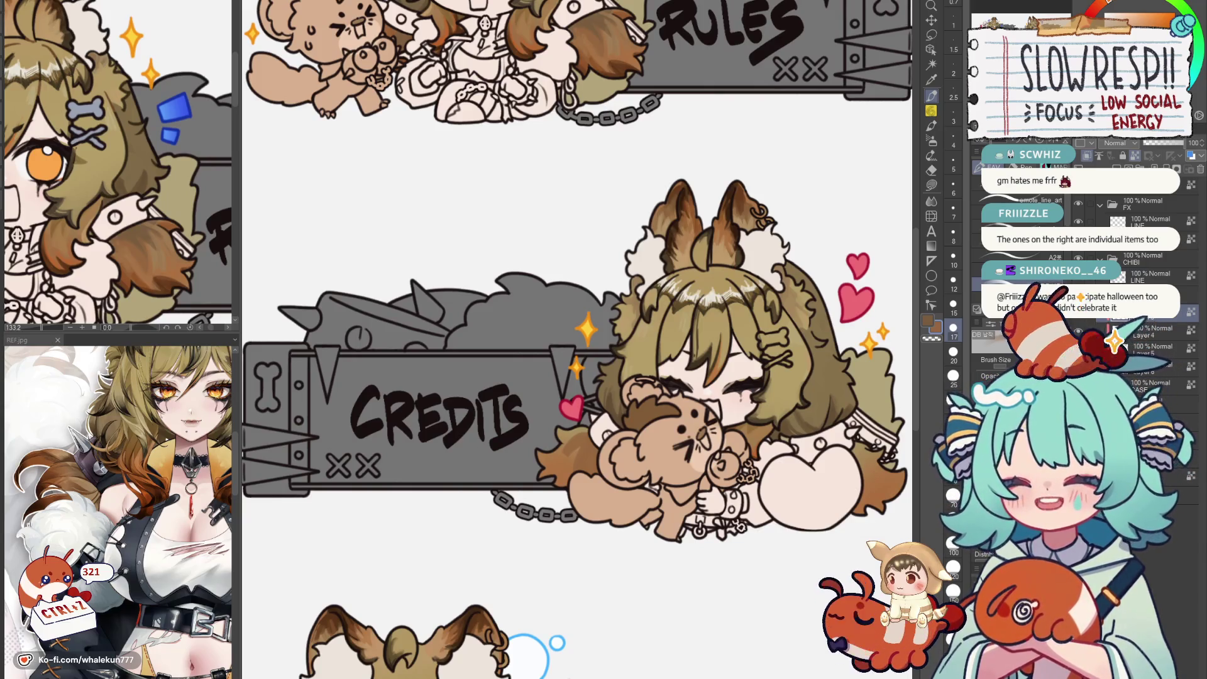
pyautogui.scroll(-2, 755, 292)
pyautogui.scroll(1, 745, 312)
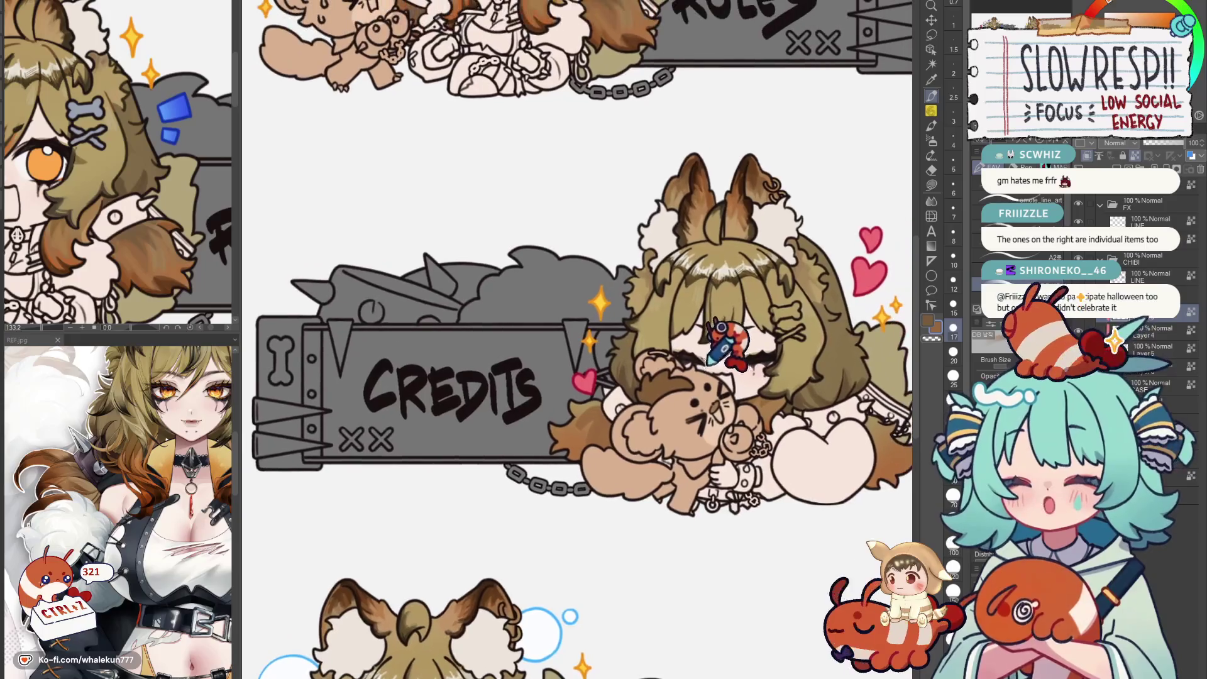
pyautogui.scroll(1, 734, 326)
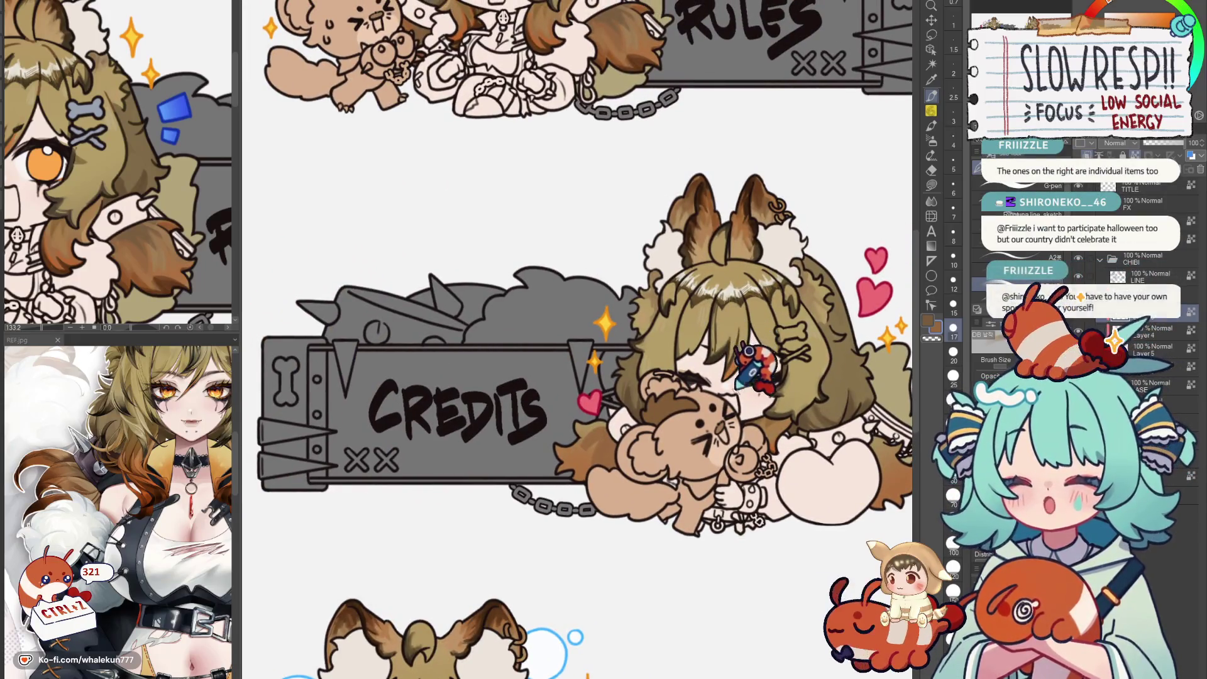
# Pan around the Credits chibi and mirror the canvas view to check it for errors.
pyautogui.moveTo(760, 382); pyautogui.dragTo(660, 311)
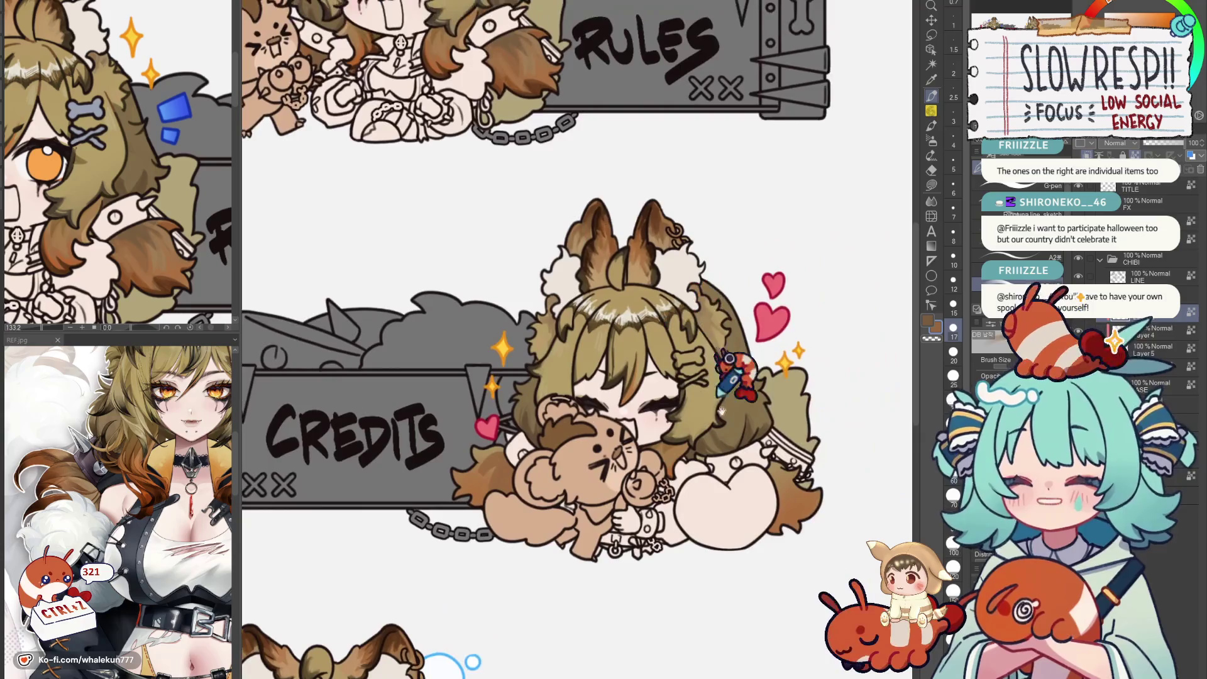
pyautogui.scroll(-3, 707, 311)
pyautogui.moveTo(660, 377)
pyautogui.mouseDown()
pyautogui.moveTo(641, 443)
pyautogui.moveTo(660, 378)
pyautogui.mouseUp()
pyautogui.scroll(-2, 641, 452)
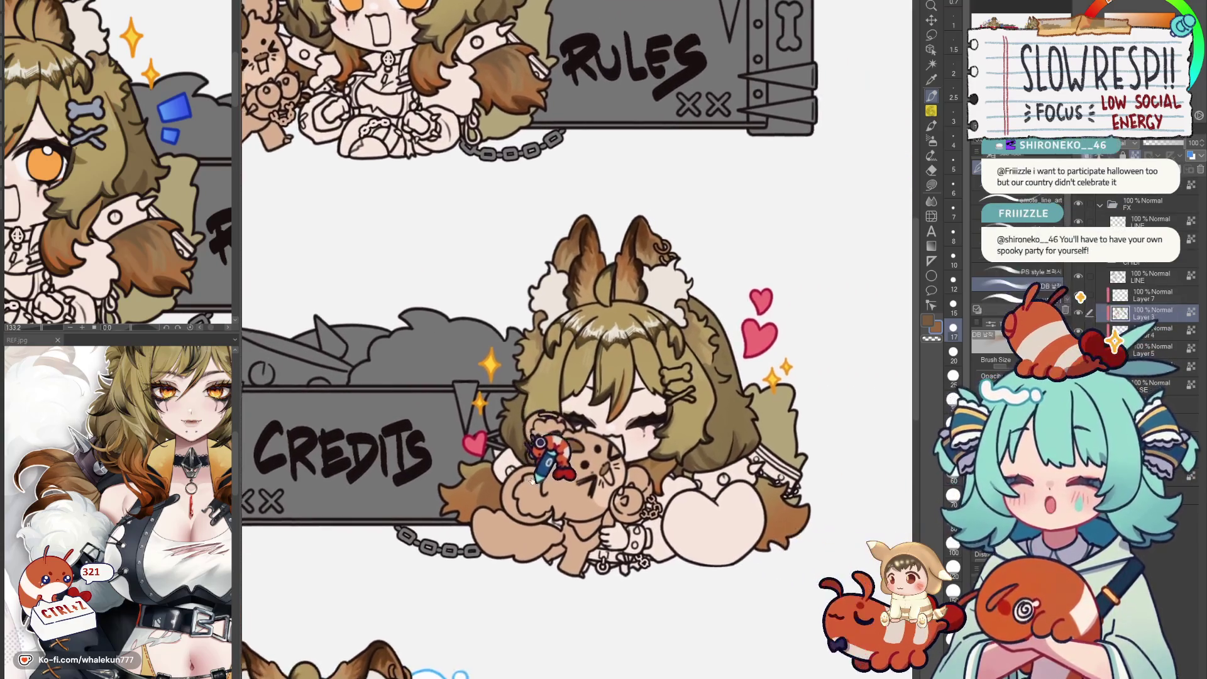
pyautogui.scroll(2, 675, 358)
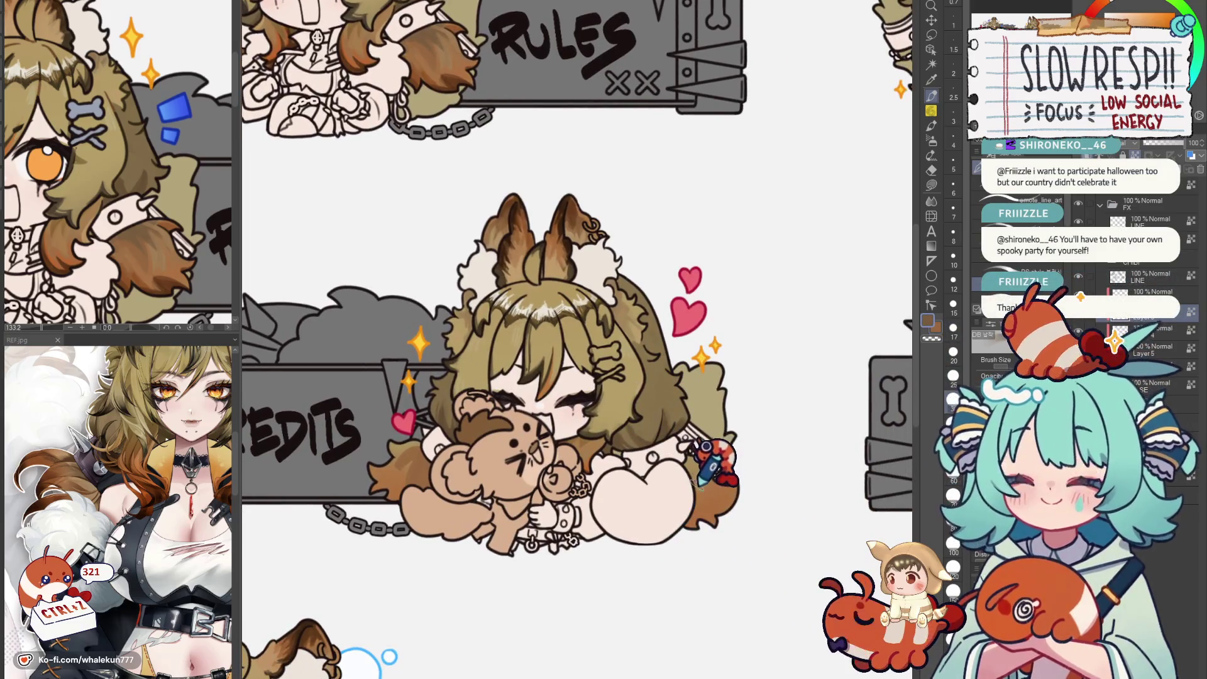
pyautogui.scroll(2, 552, 449)
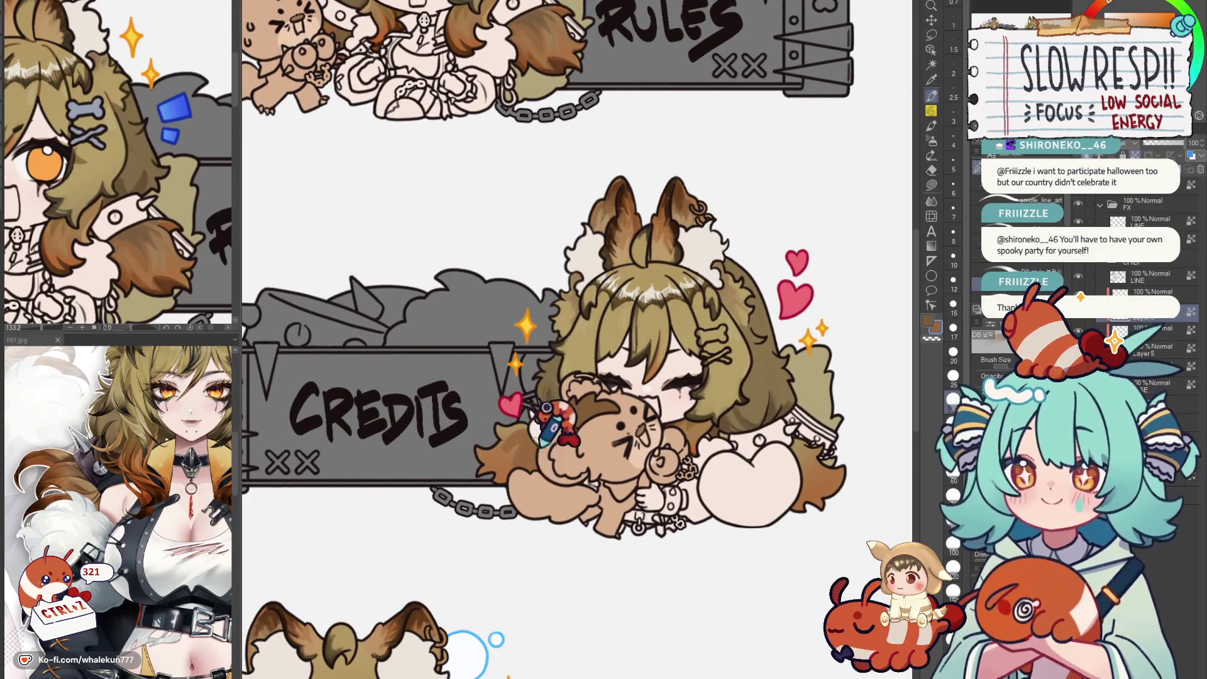
pyautogui.moveTo(566, 415); pyautogui.dragTo(491, 396)
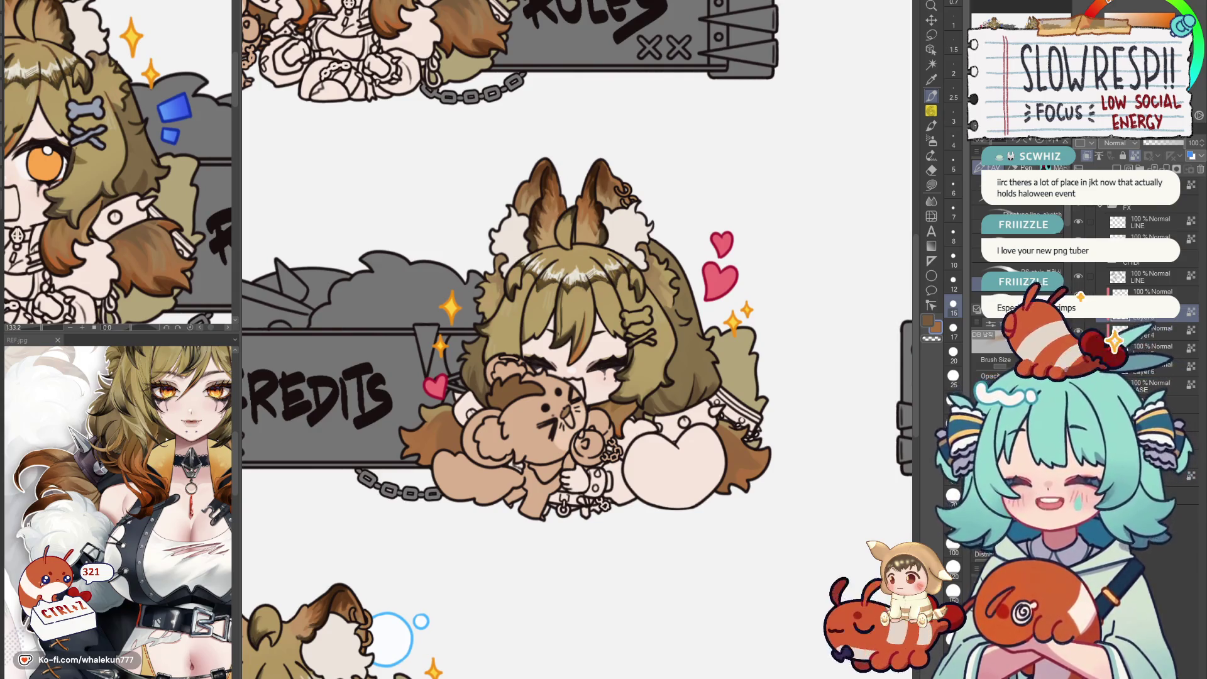
pyautogui.moveTo(831, 179); pyautogui.dragTo(792, 151)
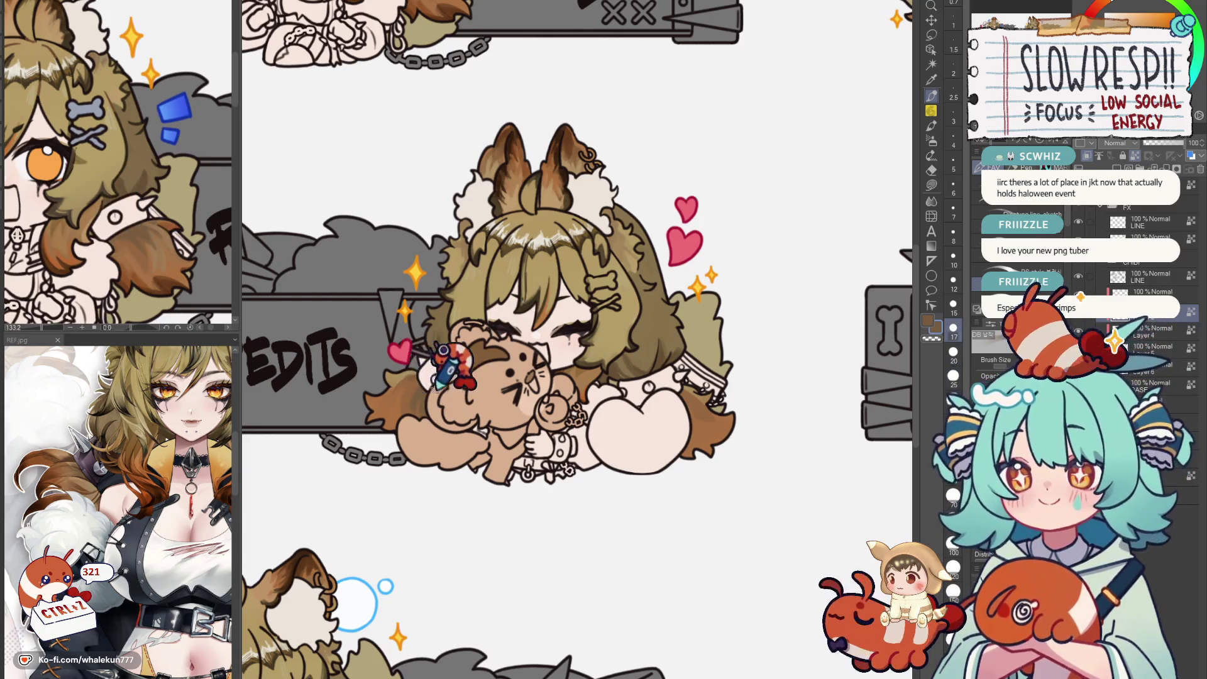
pyautogui.press('h')
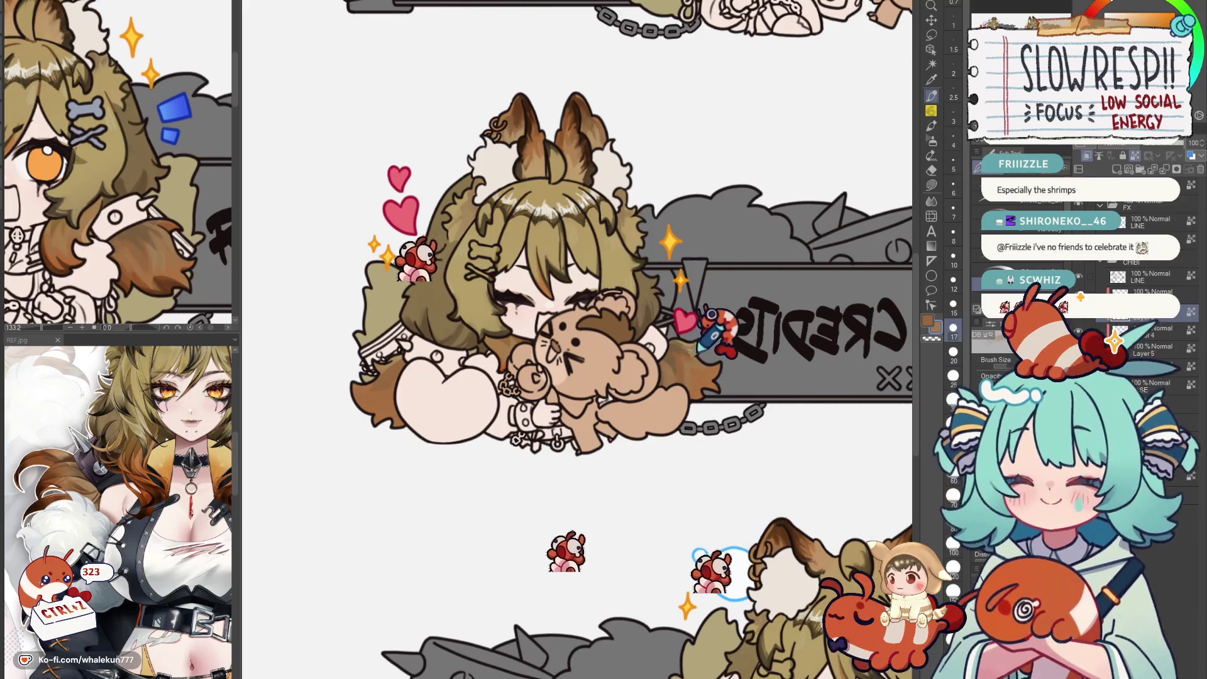
# Restore normal orientation, pan over the Credits chibi, then mirror the view to check the Donate chibi.
pyautogui.press('h')
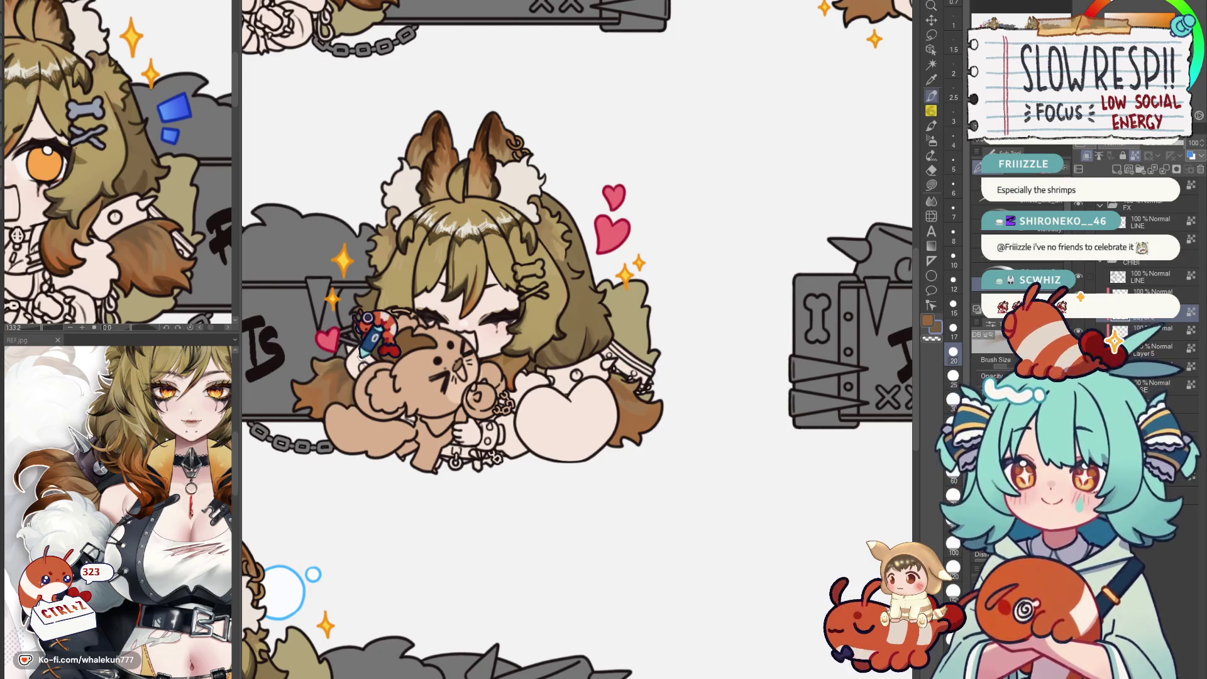
pyautogui.moveTo(349, 359); pyautogui.dragTo(404, 350)
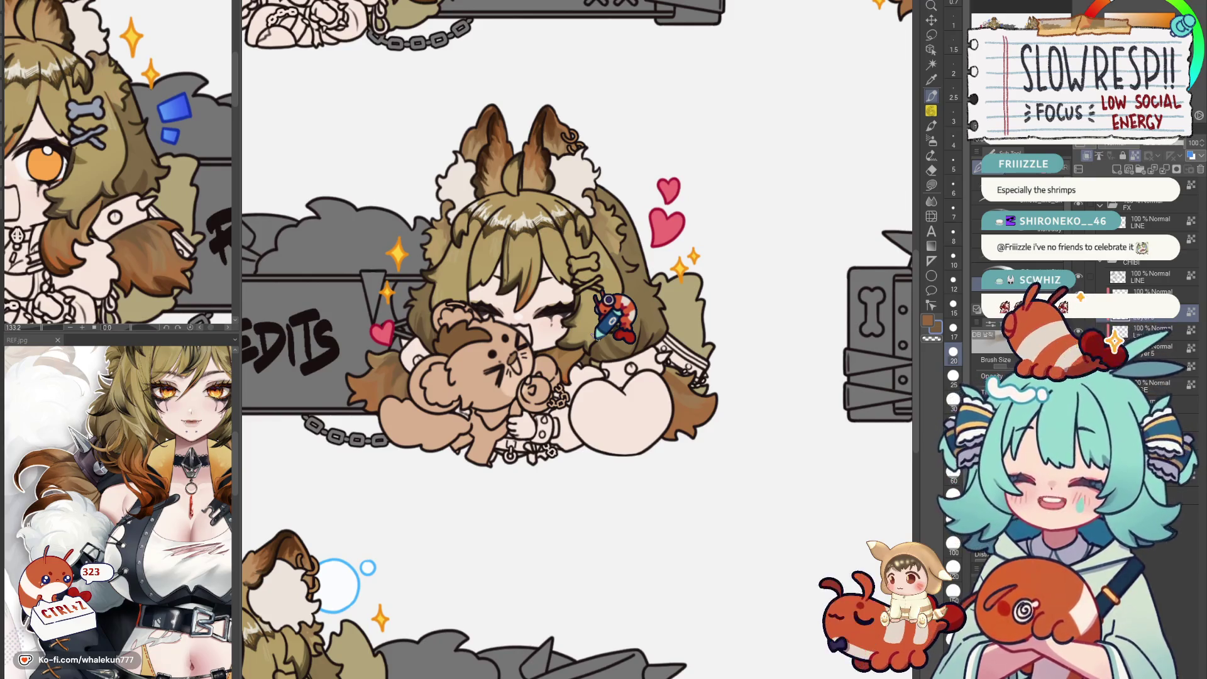
pyautogui.scroll(-1, 613, 316)
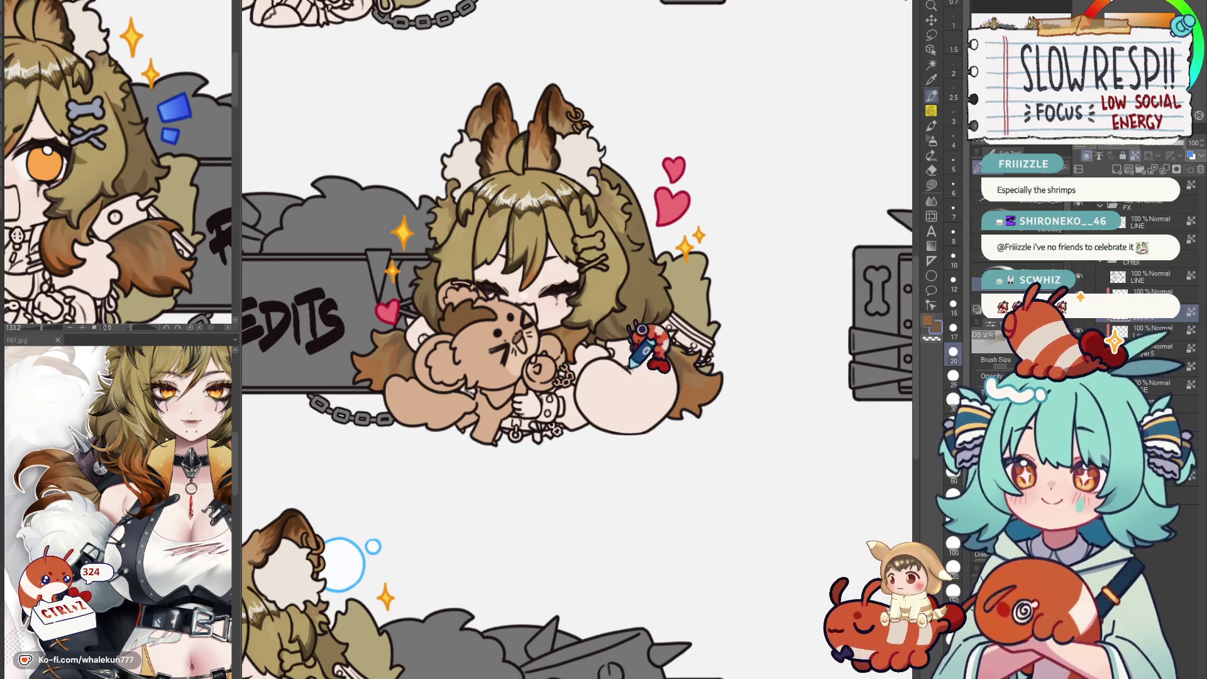
pyautogui.scroll(-1, 660, 321)
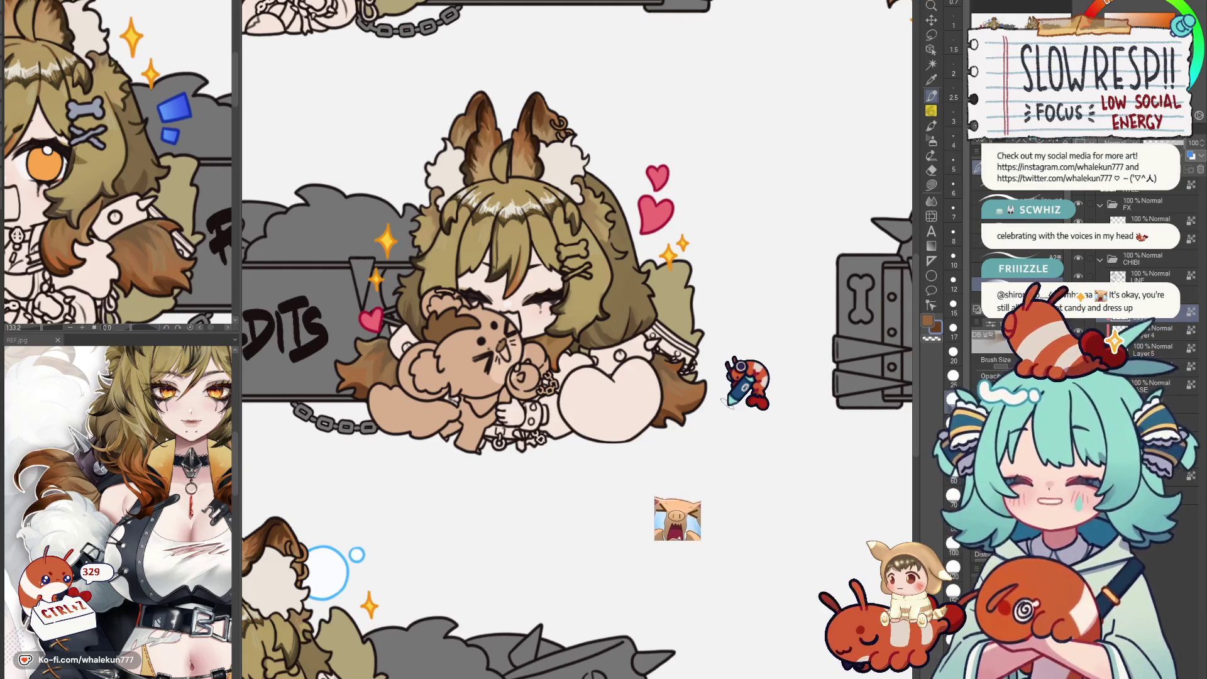
pyautogui.scroll(-4, 745, 386)
pyautogui.scroll(-3, 740, 368)
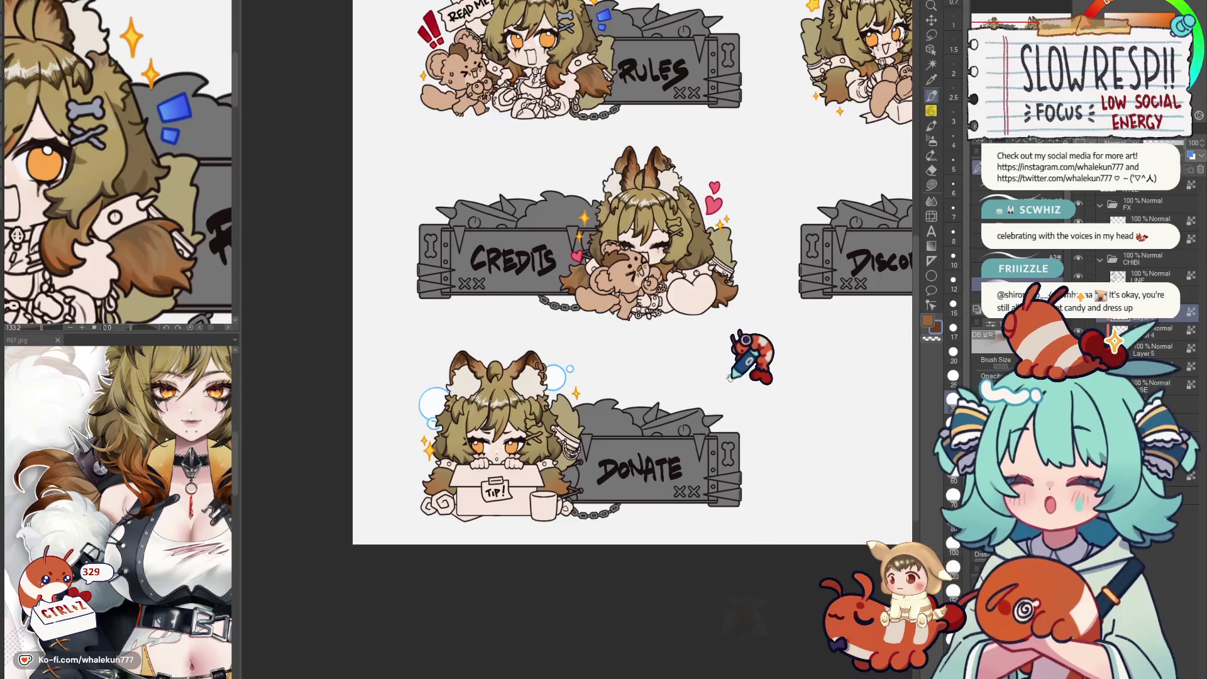
pyautogui.scroll(-1, 717, 366)
pyautogui.scroll(3, 703, 349)
pyautogui.scroll(4, 689, 359)
pyautogui.scroll(-4, 699, 349)
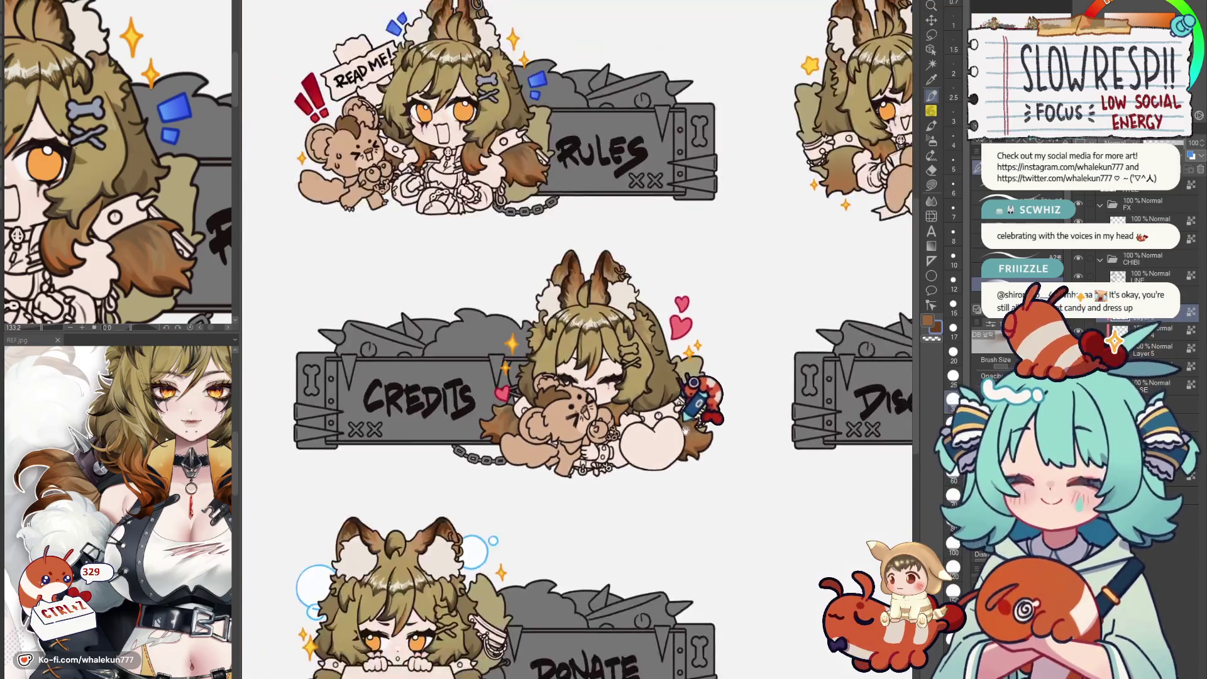
pyautogui.scroll(2, 702, 378)
pyautogui.scroll(-2, 708, 396)
pyautogui.scroll(3, 715, 425)
pyautogui.scroll(-2, 715, 423)
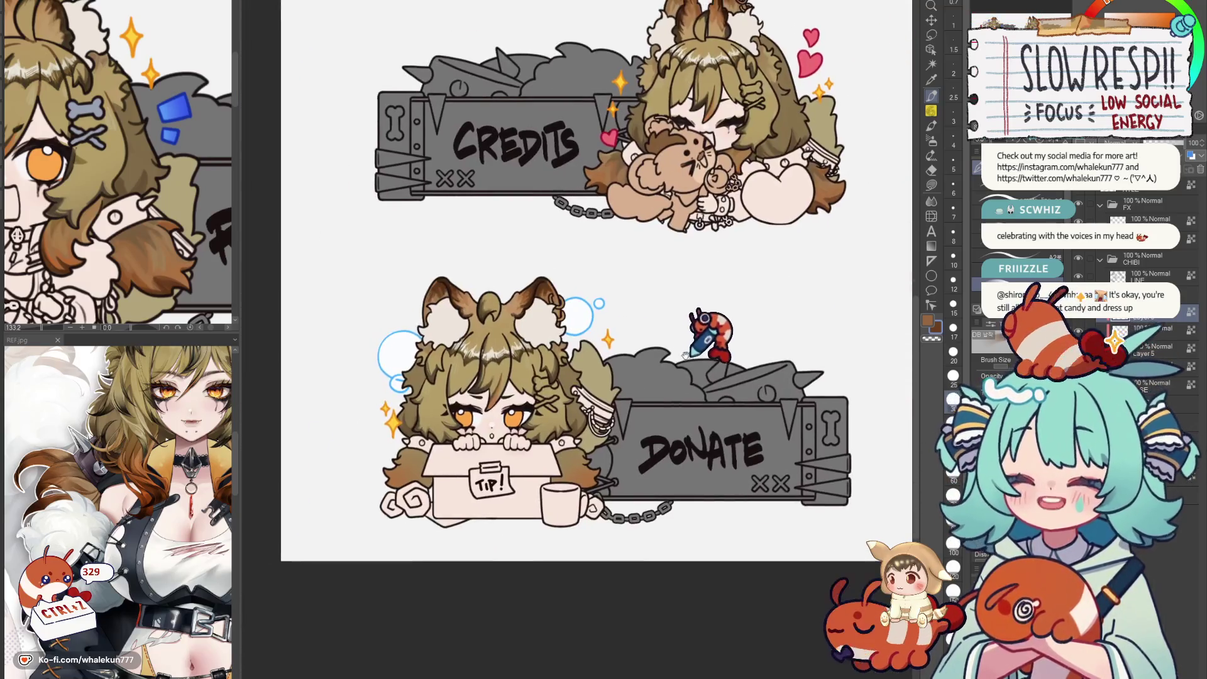
pyautogui.scroll(3, 585, 396)
pyautogui.scroll(3, 510, 372)
pyautogui.press('h')
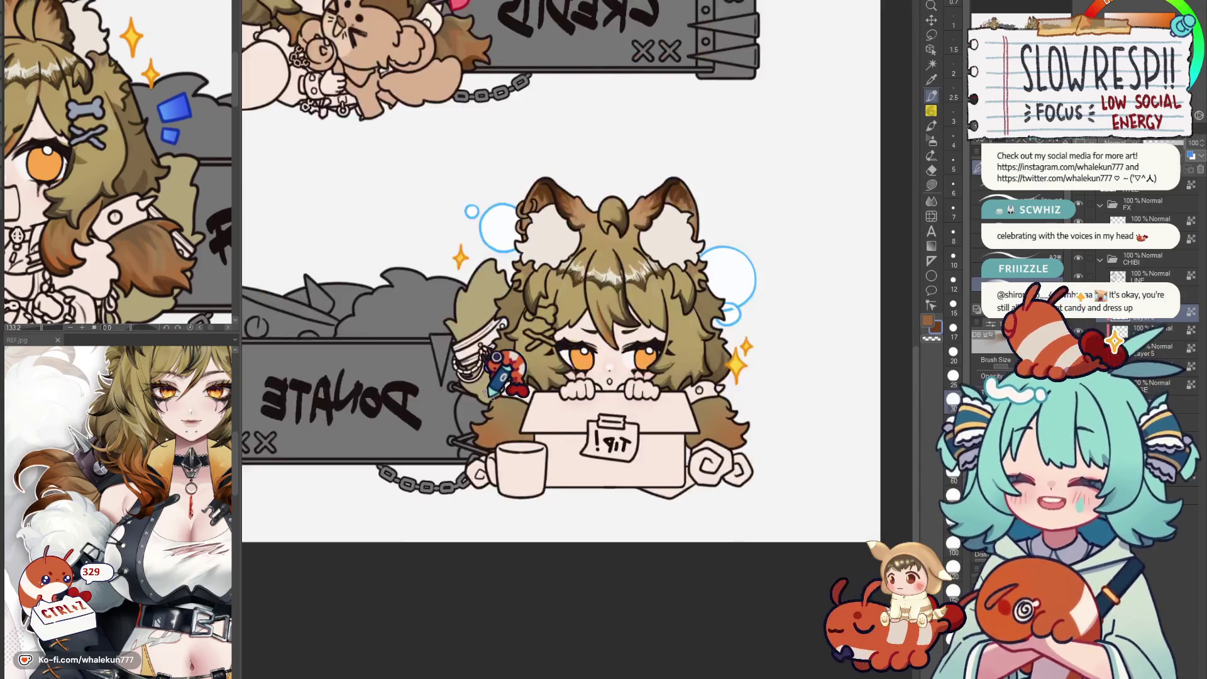
# Restore normal orientation, undo two strokes near the tip box and frame the DONATE label.
pyautogui.press('h')
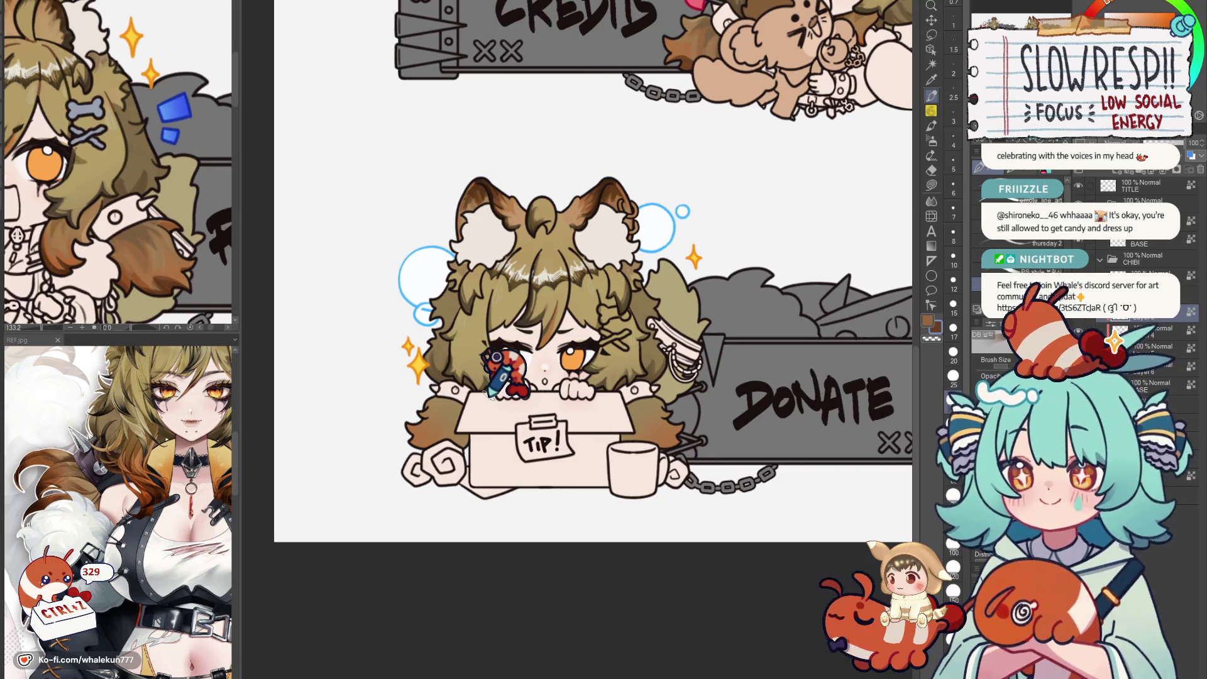
pyautogui.scroll(3, 505, 369)
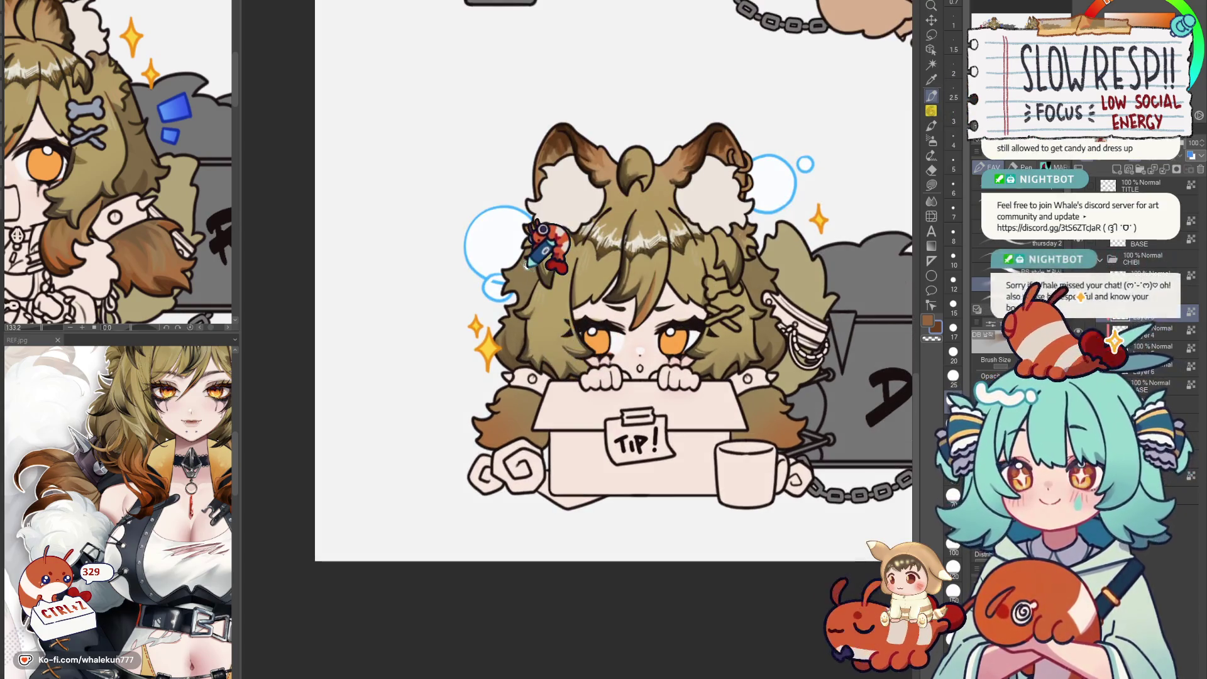
pyautogui.scroll(-3, 542, 245)
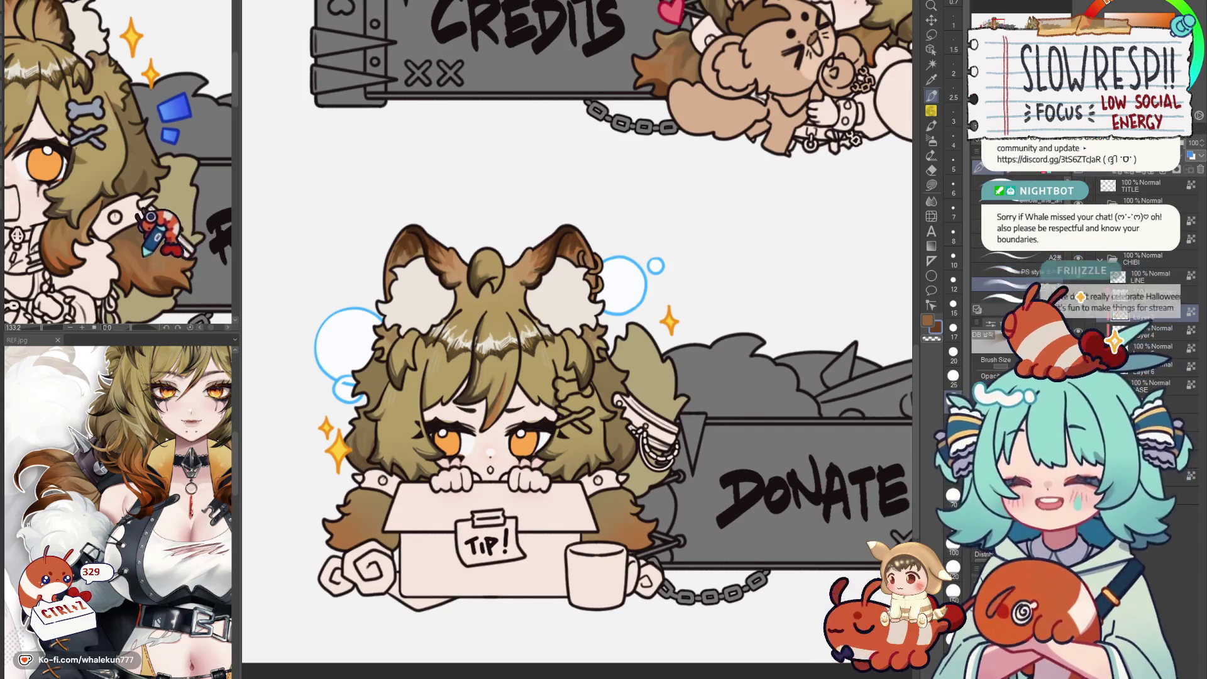
pyautogui.scroll(3, 367, 377)
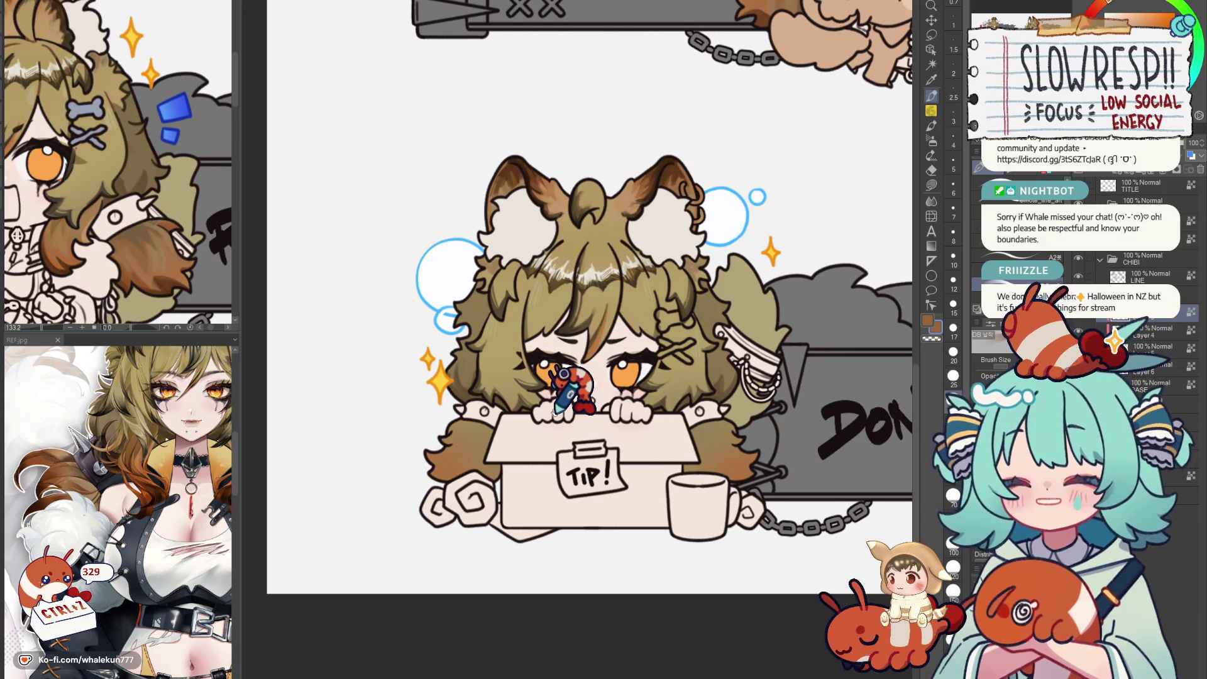
pyautogui.scroll(-1, 566, 386)
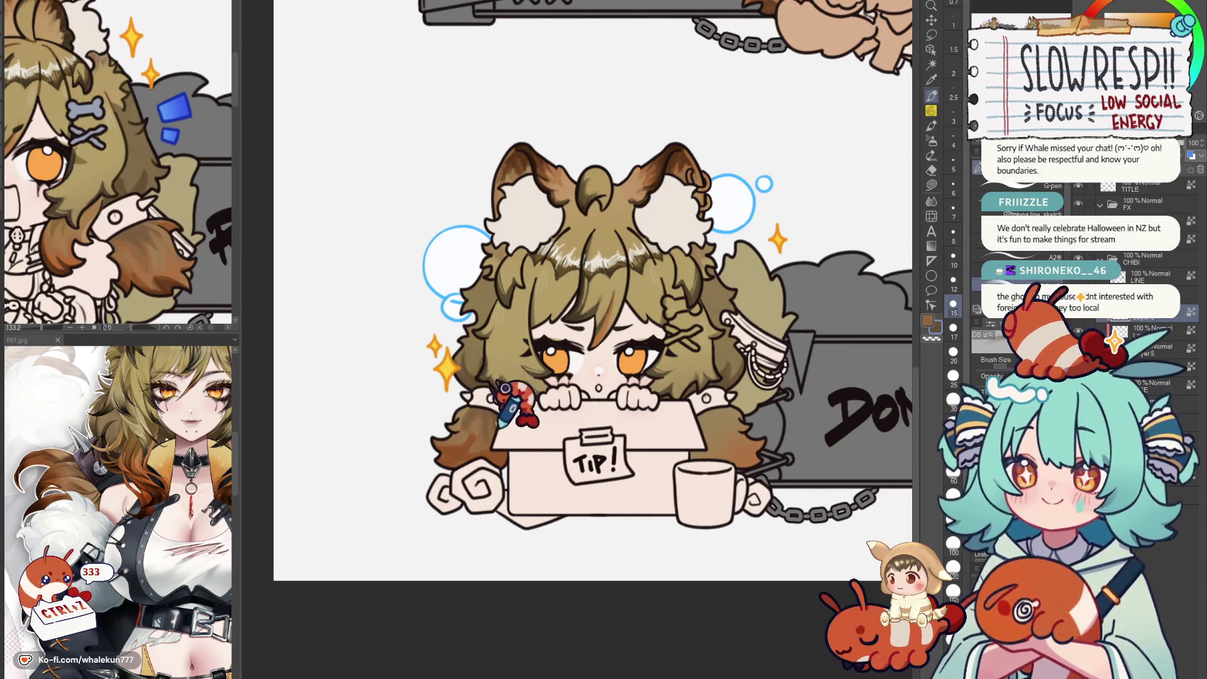
pyautogui.scroll(-2, 524, 405)
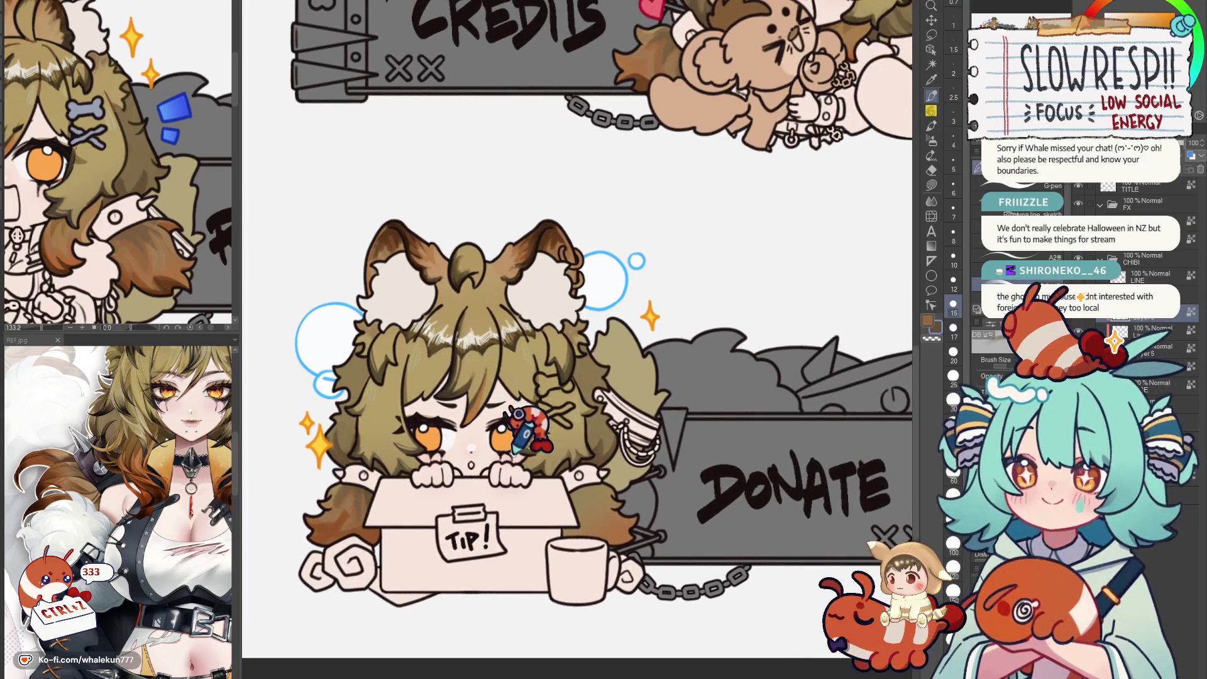
pyautogui.scroll(1, 542, 406)
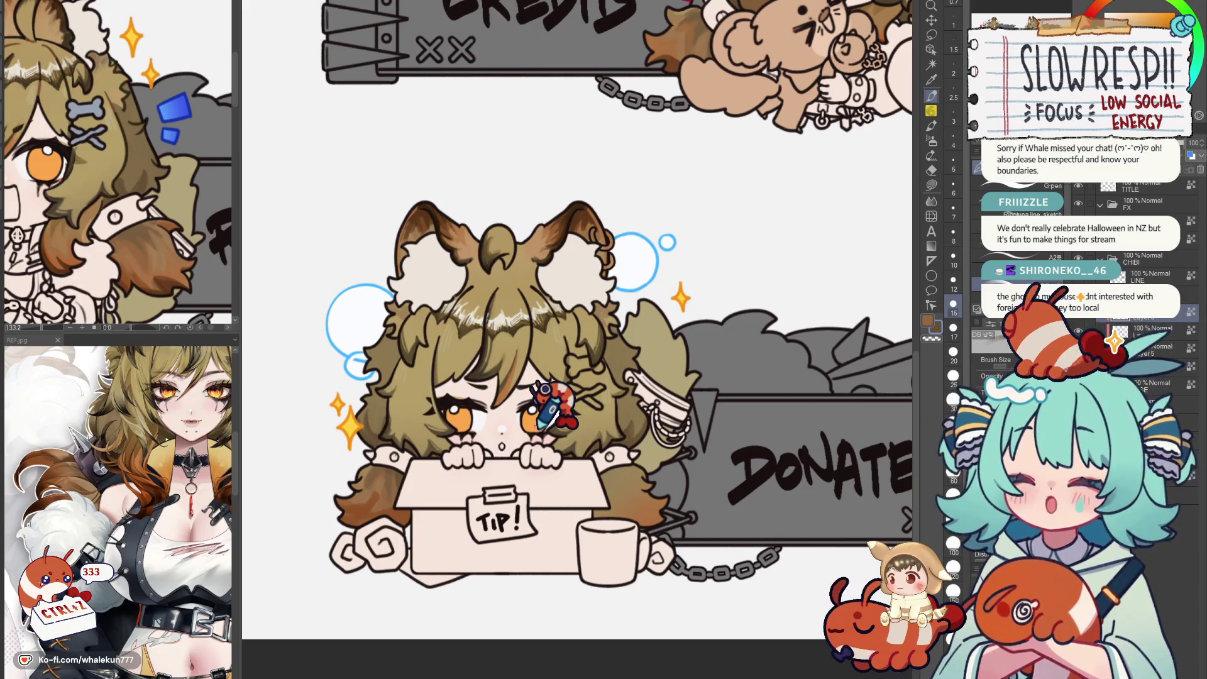
pyautogui.scroll(2, 548, 406)
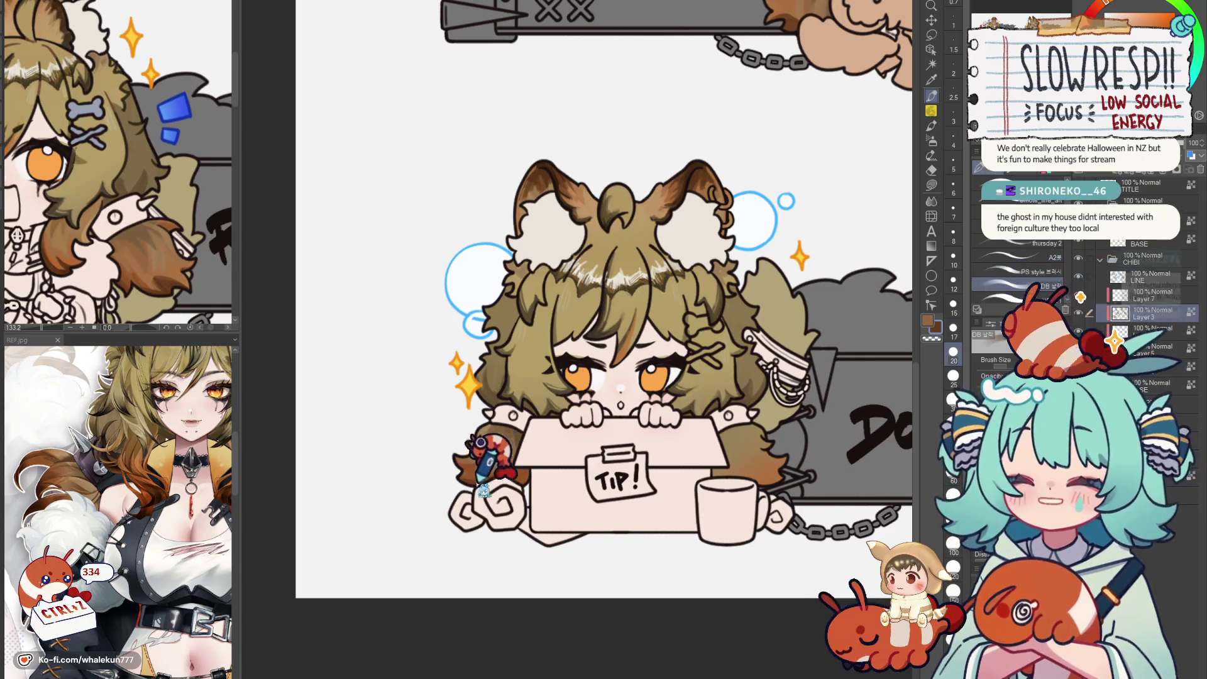
pyautogui.hotkey('ctrl', 'z')
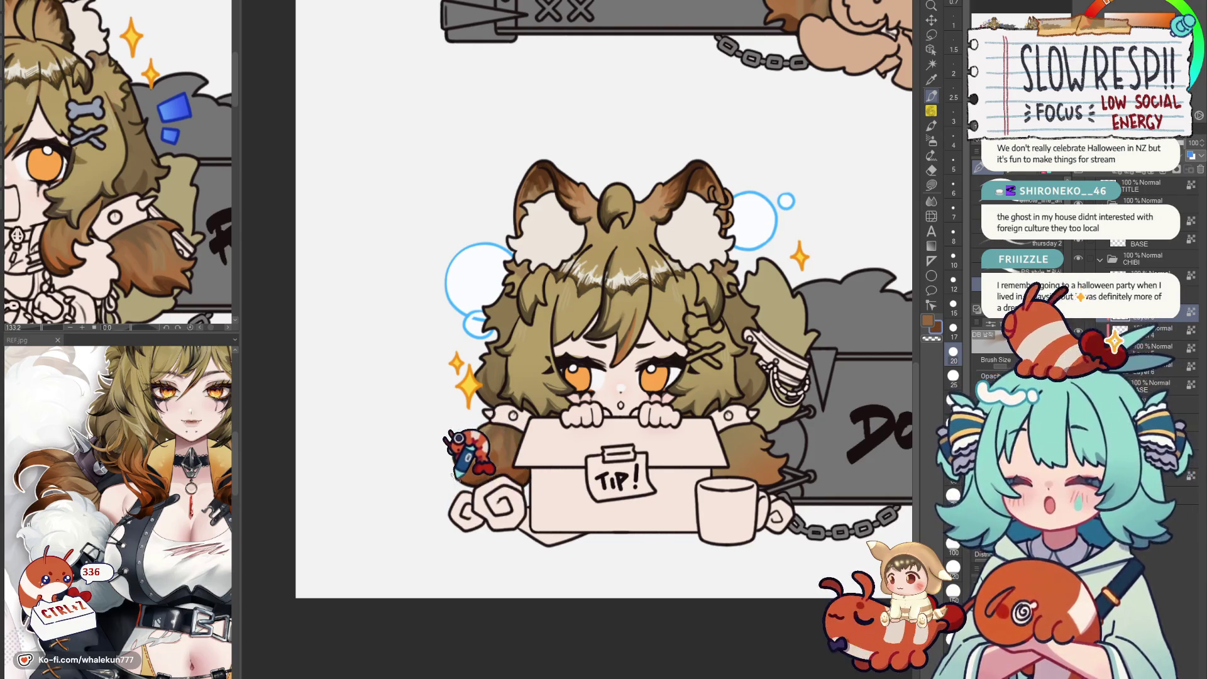
pyautogui.hotkey('ctrl', 'z')
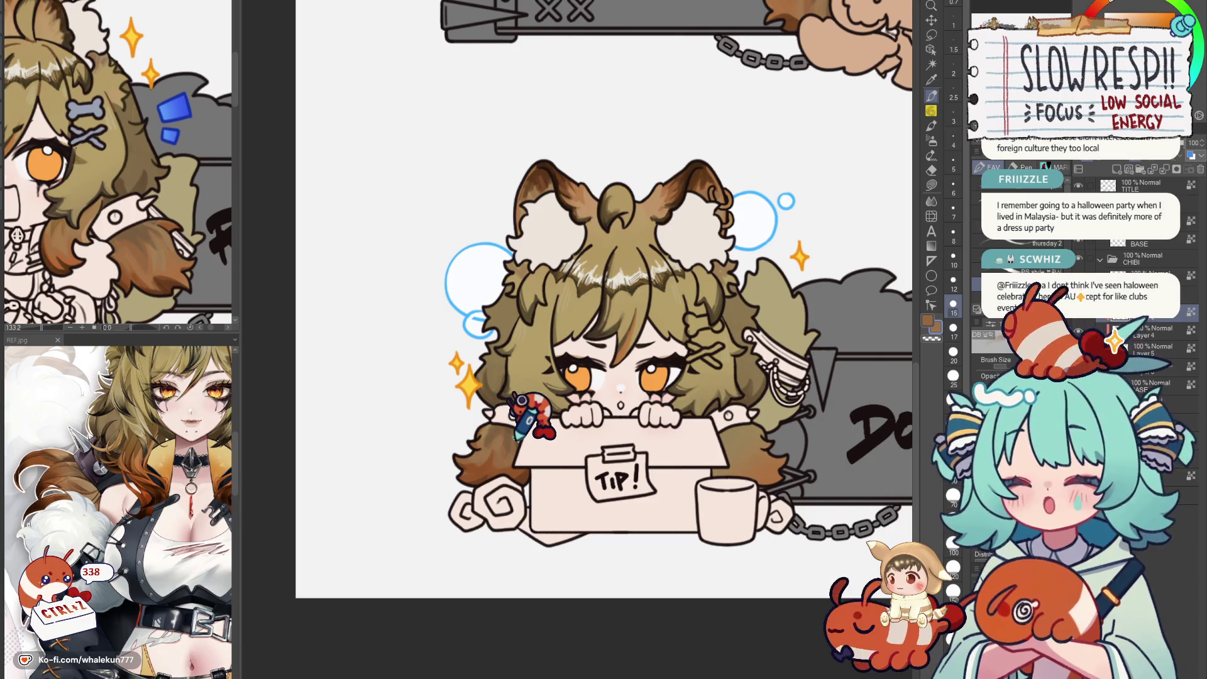
pyautogui.scroll(1, 533, 415)
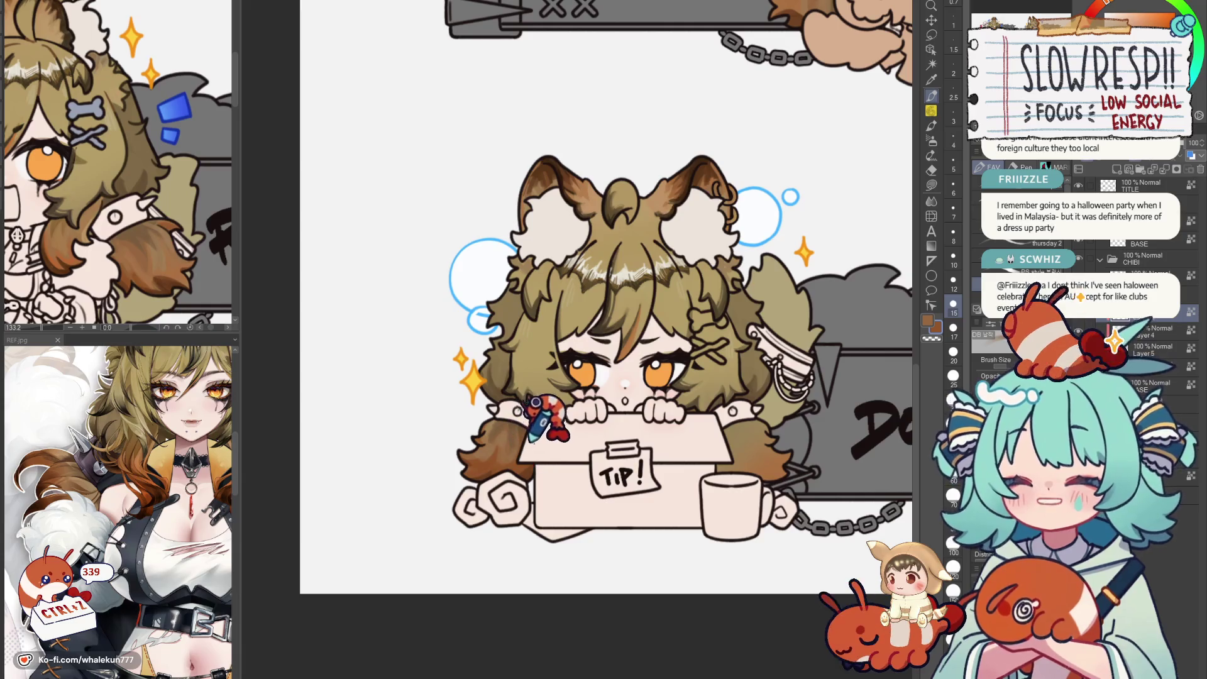
pyautogui.scroll(2, 537, 415)
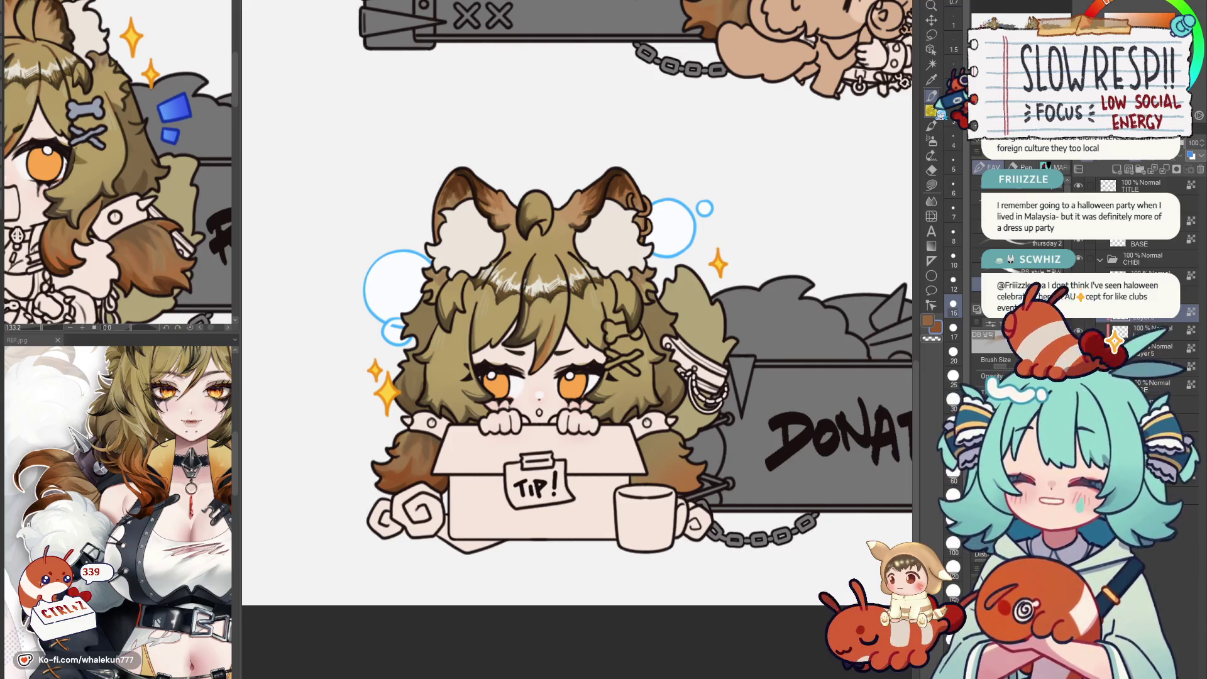
pyautogui.moveTo(622, 339); pyautogui.dragTo(570, 304)
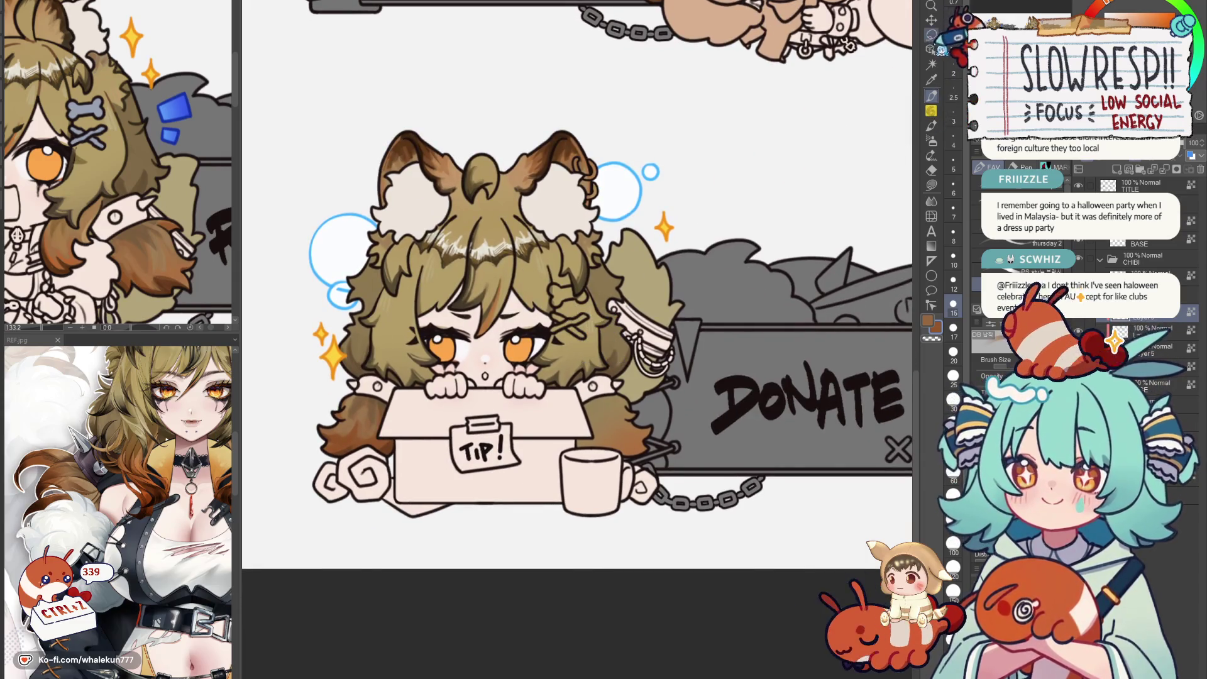
pyautogui.scroll(2, 584, 321)
# Lasso the tail at the Donate chibi's lower left, nudge it with Move Layer, then return to the pen.
pyautogui.moveTo(528, 359); pyautogui.dragTo(518, 332)
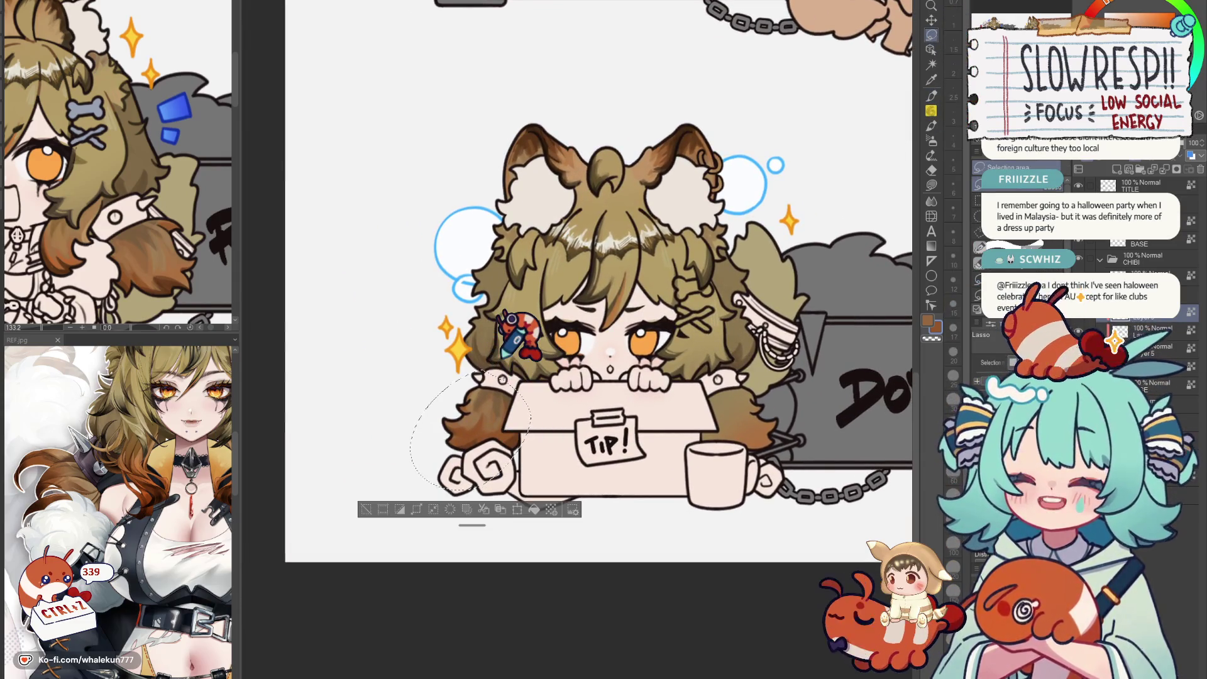
pyautogui.moveTo(528, 387); pyautogui.dragTo(525, 349)
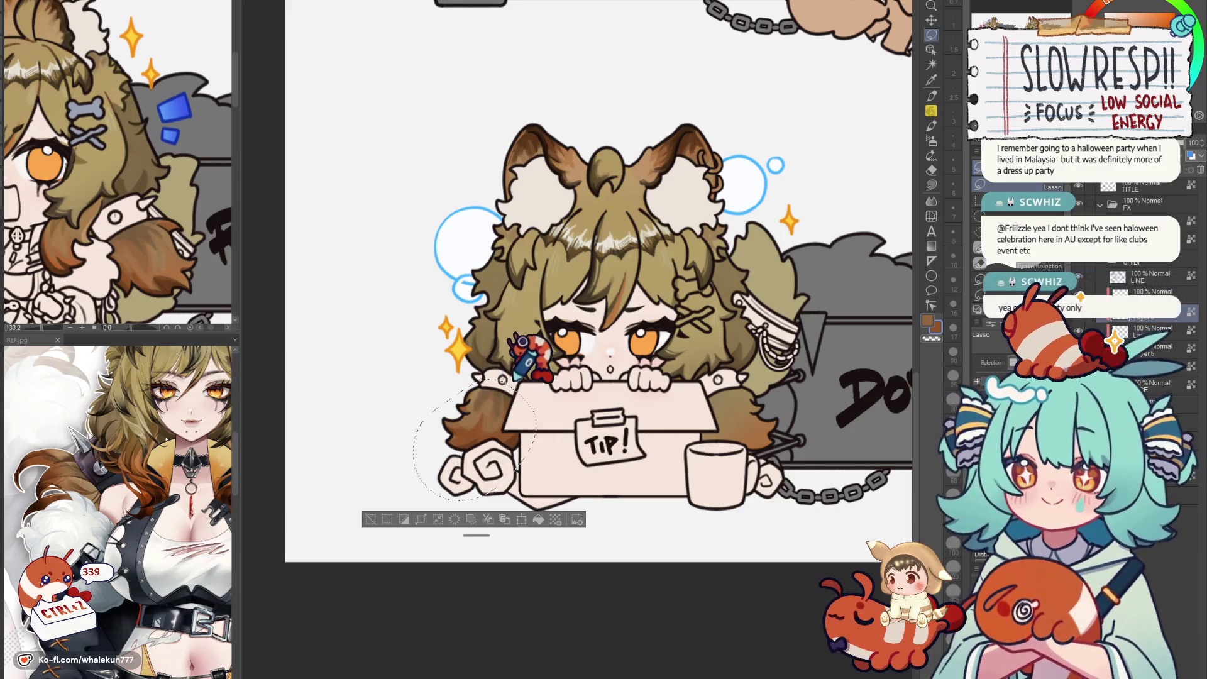
pyautogui.moveTo(471, 510)
pyautogui.mouseDown()
pyautogui.moveTo(495, 385)
pyautogui.moveTo(788, 429)
pyautogui.mouseUp()
pyautogui.press('v')
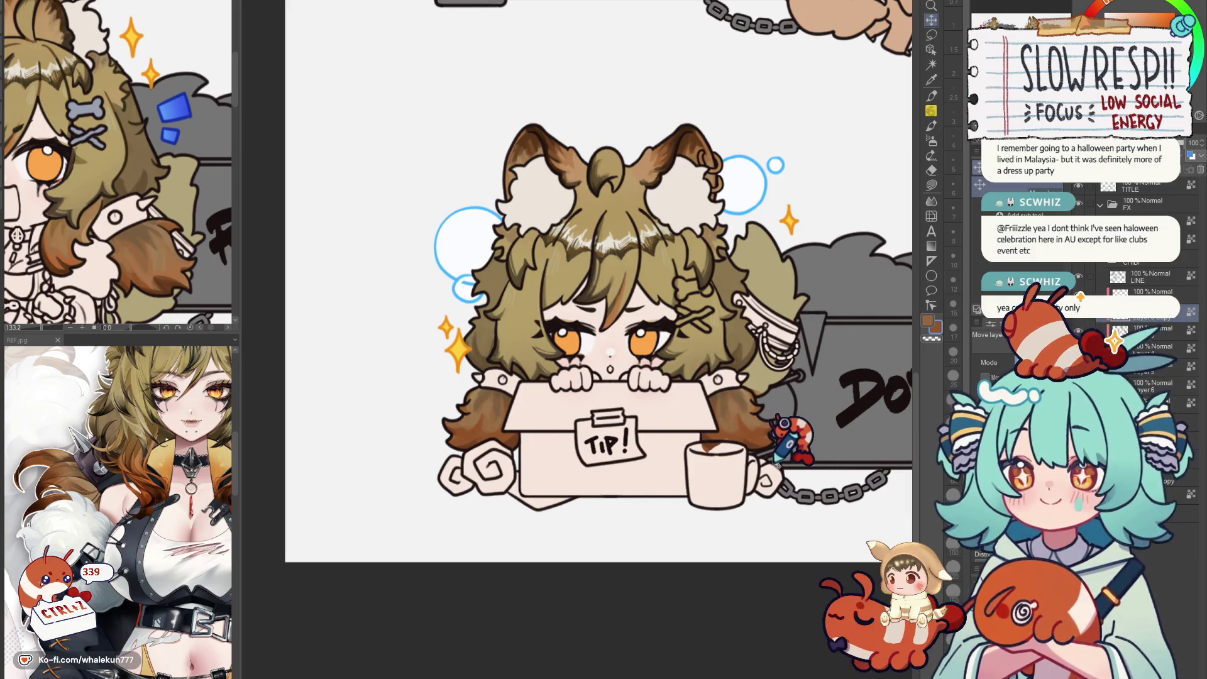
pyautogui.moveTo(792, 441); pyautogui.dragTo(769, 364)
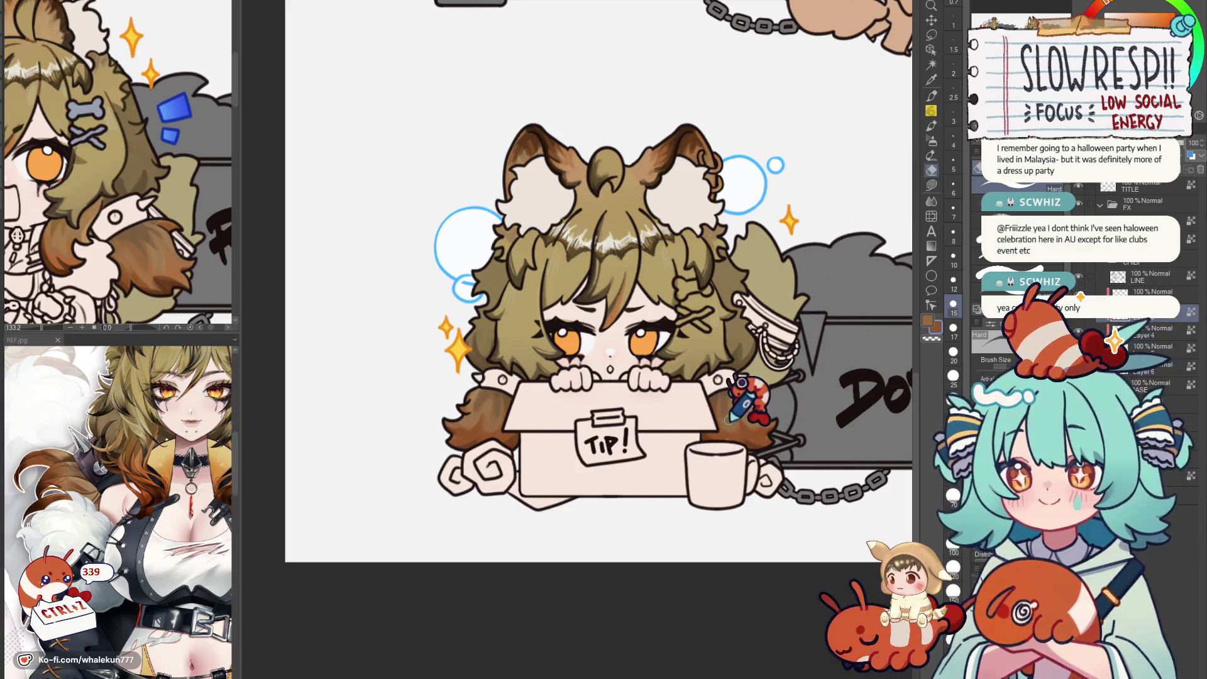
pyautogui.press('p')
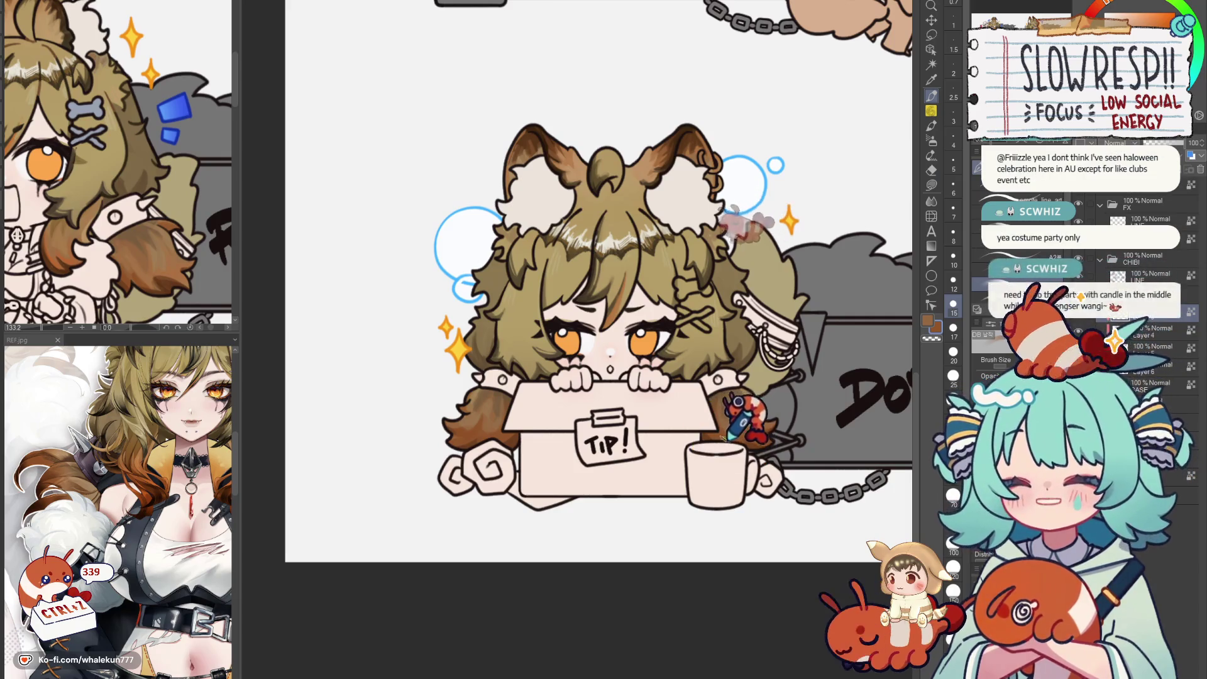
pyautogui.scroll(-3, 793, 396)
pyautogui.scroll(1, 660, 331)
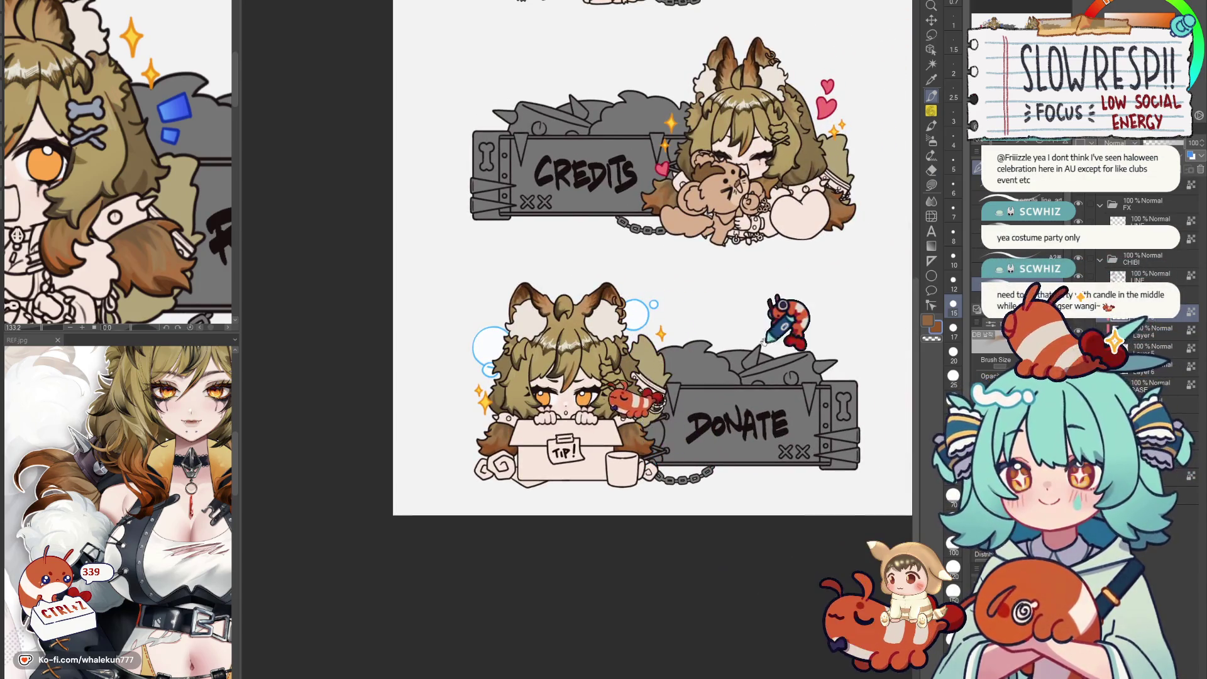
# Pan to bring the Credits and Donate panels into view.
pyautogui.moveTo(660, 358); pyautogui.dragTo(613, 415)
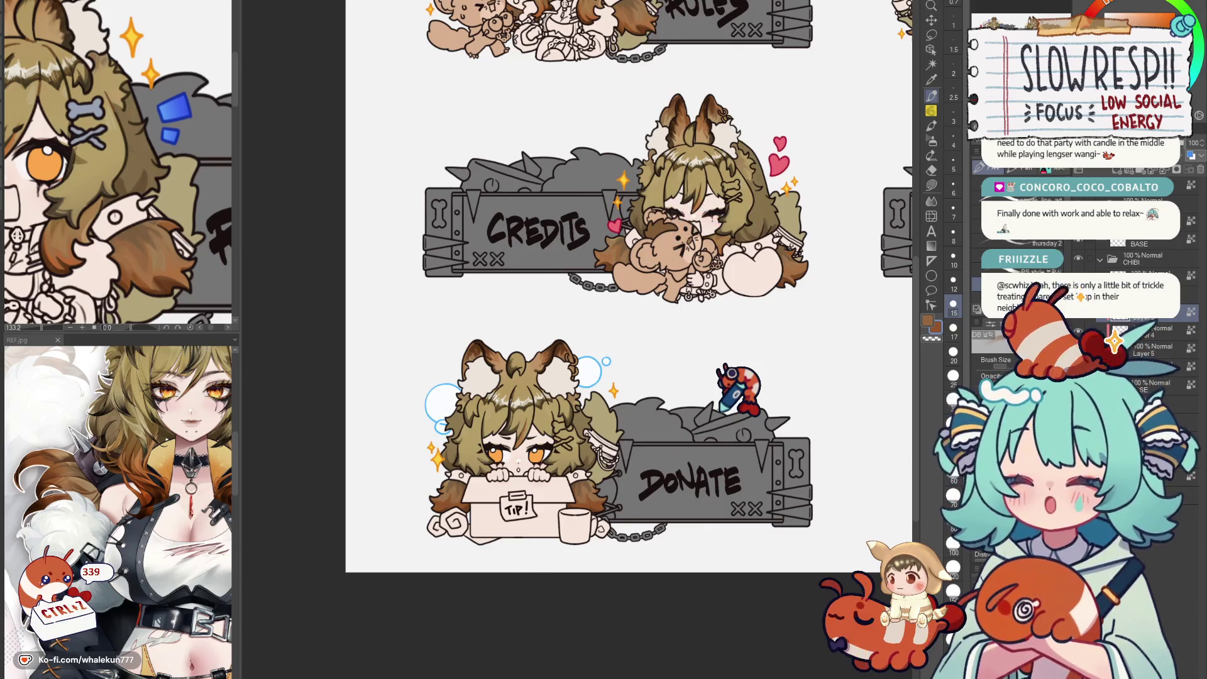
pyautogui.scroll(-2, 580, 283)
pyautogui.scroll(-3, 580, 283)
pyautogui.scroll(1, 580, 283)
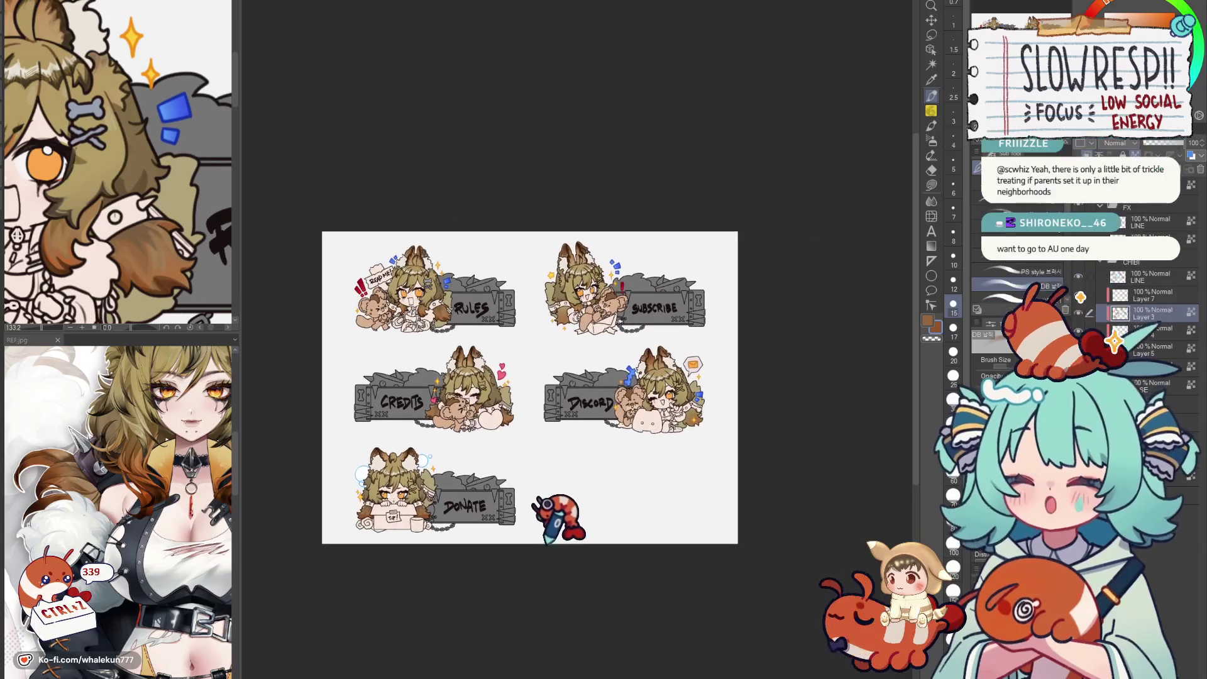
pyautogui.scroll(3, 558, 509)
pyautogui.scroll(2, 613, 358)
pyautogui.scroll(3, 660, 340)
pyautogui.scroll(2, 684, 330)
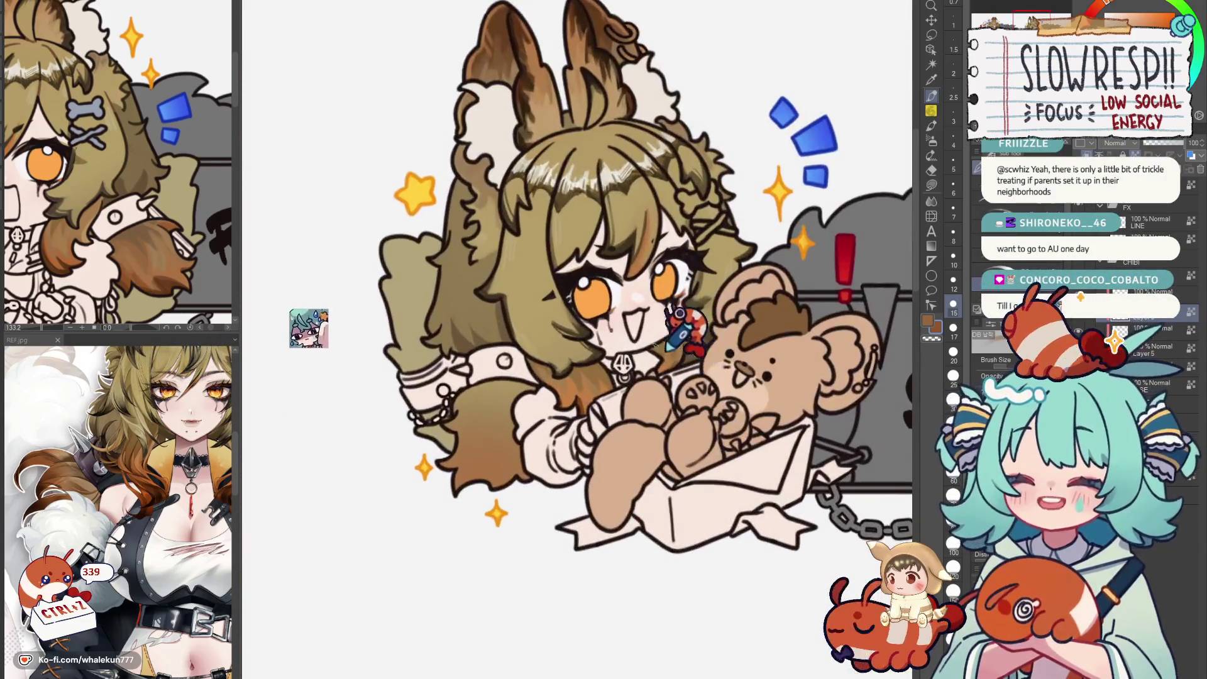
pyautogui.scroll(-2, 684, 330)
pyautogui.scroll(-2, 660, 340)
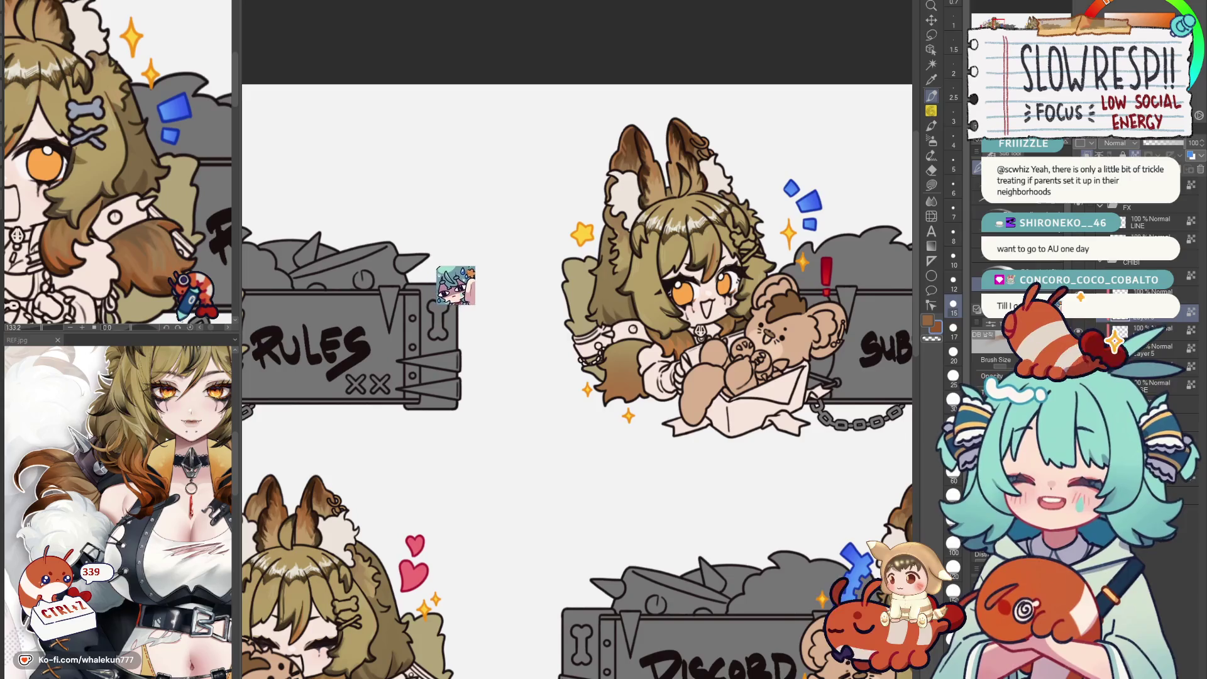
pyautogui.scroll(1, 472, 278)
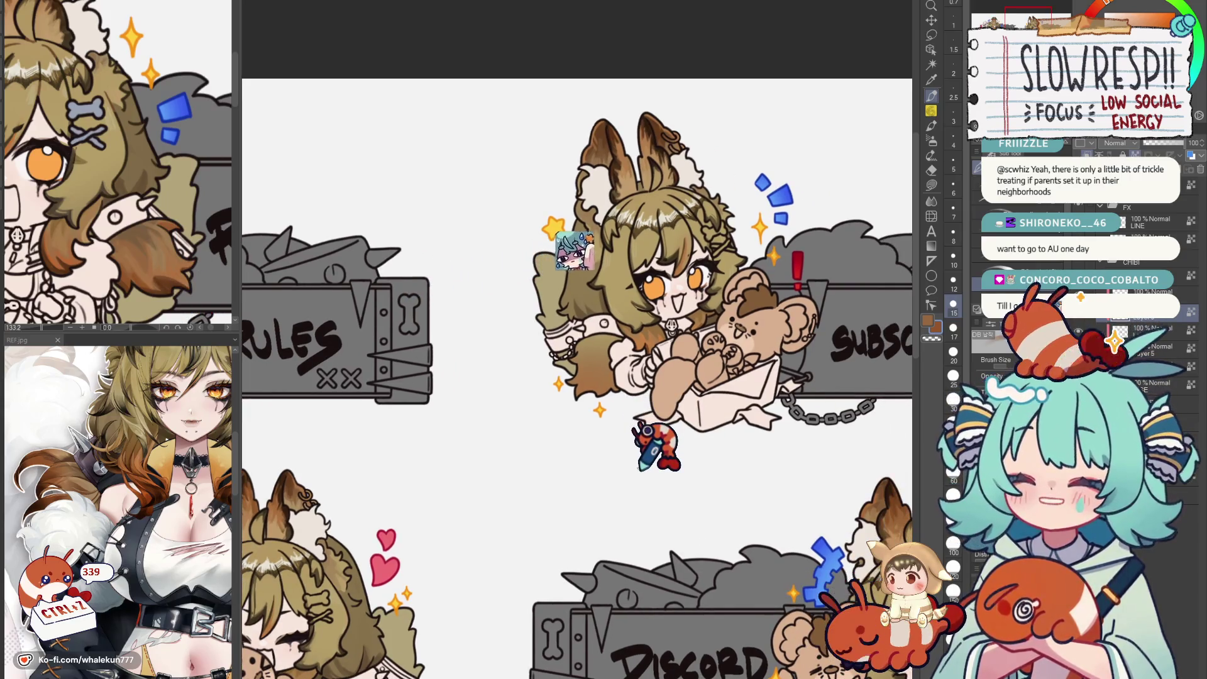
pyautogui.moveTo(532, 426)
pyautogui.mouseDown()
pyautogui.moveTo(500, 444)
pyautogui.moveTo(717, 462)
pyautogui.mouseUp()
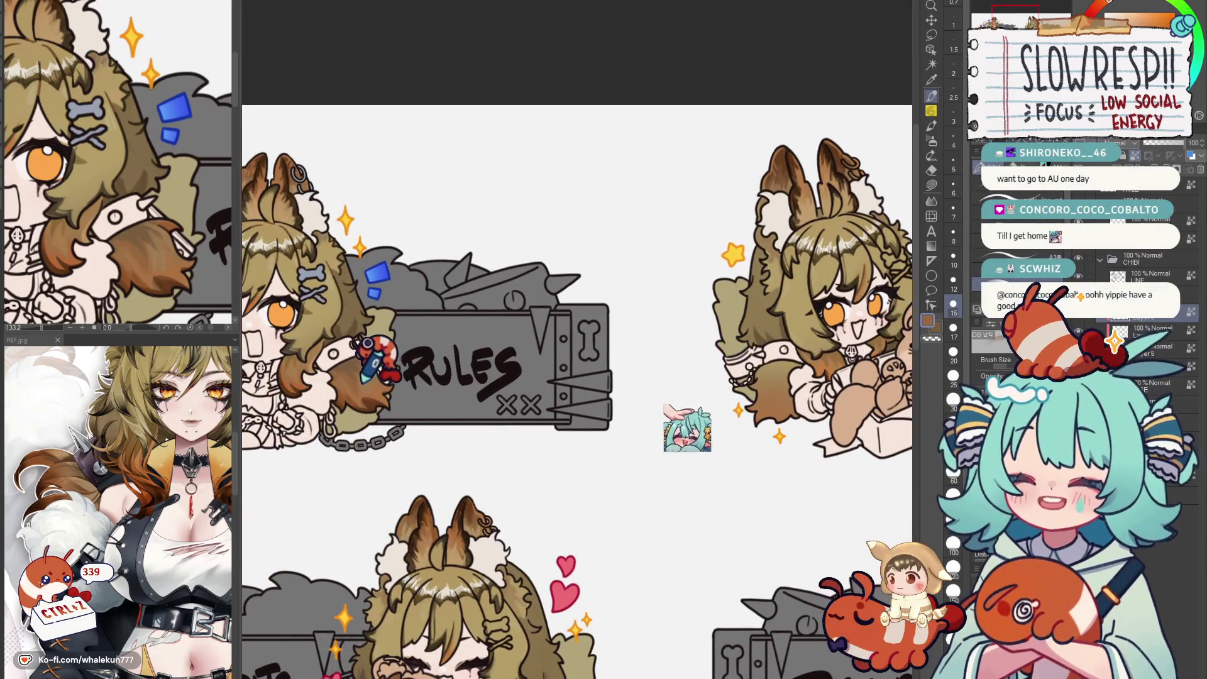
pyautogui.moveTo(660, 378)
pyautogui.mouseDown()
pyautogui.moveTo(425, 387)
pyautogui.moveTo(641, 368)
pyautogui.mouseUp()
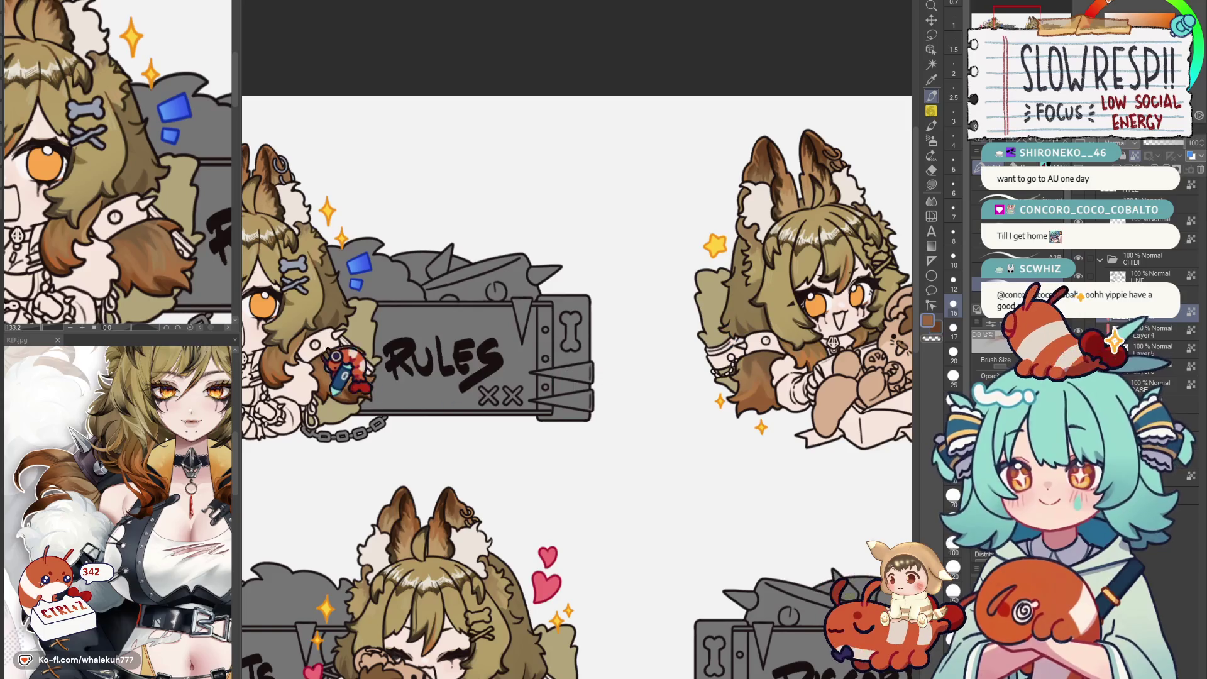
pyautogui.moveTo(660, 330); pyautogui.dragTo(567, 321)
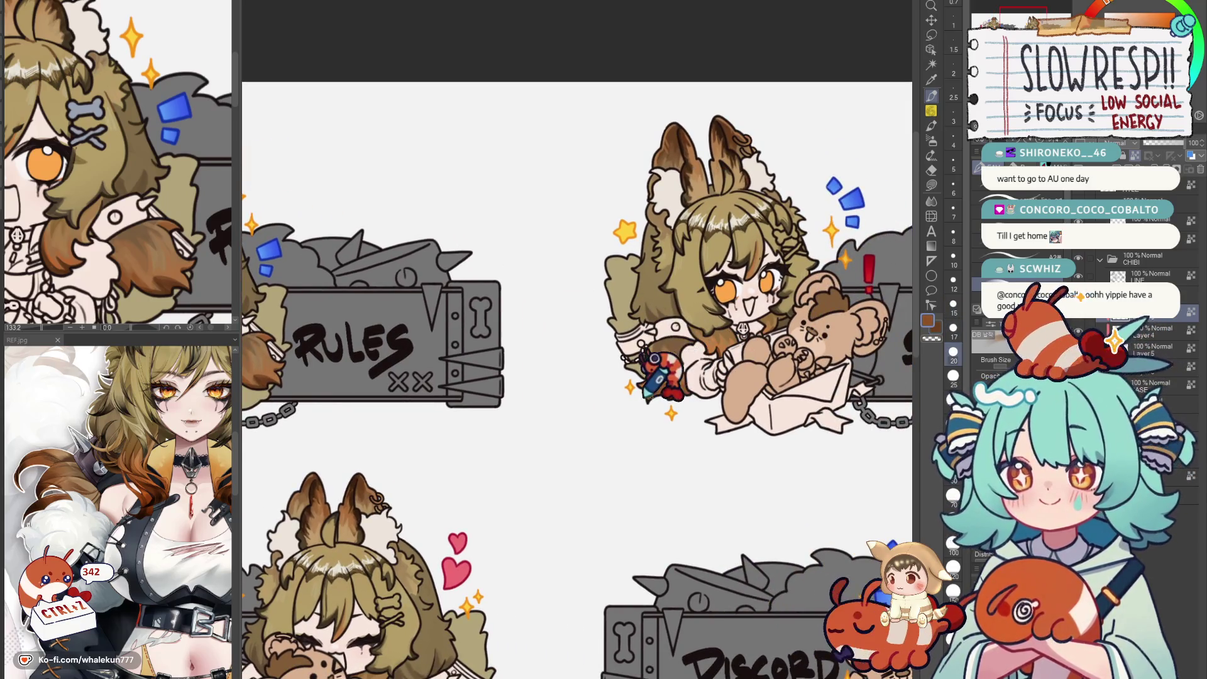
pyautogui.moveTo(679, 359); pyautogui.dragTo(650, 396)
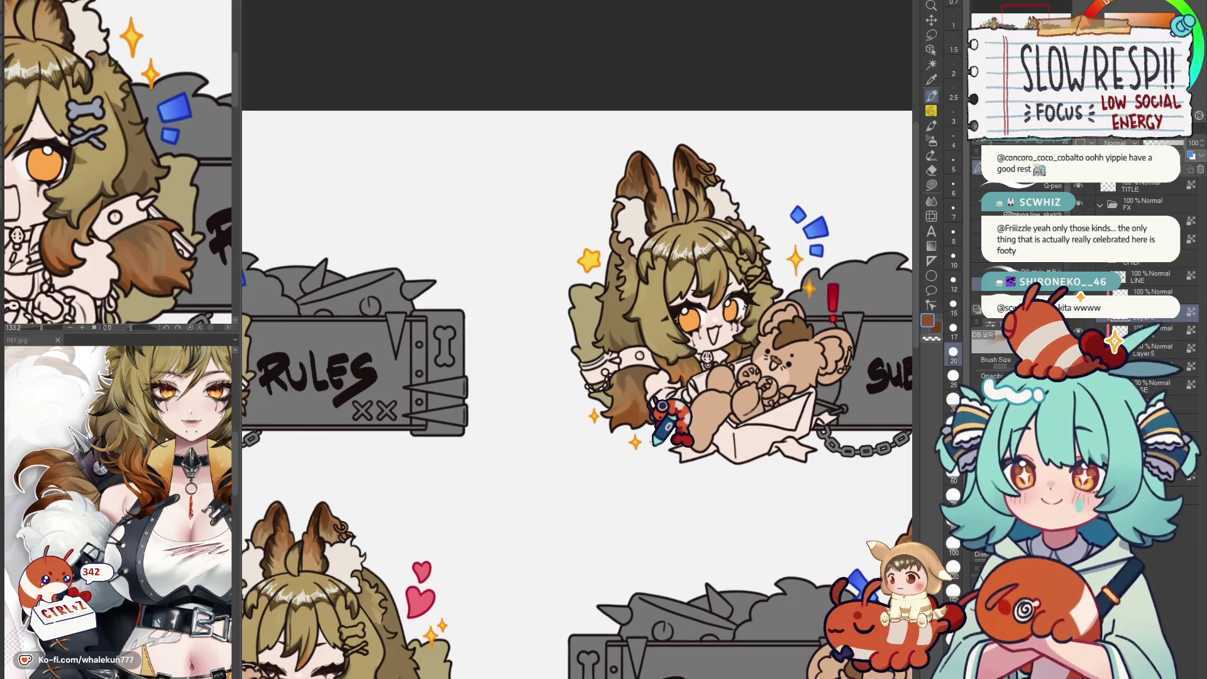
pyautogui.moveTo(670, 408); pyautogui.dragTo(698, 423)
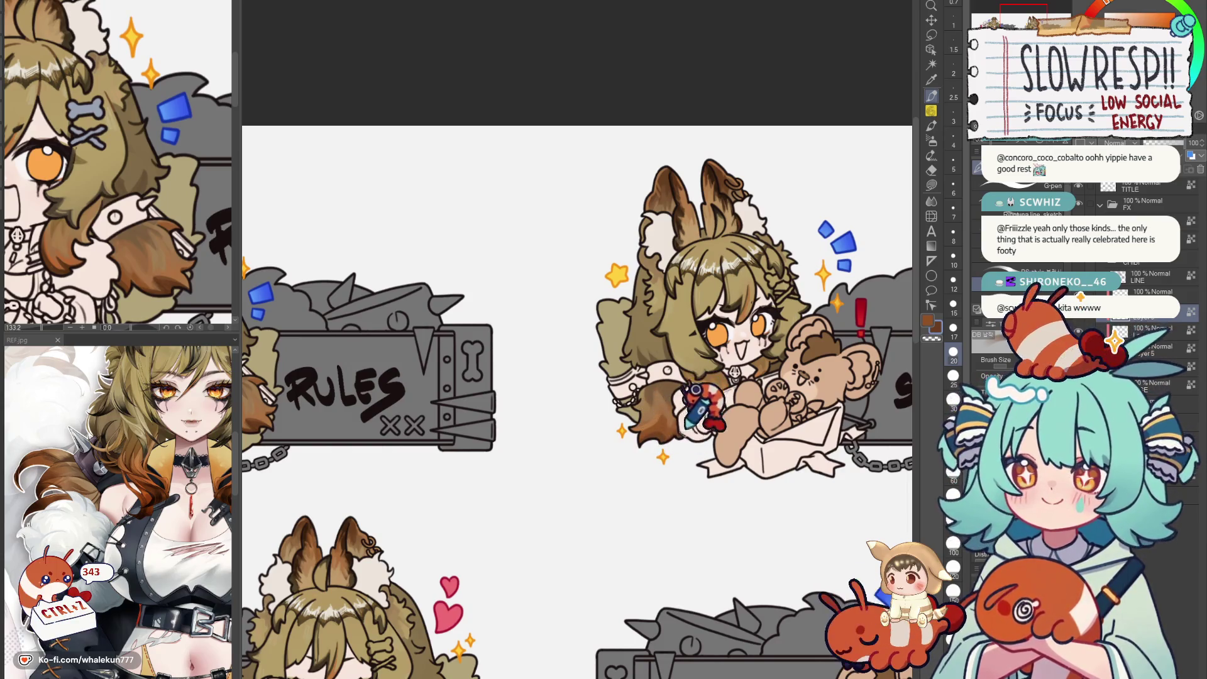
pyautogui.moveTo(796, 369); pyautogui.dragTo(620, 423)
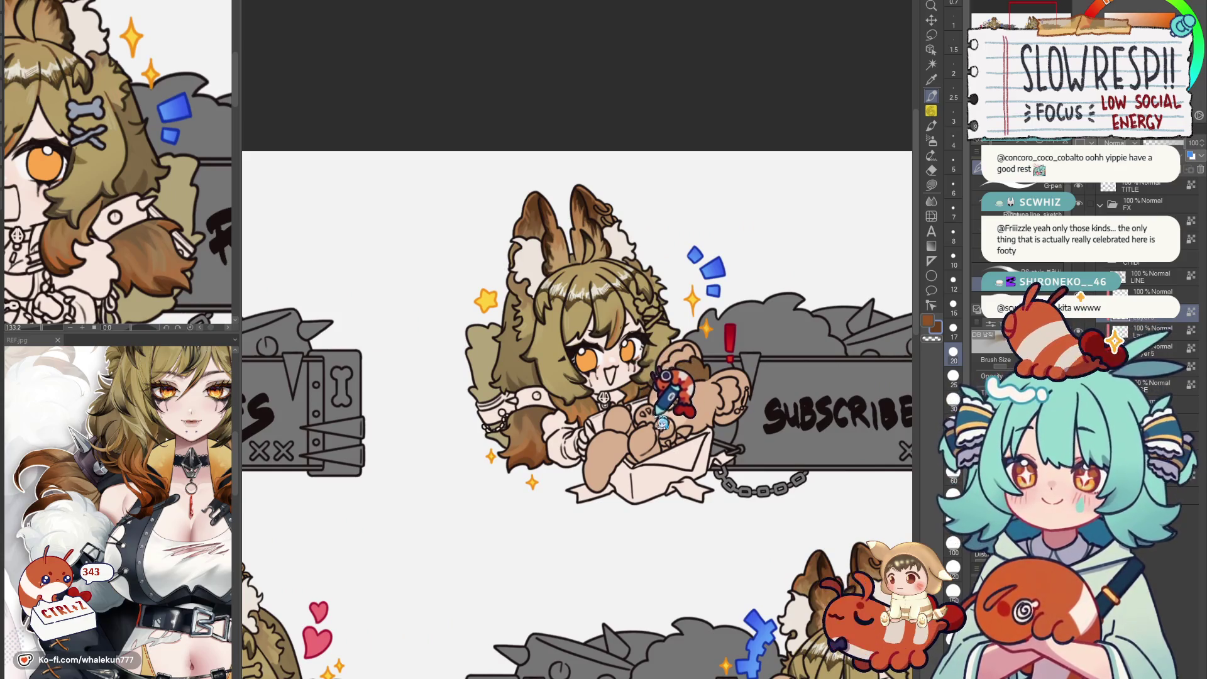
pyautogui.scroll(-4, 672, 428)
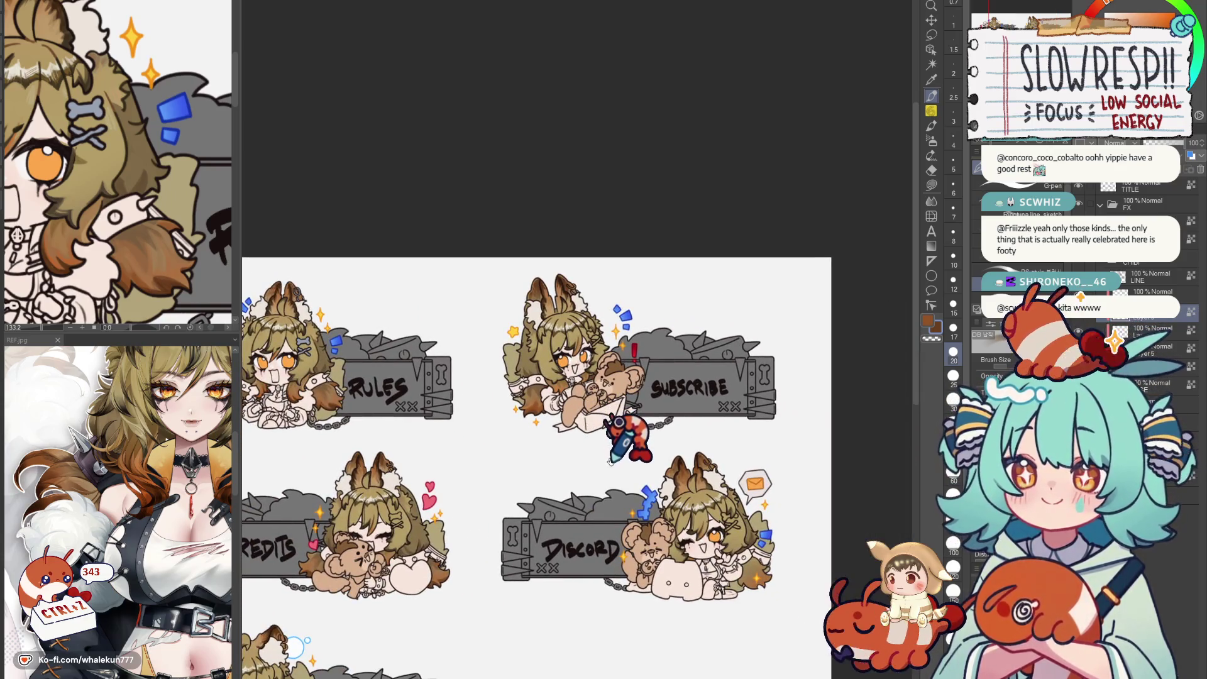
pyautogui.scroll(1, 626, 443)
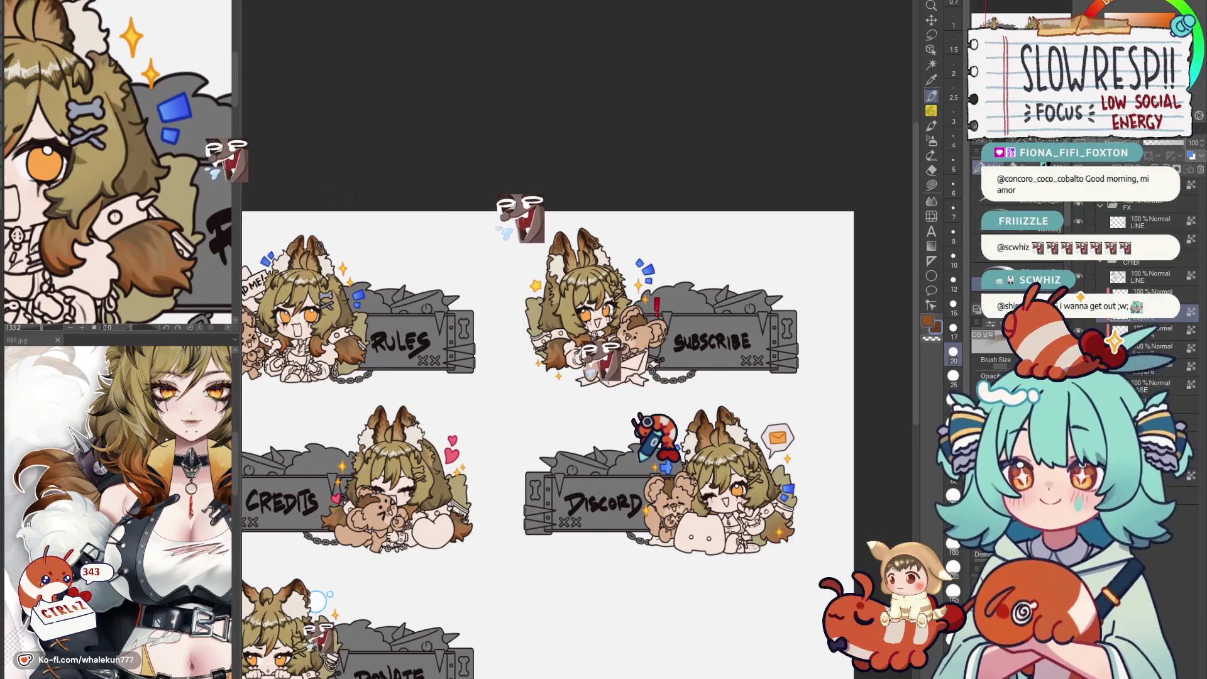
pyautogui.scroll(-2, 548, 405)
pyautogui.scroll(2, 546, 405)
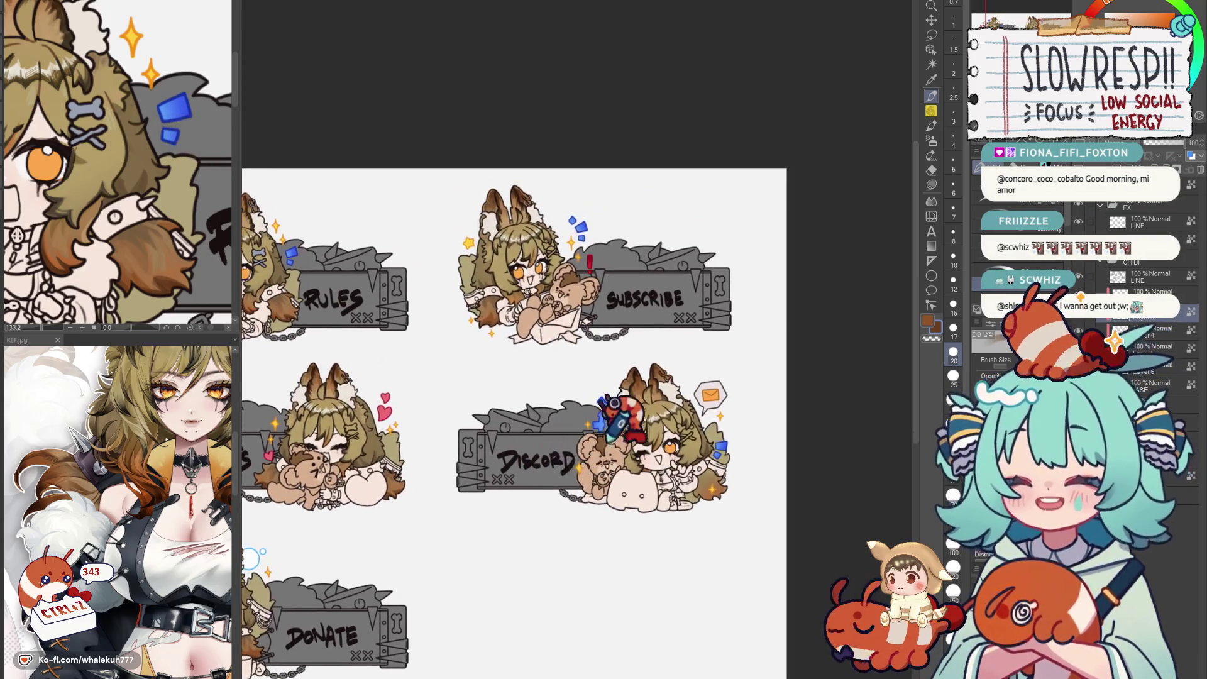
pyautogui.scroll(-1, 611, 405)
pyautogui.scroll(4, 594, 415)
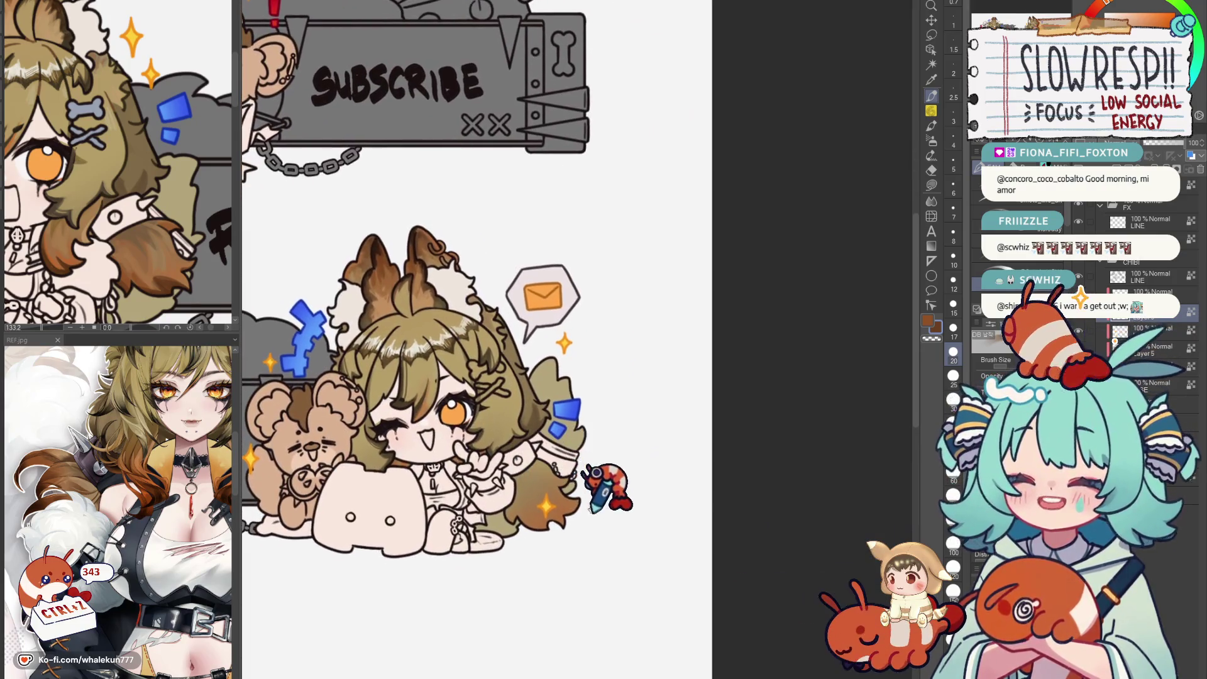
pyautogui.scroll(-3, 566, 444)
# Frame the Discord chibi, stamp a first sparkle beside its hair and mirror the view to check it.
pyautogui.moveTo(595, 453)
pyautogui.mouseDown()
pyautogui.moveTo(641, 467)
pyautogui.moveTo(583, 473)
pyautogui.mouseUp()
pyautogui.press('h')
pyautogui.press('h')
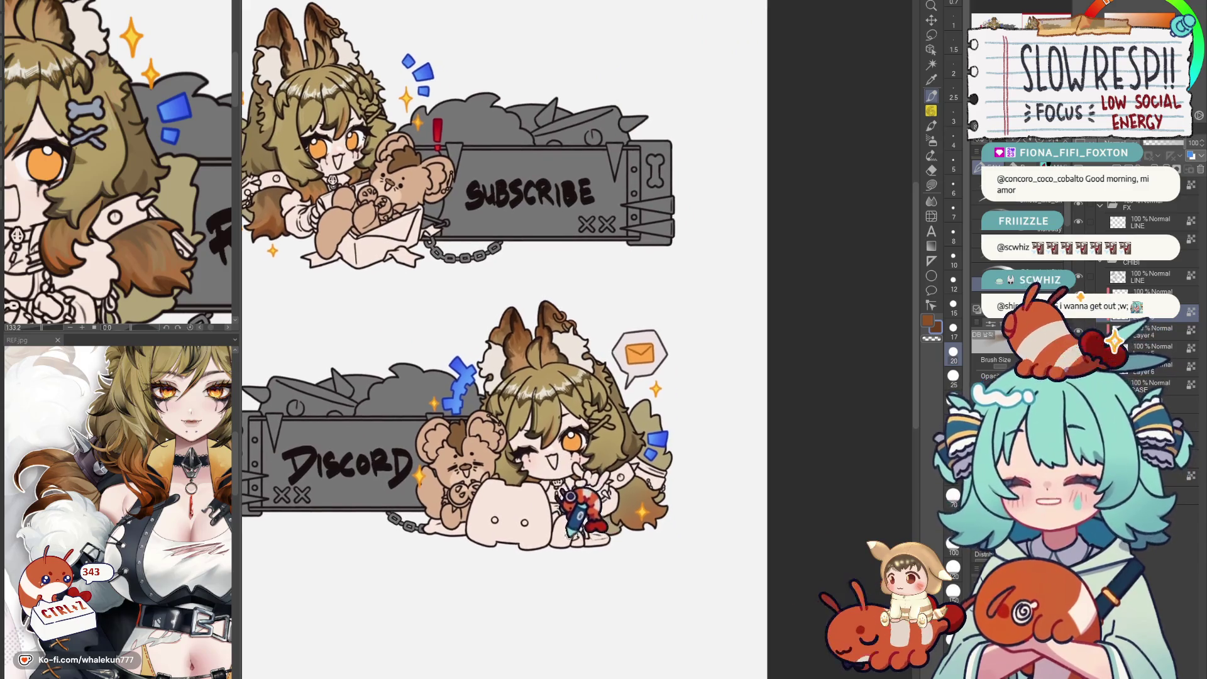
pyautogui.scroll(2, 594, 509)
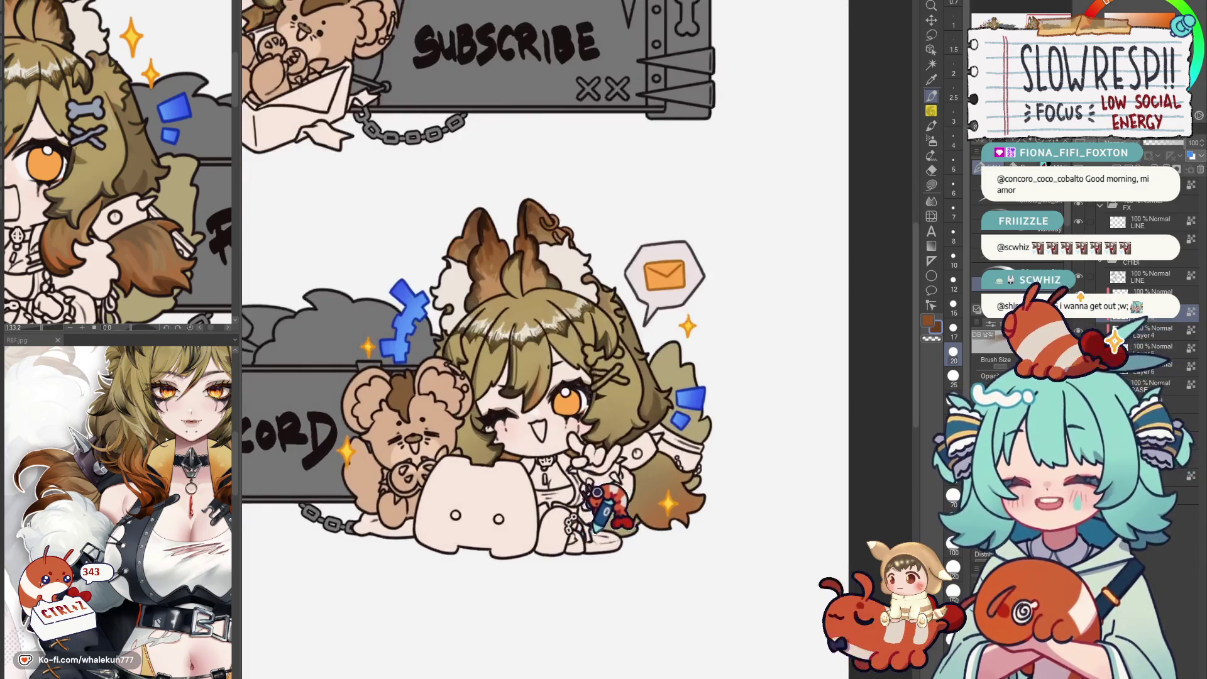
pyautogui.scroll(2, 604, 499)
pyautogui.scroll(1, 604, 495)
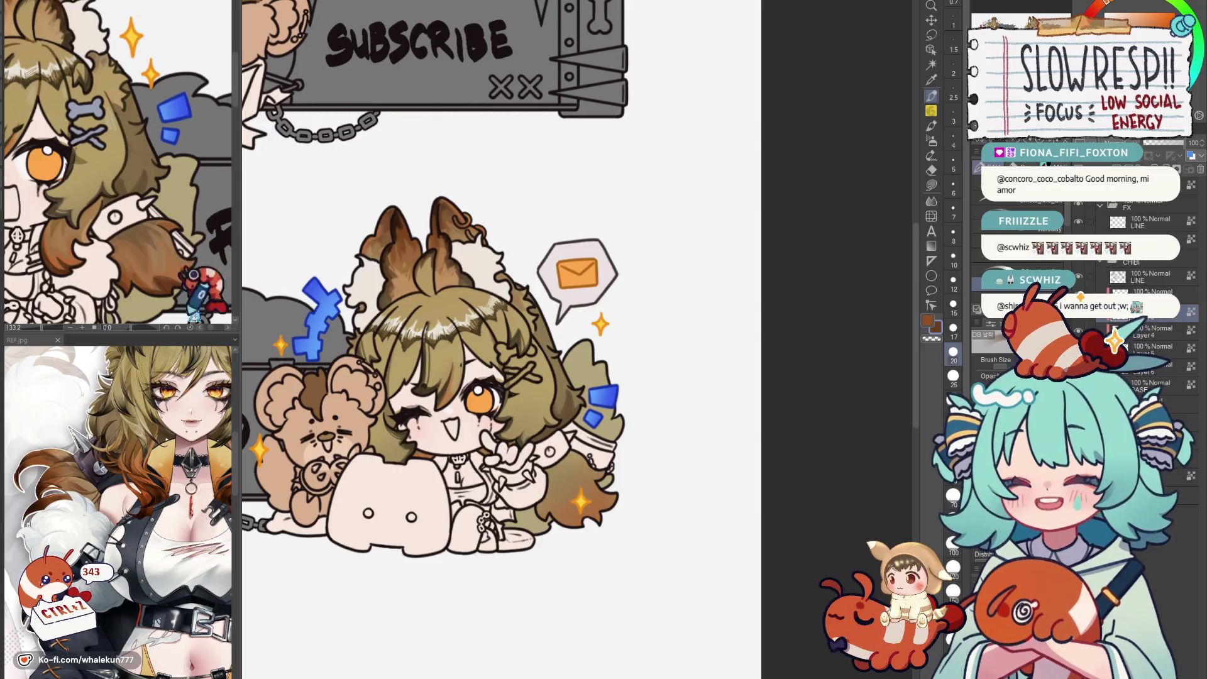
pyautogui.scroll(-1, 613, 415)
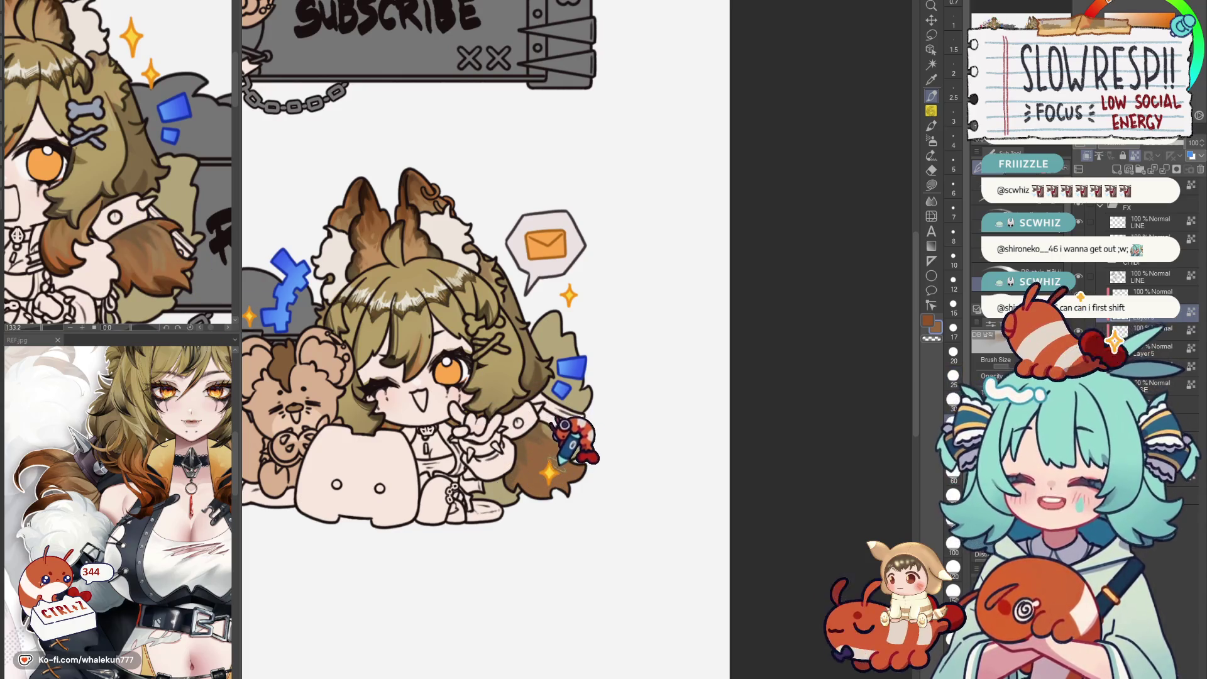
pyautogui.click(556, 467)
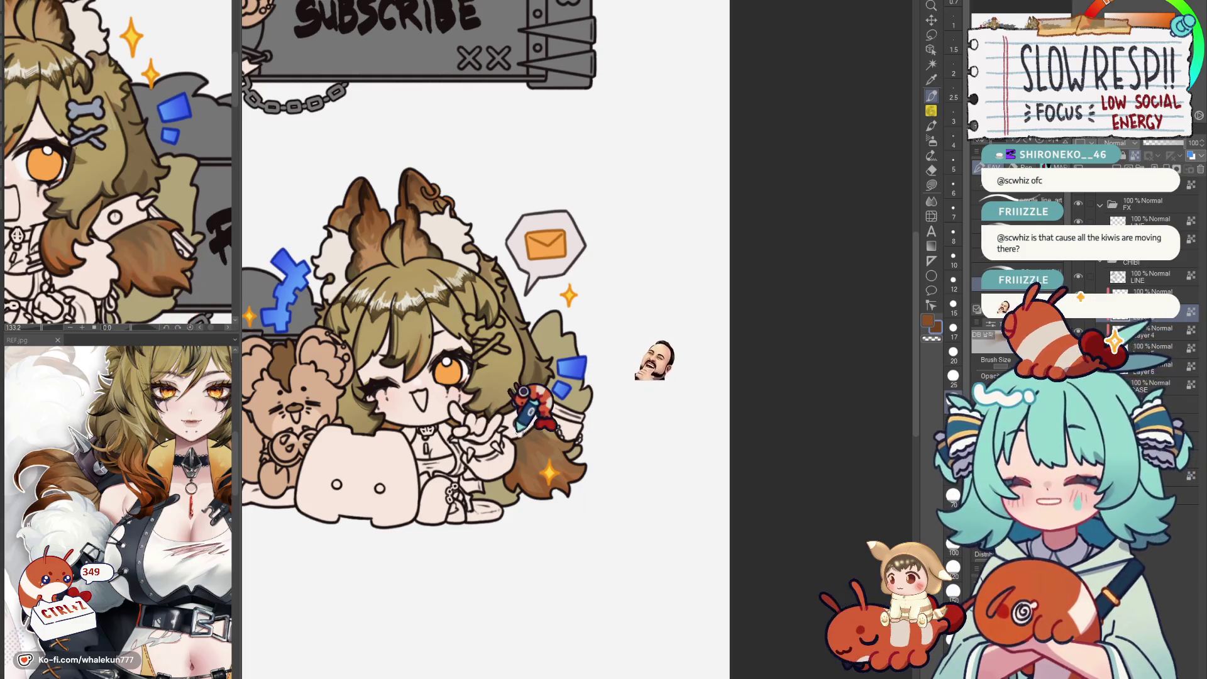
pyautogui.press('h')
pyautogui.press('h')
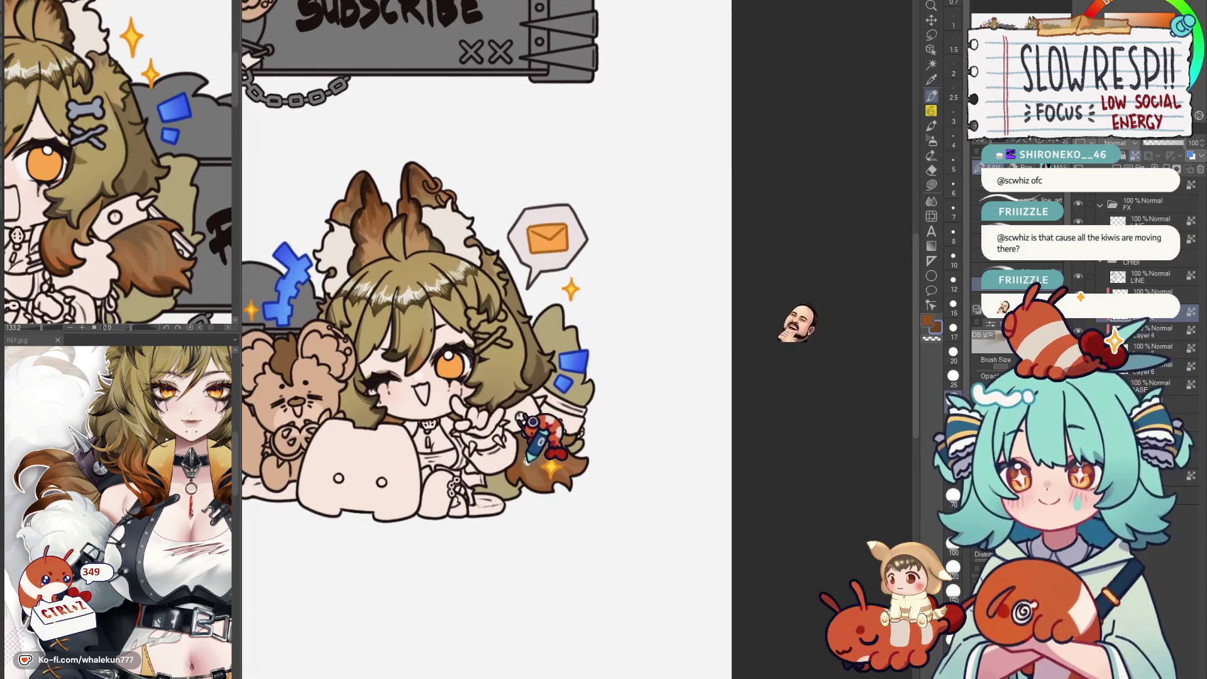
pyautogui.moveTo(526, 446); pyautogui.dragTo(543, 434)
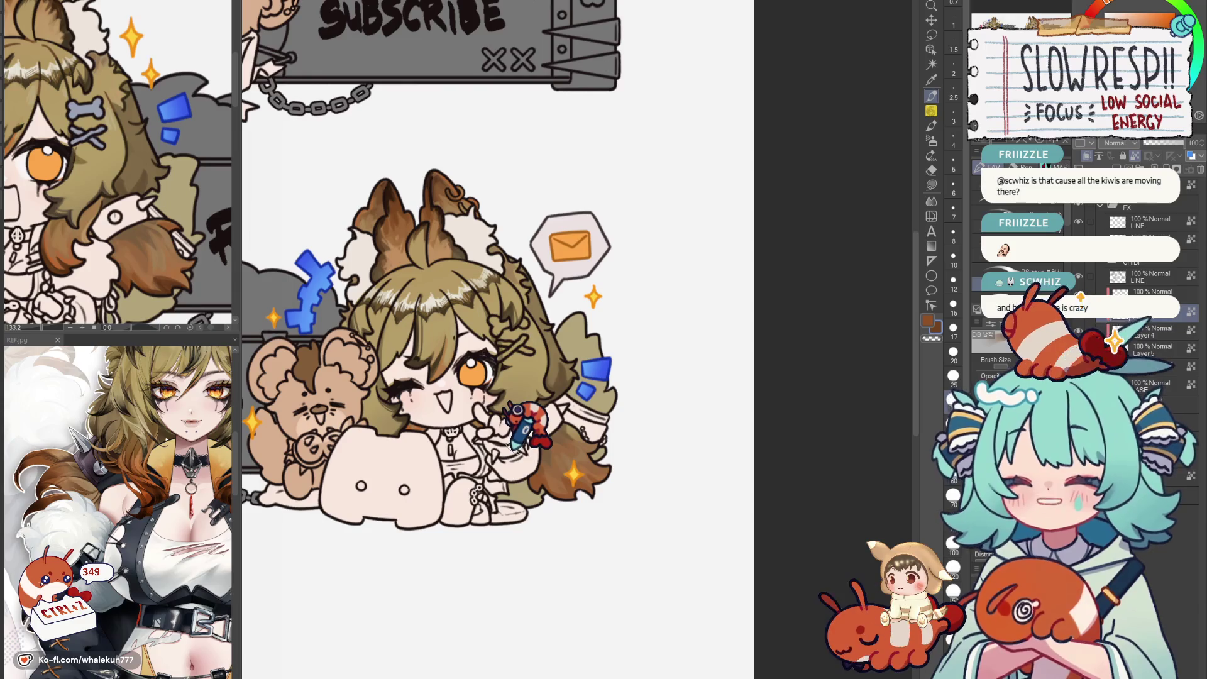
pyautogui.scroll(-1, 530, 425)
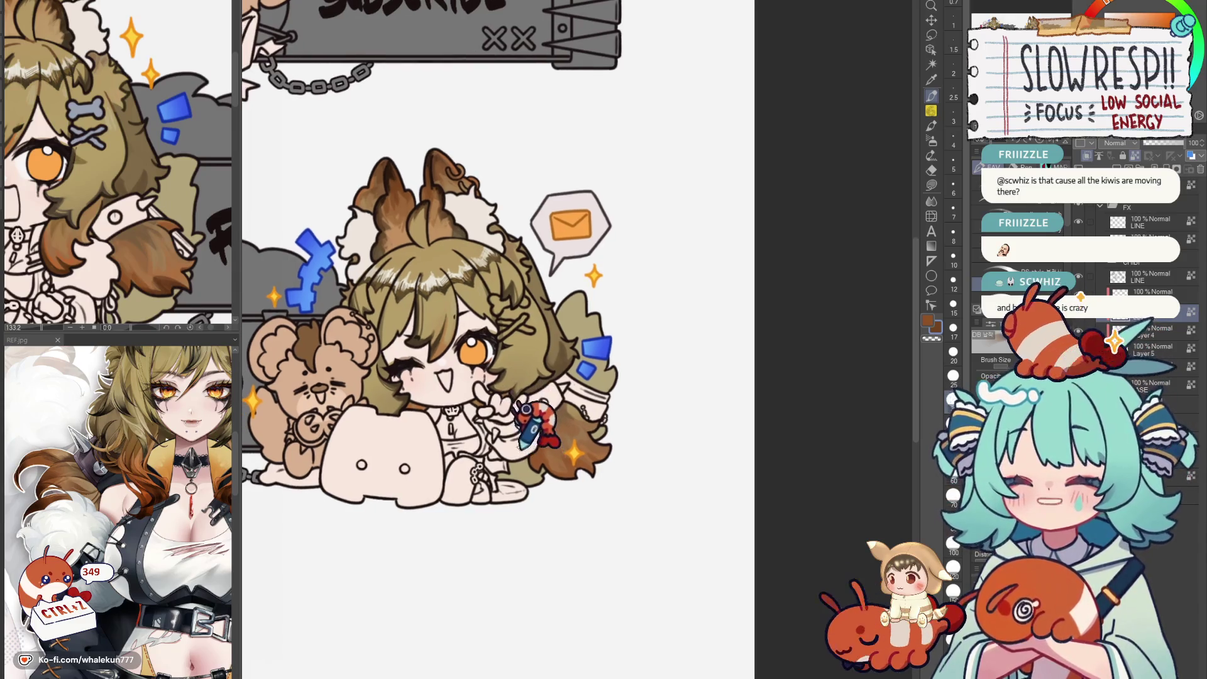
# Undo the misplaced sparkle strokes and re-place the sparkle at the lower right of the hair.
pyautogui.hotkey('ctrl', 'z')
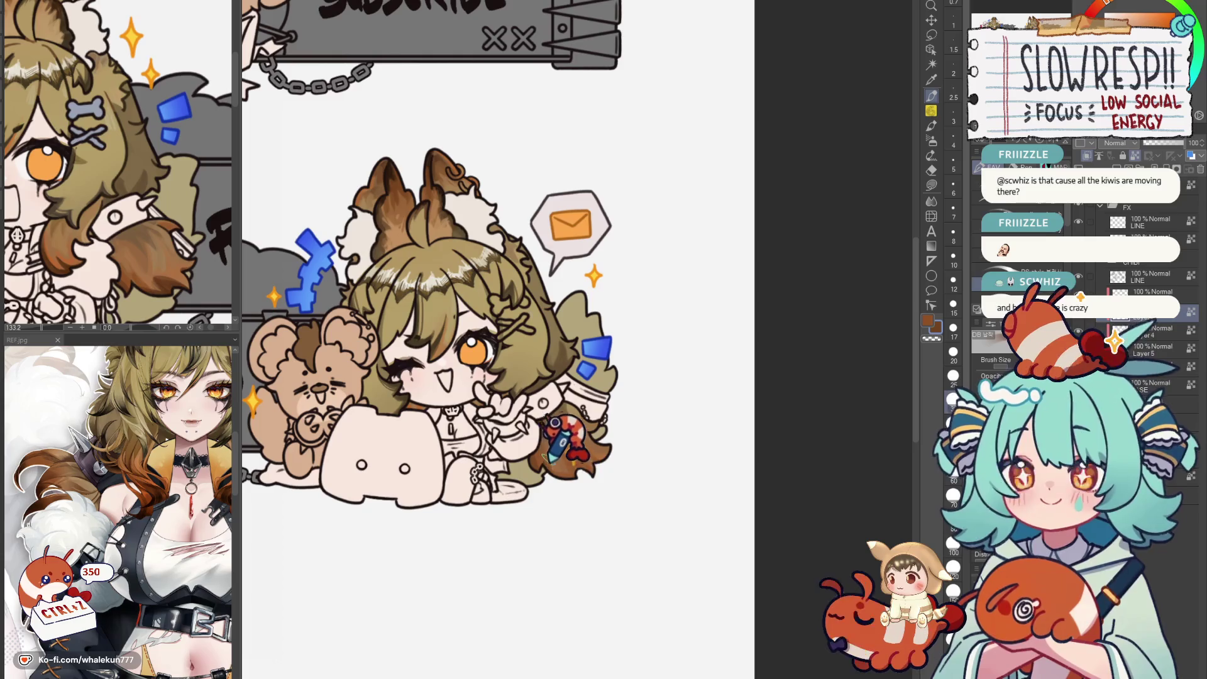
pyautogui.hotkey('ctrl', 'z')
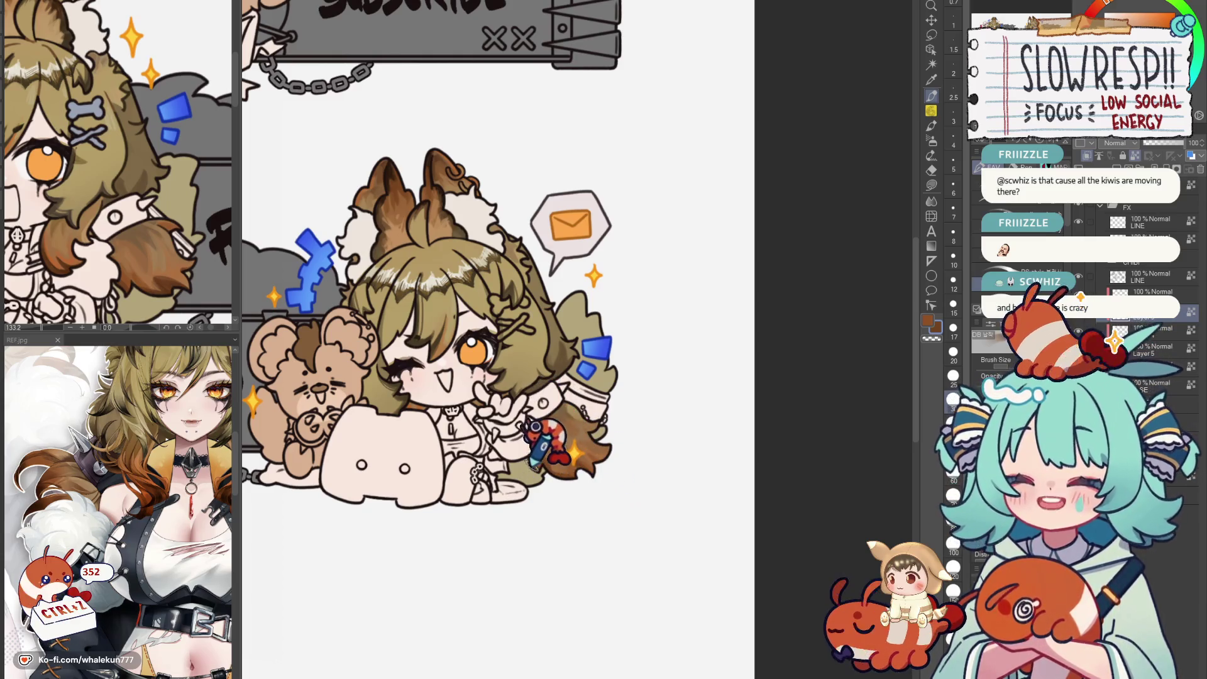
pyautogui.click(573, 458)
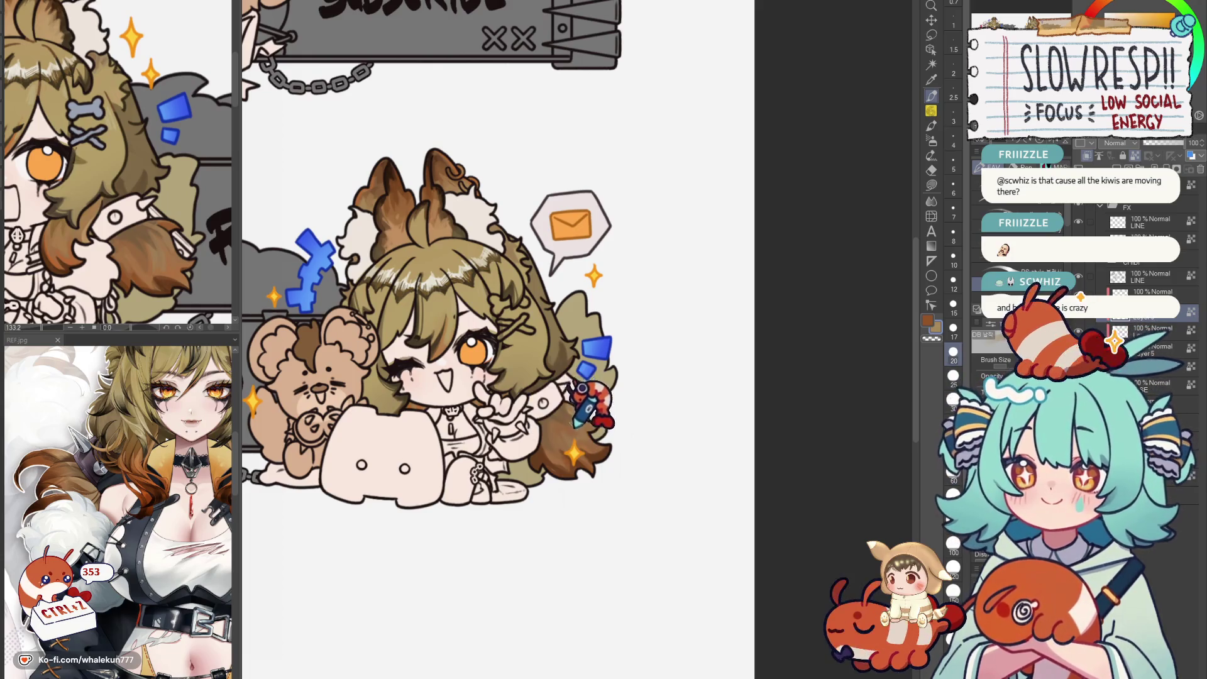
pyautogui.scroll(-5, 598, 411)
pyautogui.scroll(2, 598, 425)
pyautogui.scroll(-1, 598, 444)
pyautogui.scroll(1, 599, 447)
pyautogui.scroll(-2, 599, 443)
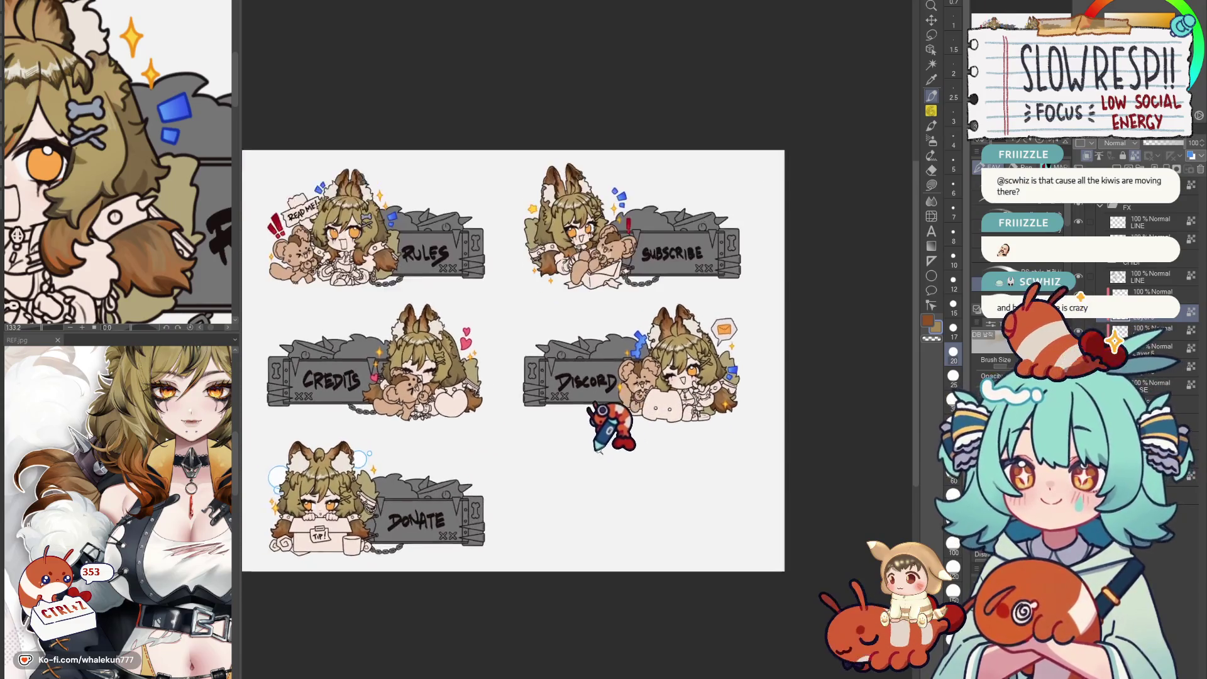
pyautogui.moveTo(584, 406); pyautogui.dragTo(623, 420)
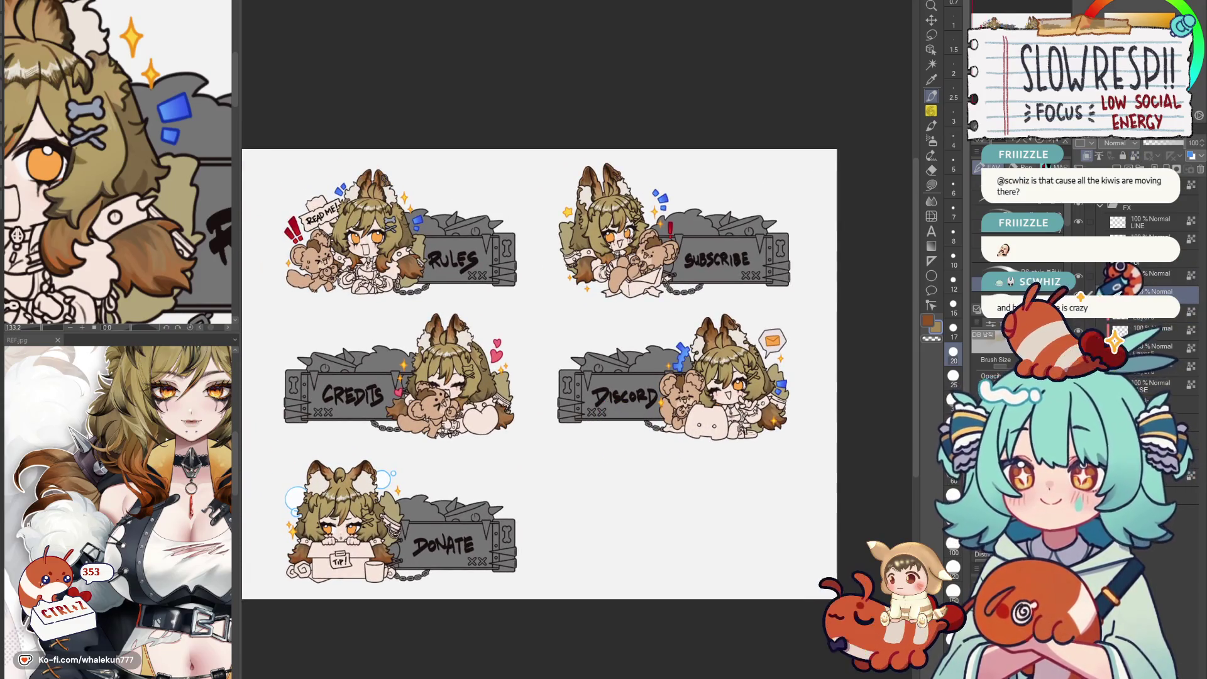
pyautogui.scroll(1, 683, 420)
pyautogui.scroll(1, 566, 462)
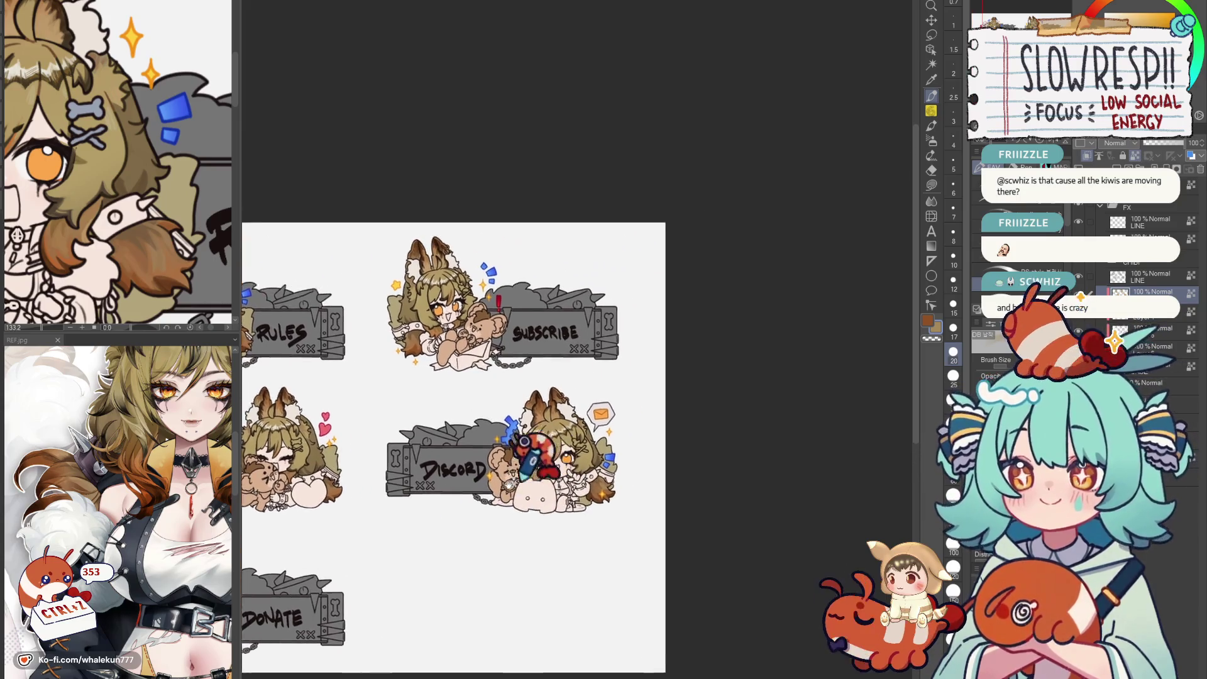
pyautogui.scroll(3, 537, 453)
pyautogui.scroll(-2, 537, 453)
pyautogui.scroll(-2, 565, 443)
pyautogui.scroll(1, 589, 429)
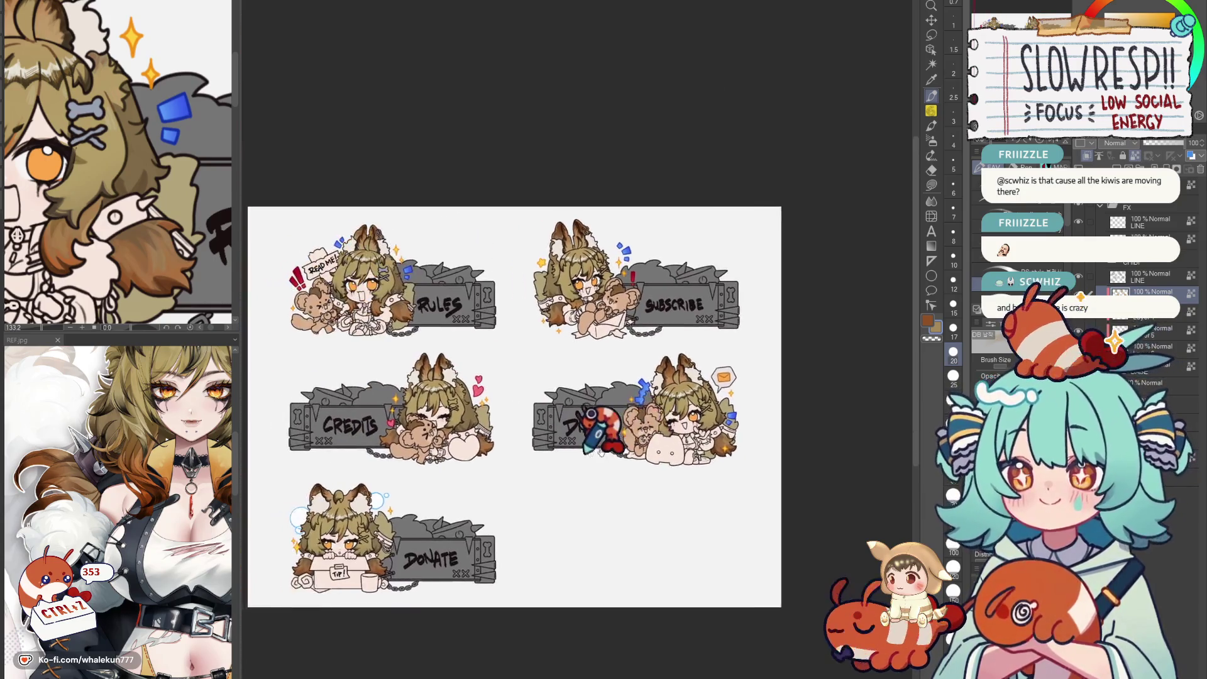
pyautogui.moveTo(594, 424); pyautogui.dragTo(618, 429)
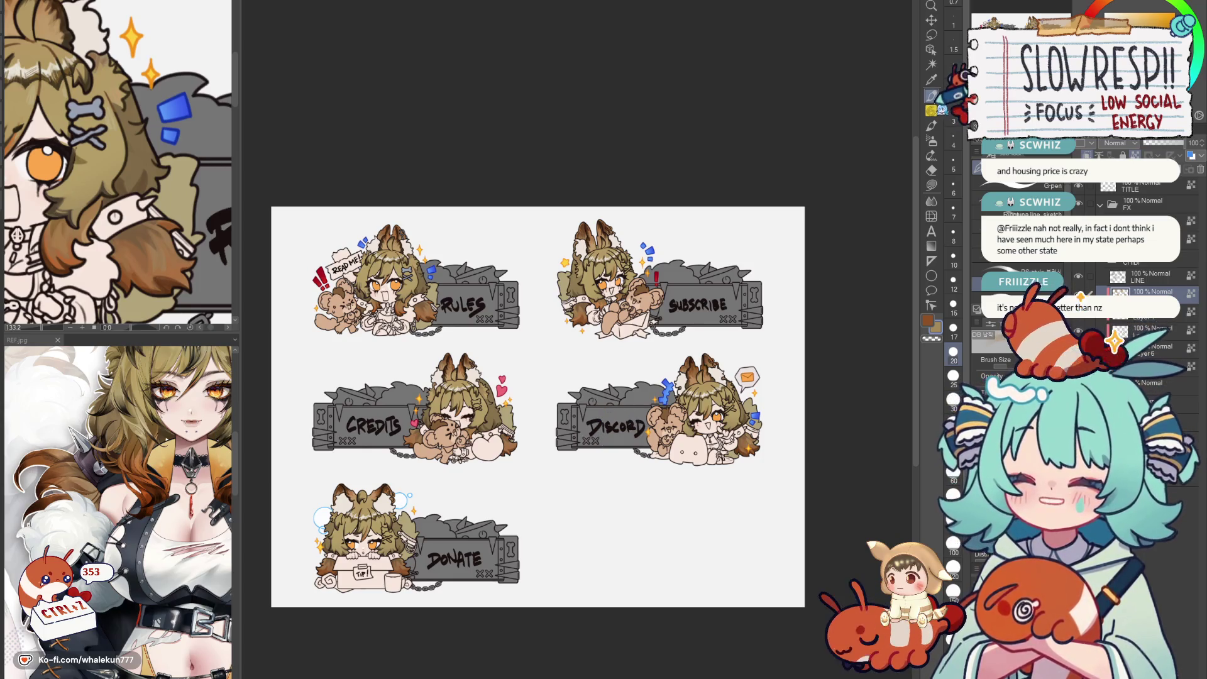
pyautogui.hotkey('ctrl', 'shift', 'z')
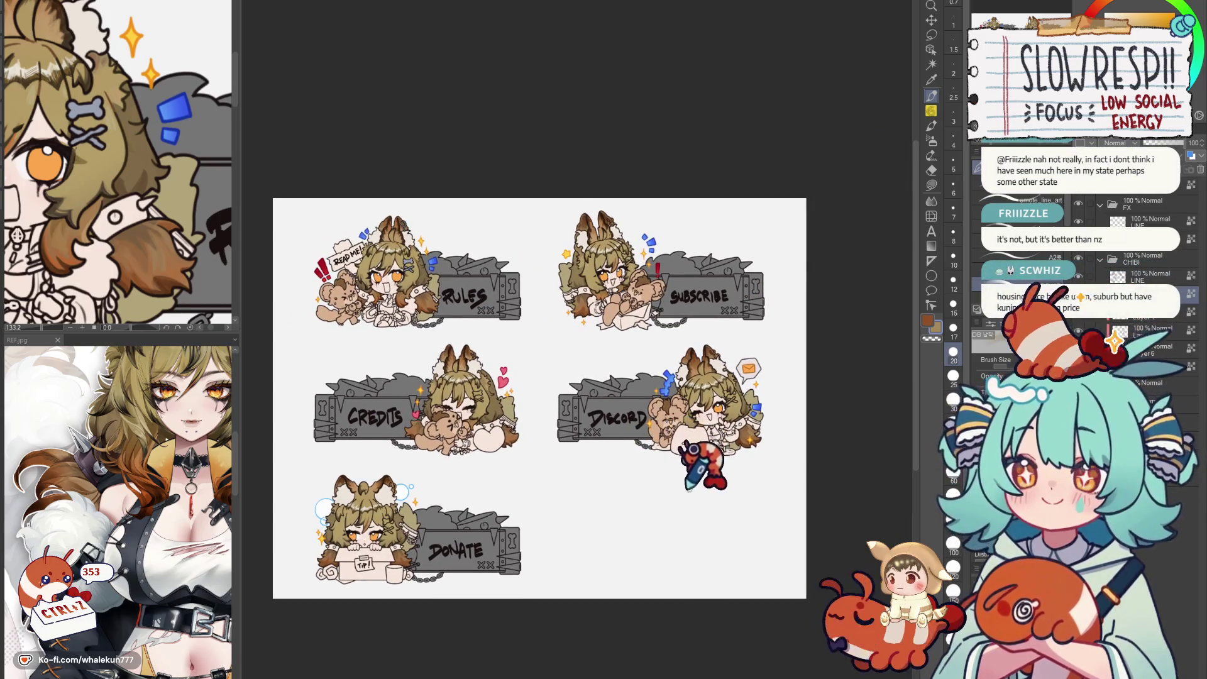
pyautogui.moveTo(698, 471); pyautogui.dragTo(764, 458)
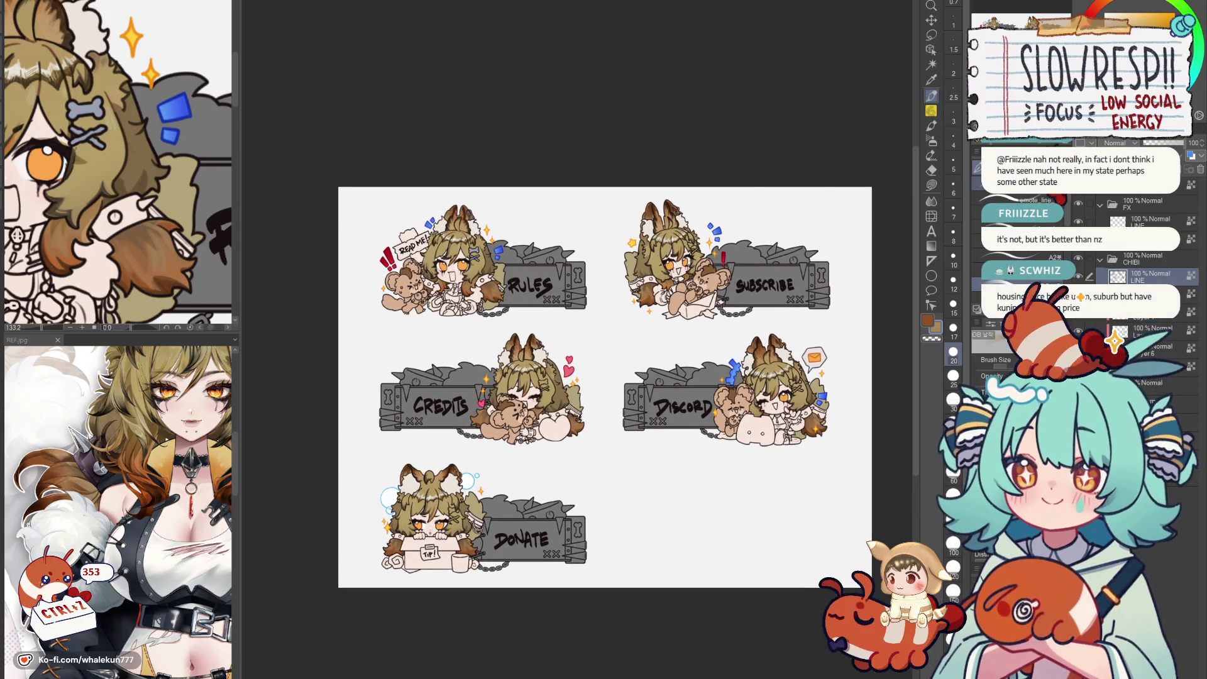
pyautogui.scroll(6, 444, 216)
# Paint a small brown touch-up stroke near the Credits chibi's ears.
pyautogui.moveTo(590, 243); pyautogui.dragTo(604, 321)
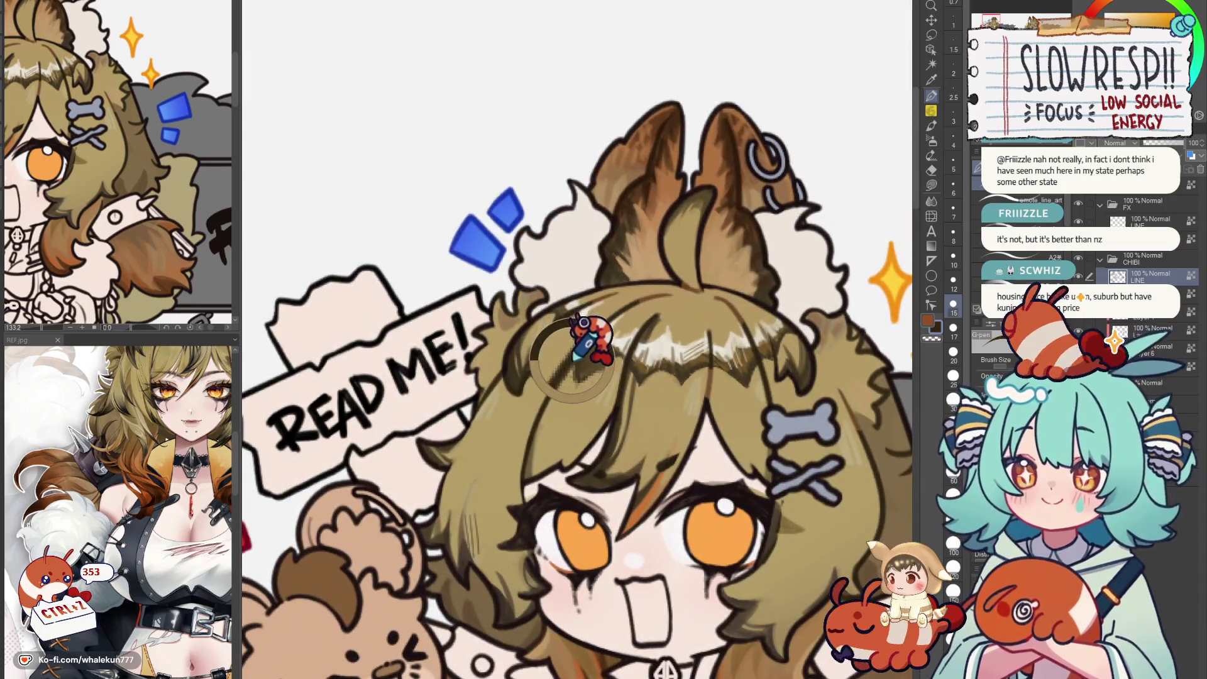
pyautogui.scroll(-6, 763, 406)
pyautogui.moveTo(765, 381); pyautogui.dragTo(604, 283)
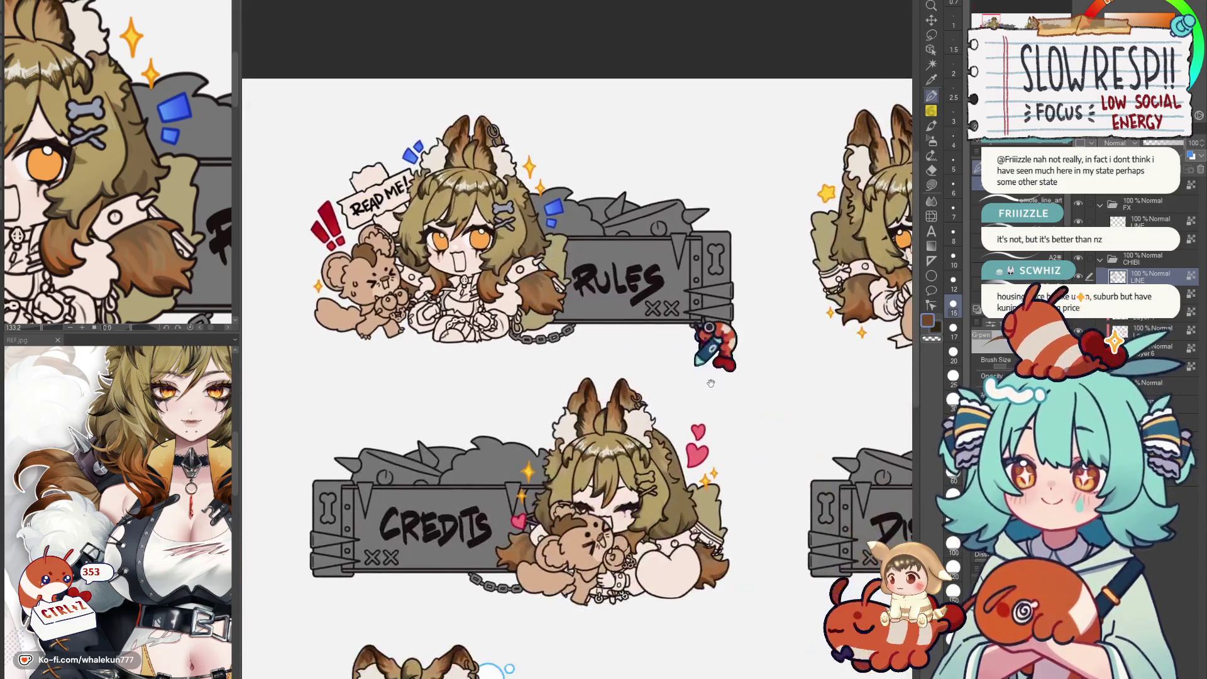
pyautogui.scroll(8, 622, 330)
pyautogui.moveTo(630, 325); pyautogui.dragTo(613, 382)
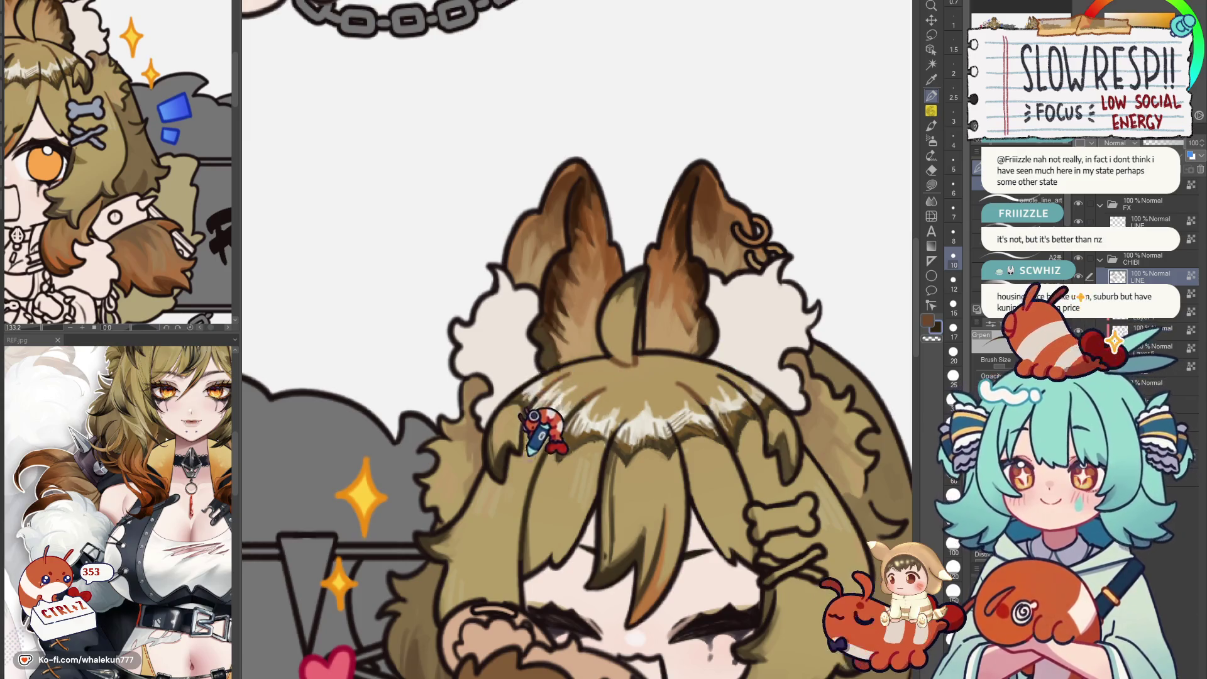
pyautogui.scroll(-3, 585, 377)
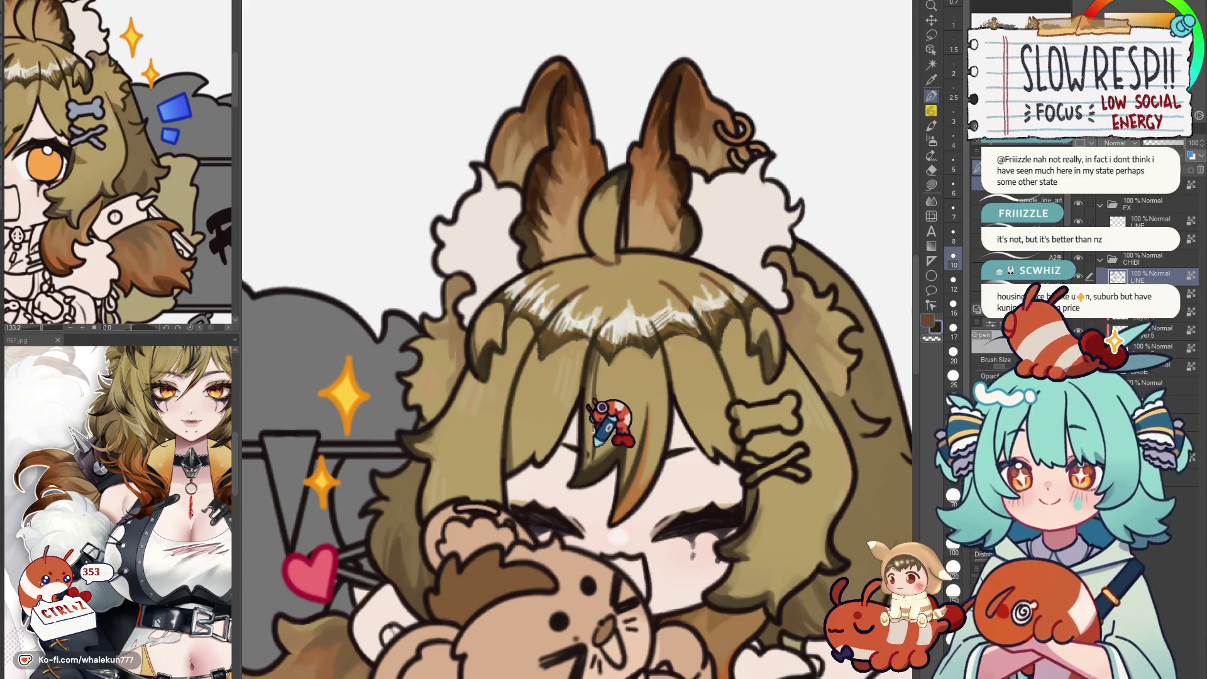
pyautogui.scroll(-2, 774, 358)
pyautogui.scroll(-3, 500, 321)
pyautogui.hscroll(3, 623, 301)
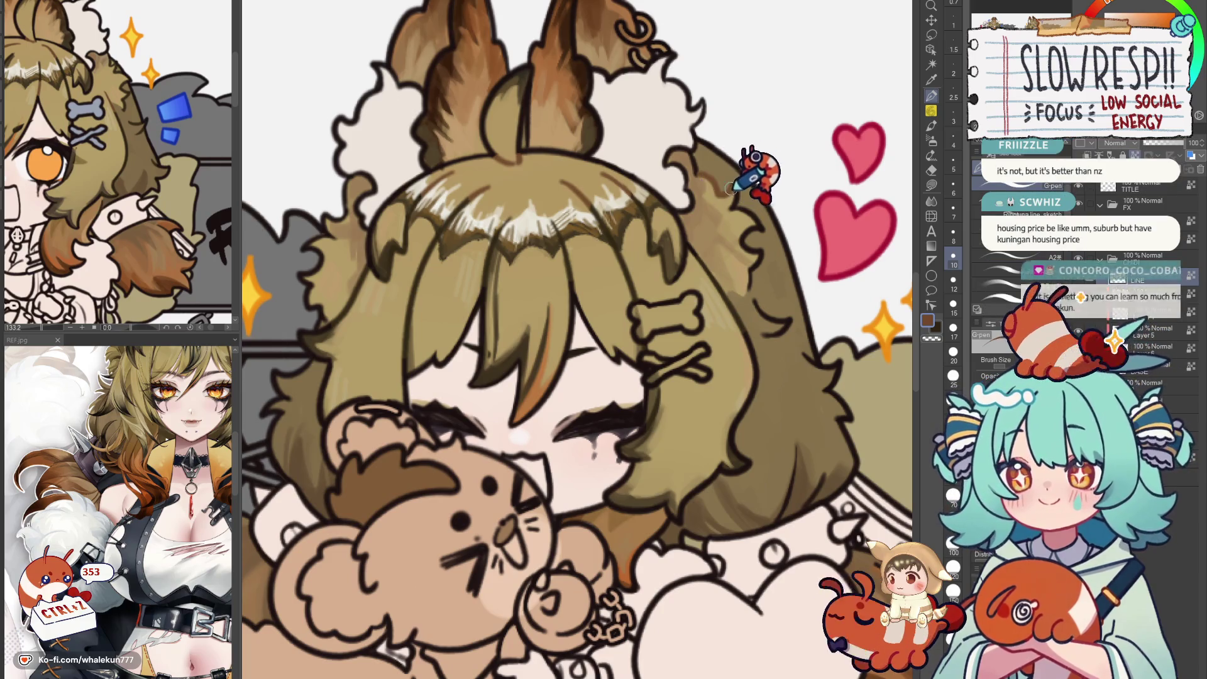
pyautogui.scroll(3, 745, 174)
# Pan between the Rules panel and the Credits chibi hugging its plush to check the result.
pyautogui.moveTo(793, 245); pyautogui.dragTo(683, 462)
pyautogui.scroll(2, 683, 462)
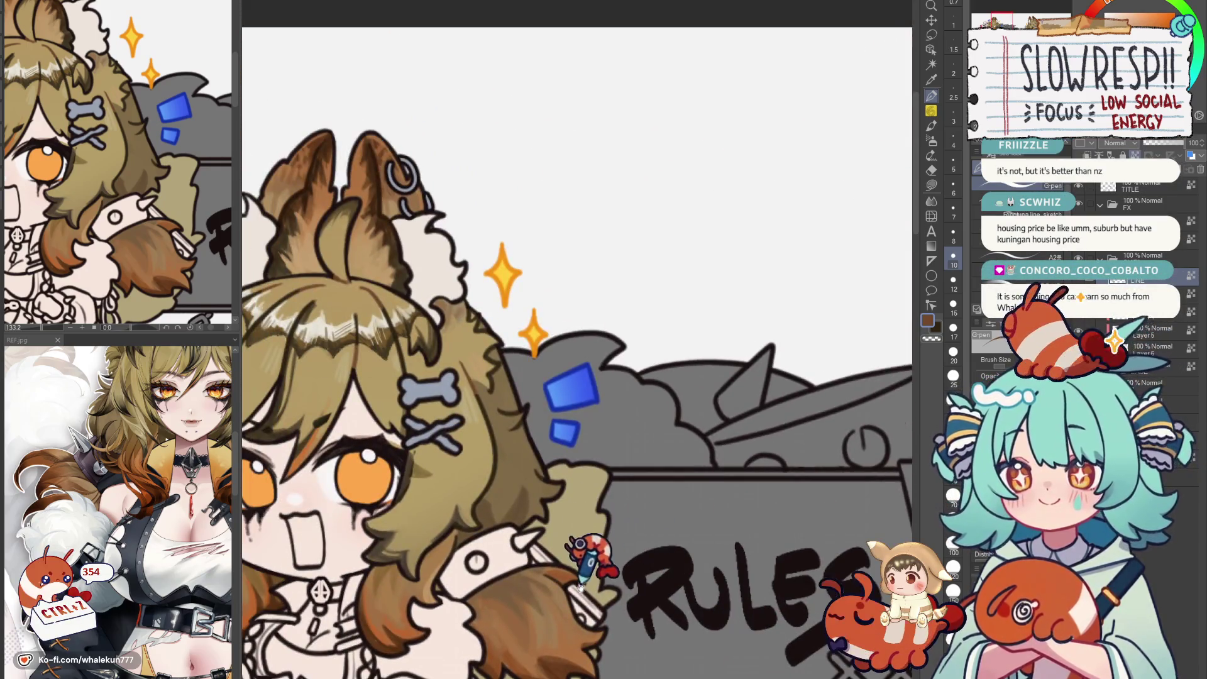
pyautogui.moveTo(683, 528)
pyautogui.mouseDown()
pyautogui.moveTo(762, 203)
pyautogui.moveTo(717, 75)
pyautogui.mouseUp()
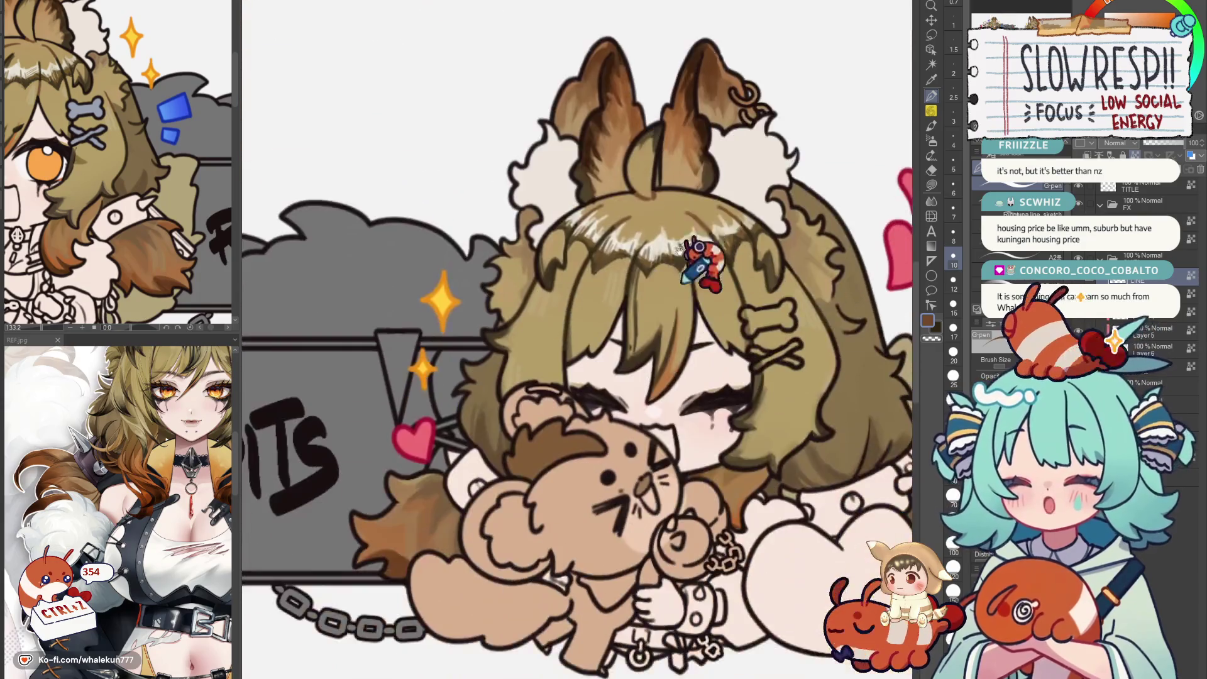
pyautogui.moveTo(660, 378); pyautogui.dragTo(603, 358)
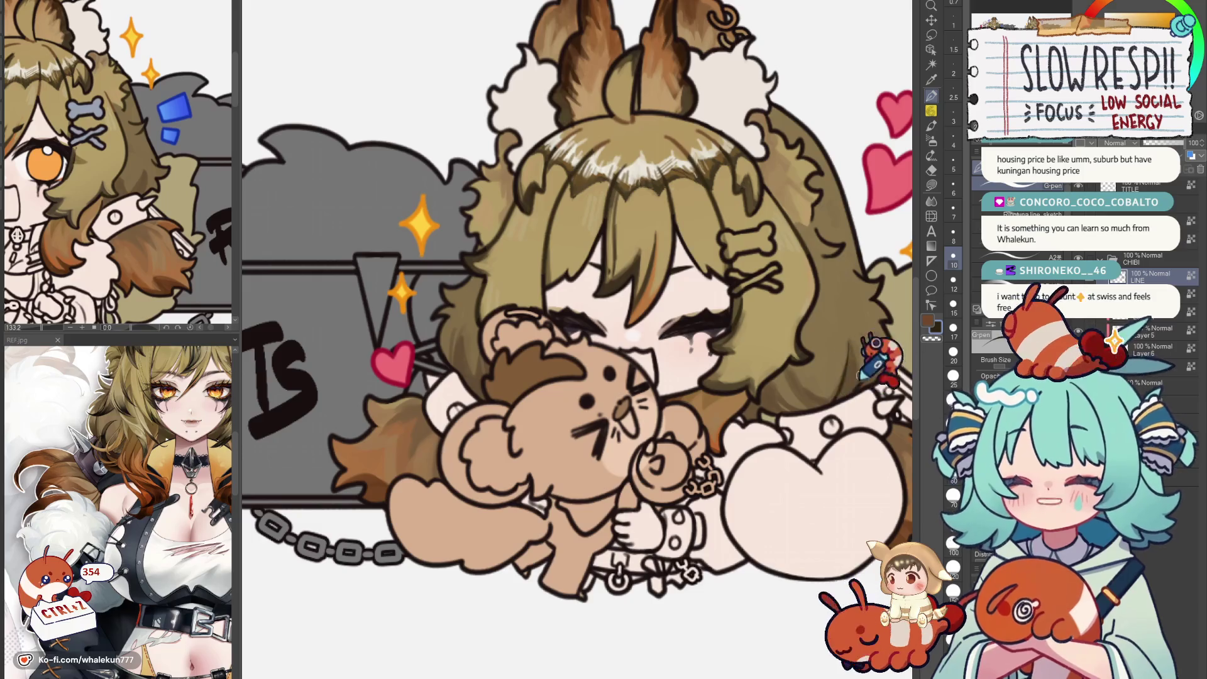
pyautogui.scroll(-1, 868, 368)
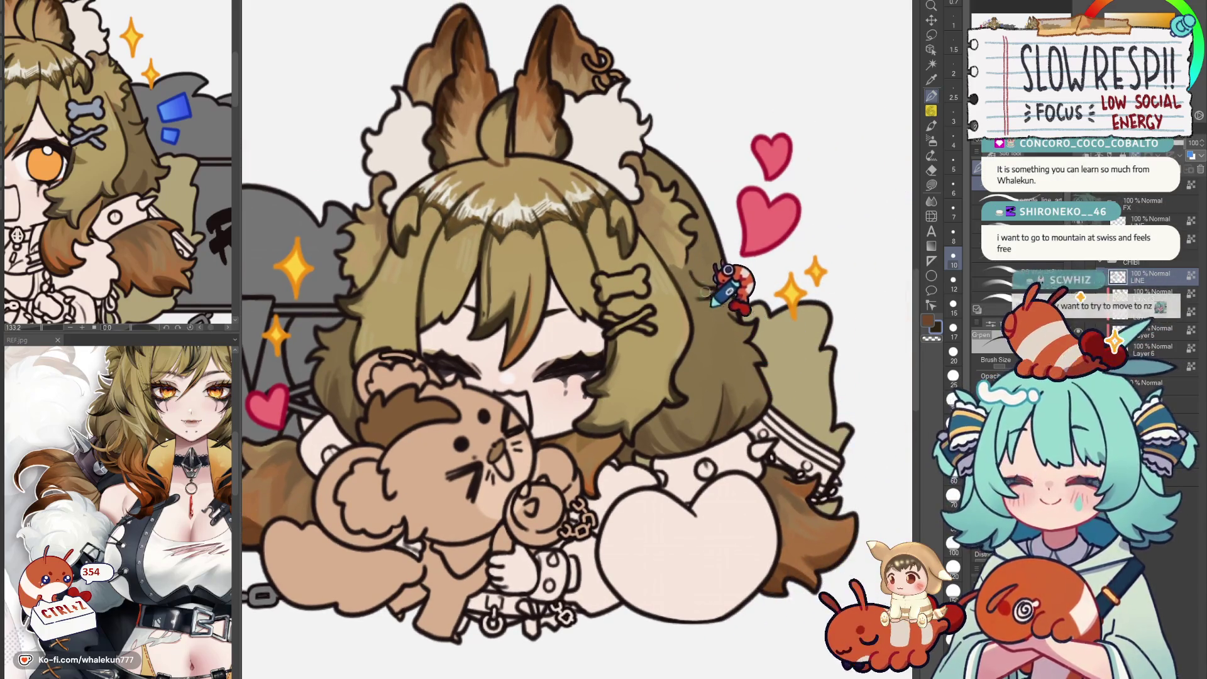
pyautogui.scroll(-2, 729, 248)
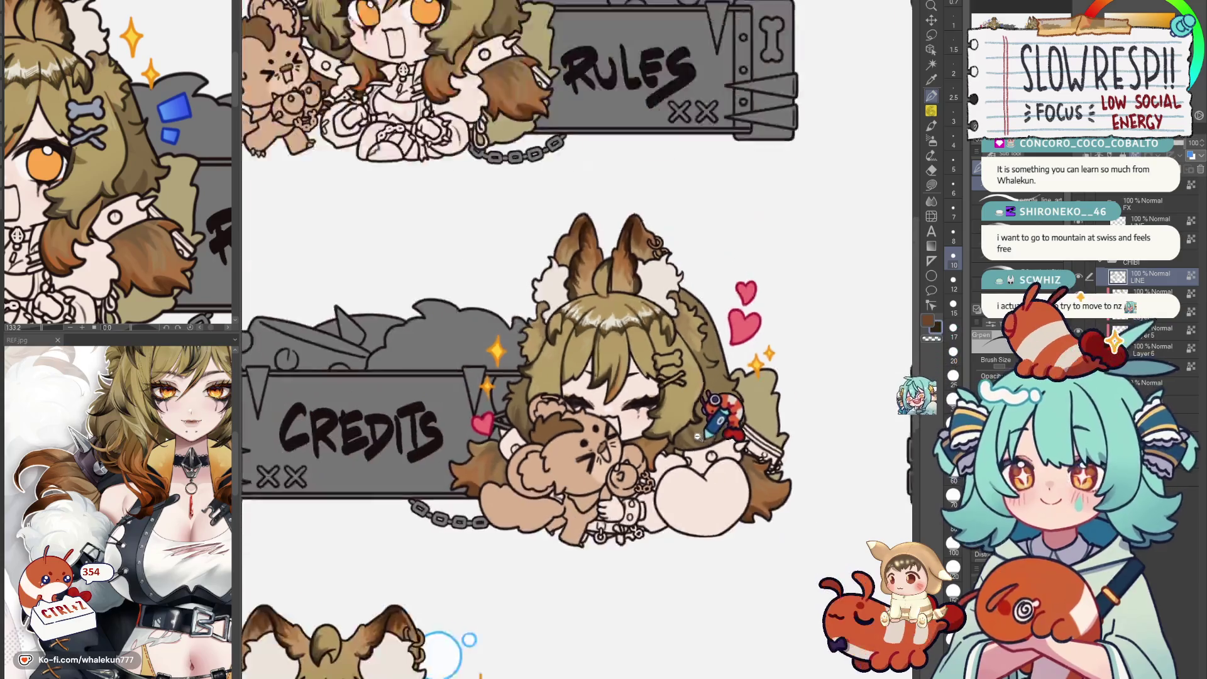
pyautogui.scroll(-1, 730, 284)
pyautogui.scroll(1, 740, 367)
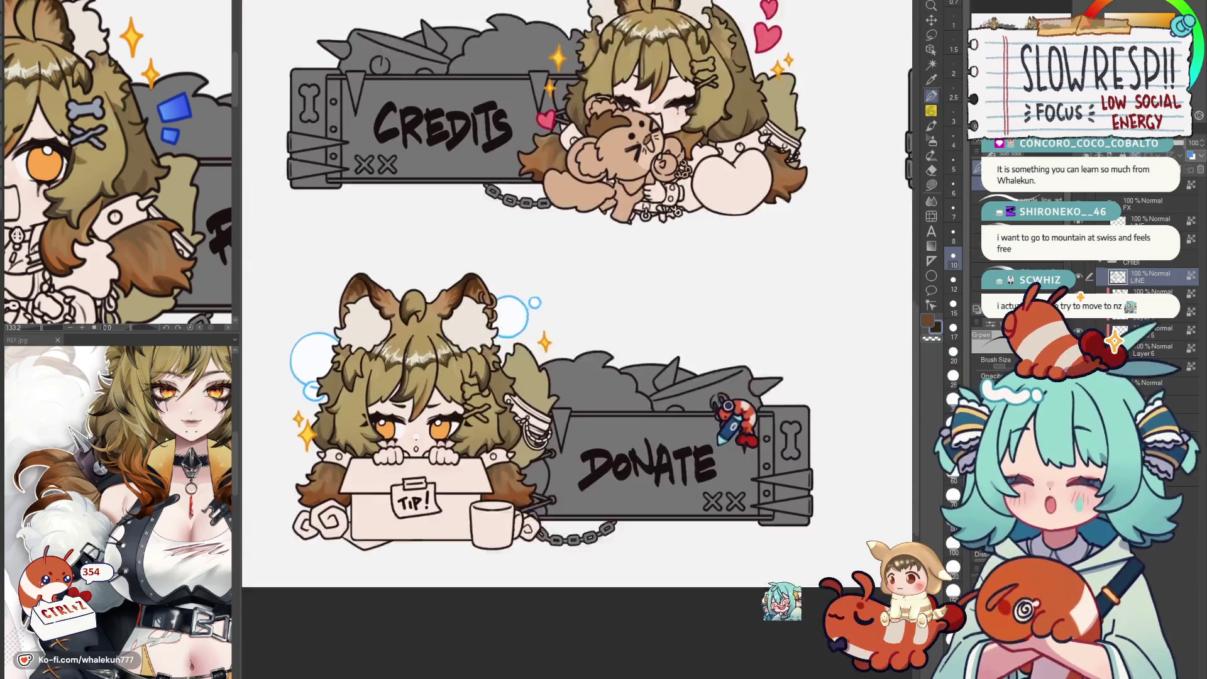
pyautogui.scroll(2, 736, 367)
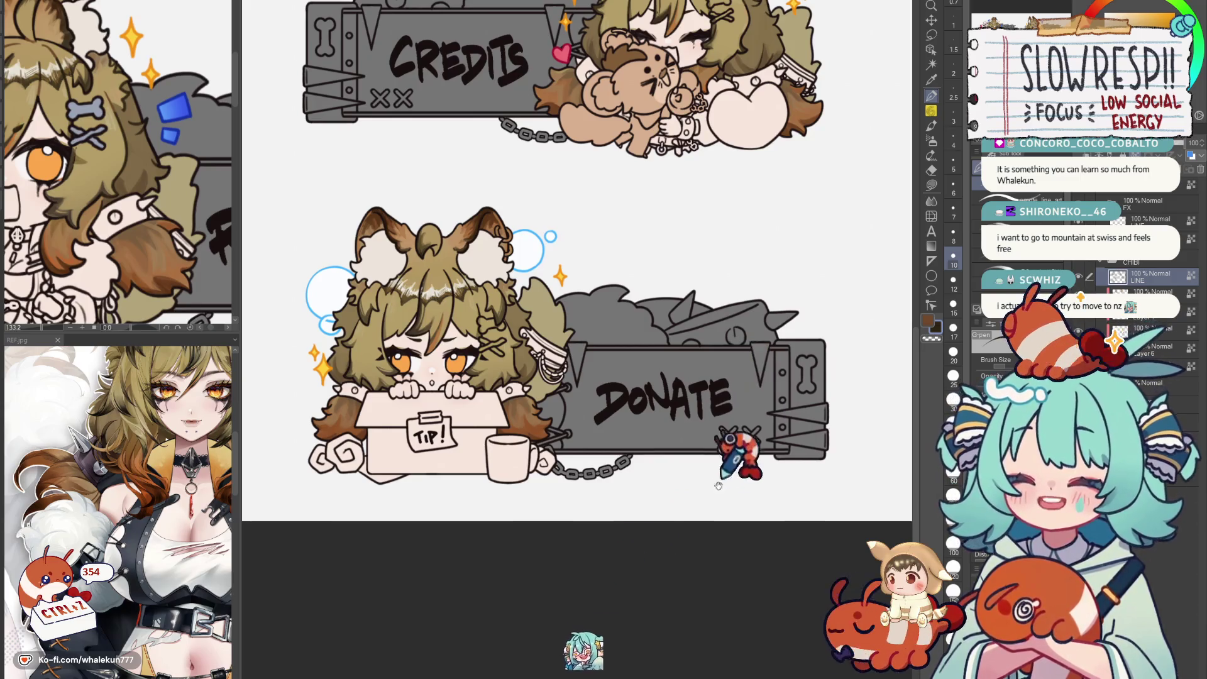
pyautogui.scroll(1, 750, 360)
pyautogui.scroll(3, 529, 339)
pyautogui.scroll(1, 590, 341)
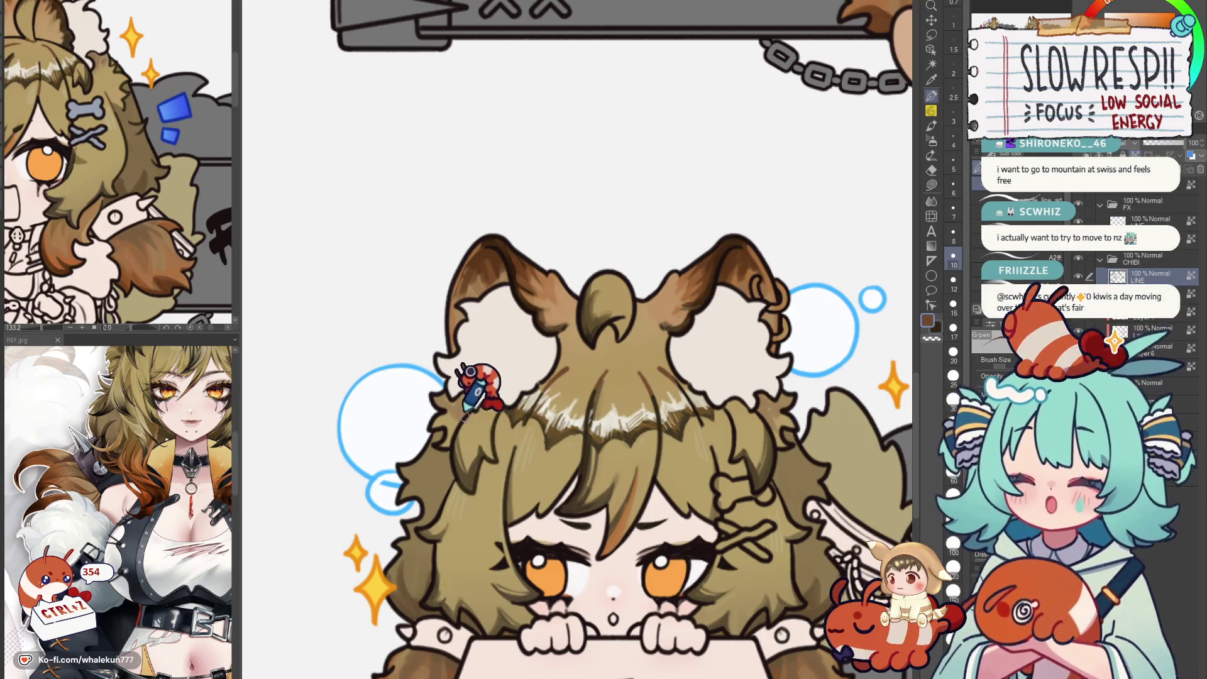
# Undo the last edit, then inspect the Donate chibi's head, tip box and DONATE sign up close.
pyautogui.hotkey('ctrl', 'z')
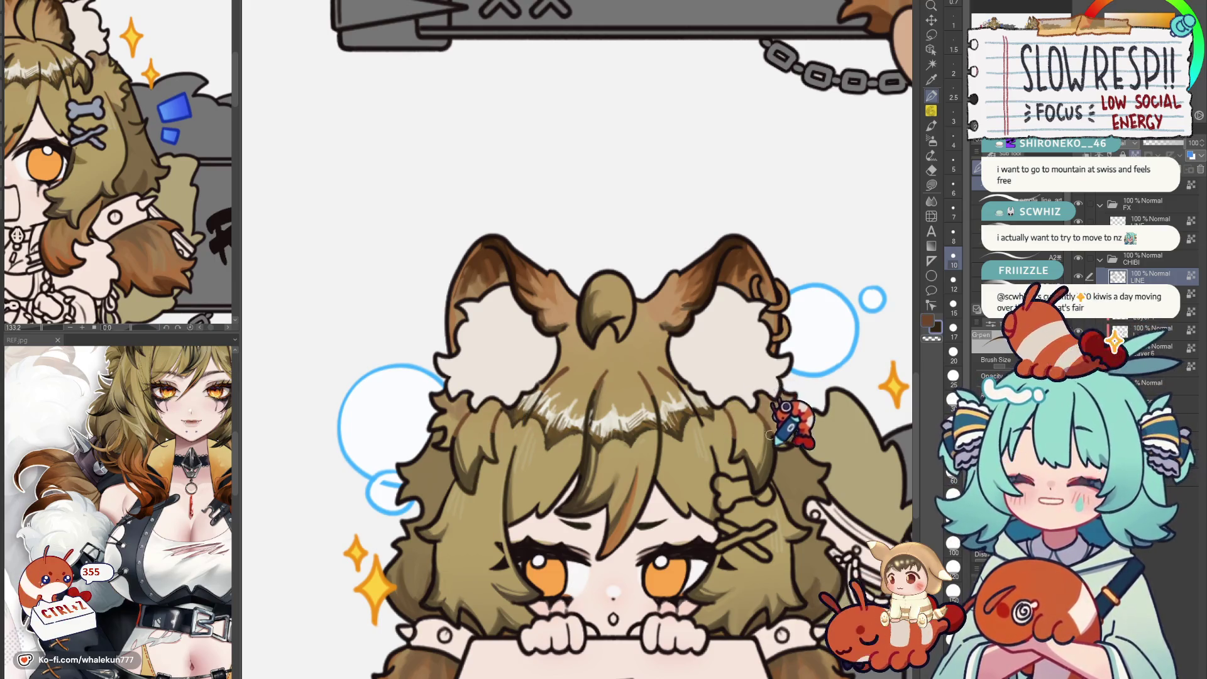
pyautogui.scroll(-1, 726, 454)
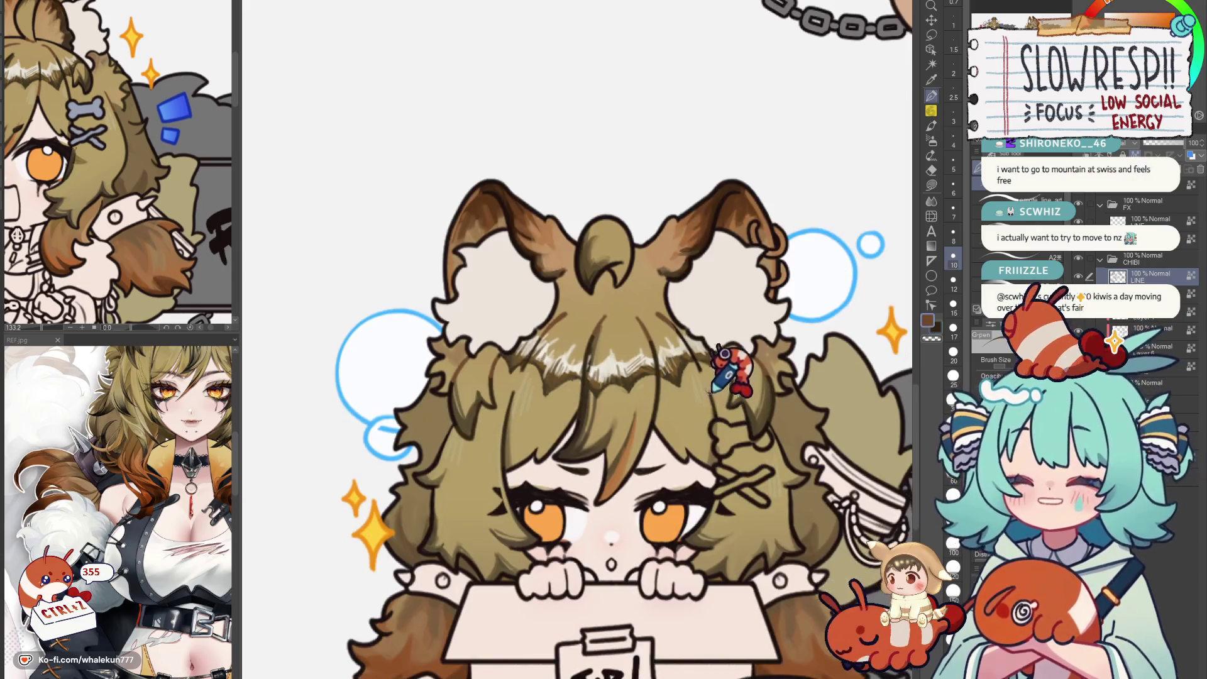
pyautogui.scroll(-1, 735, 378)
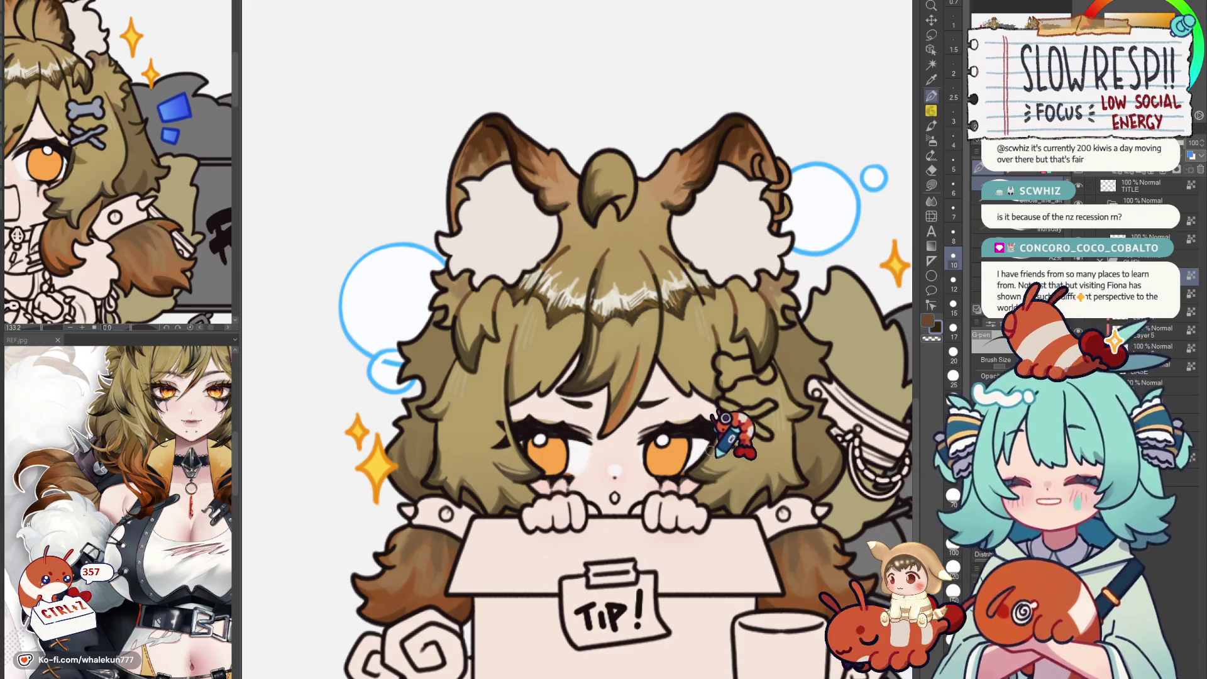
pyautogui.scroll(-2, 452, 425)
pyautogui.scroll(-1, 761, 297)
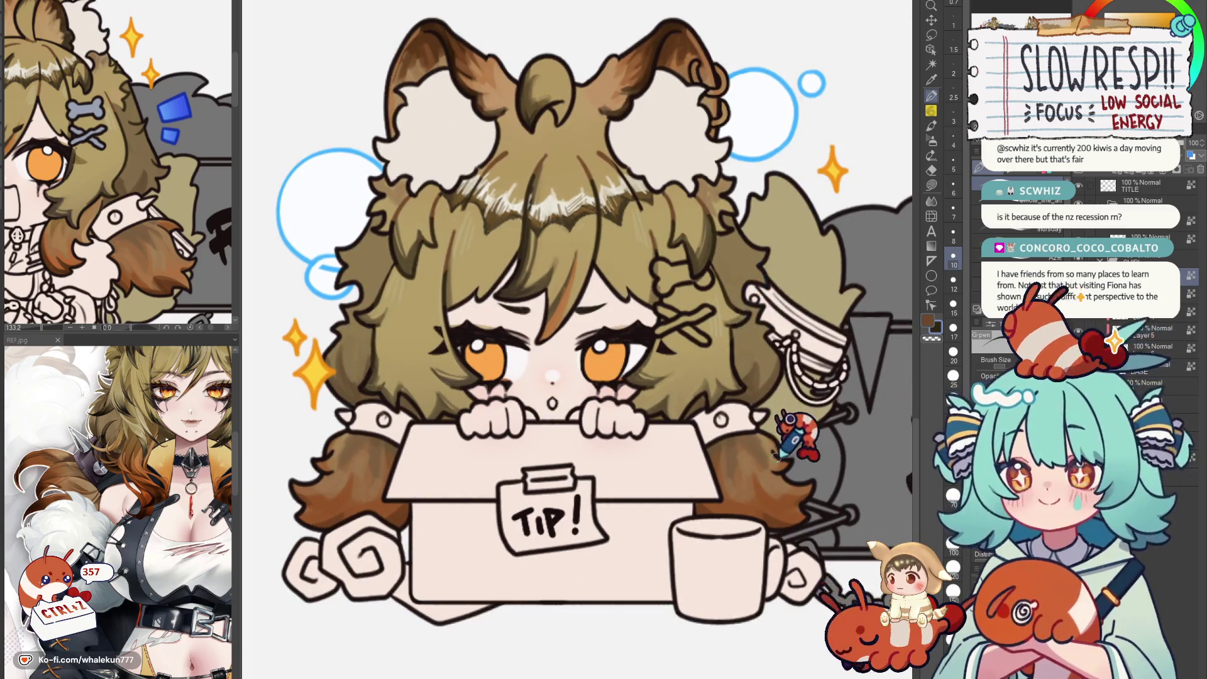
pyautogui.moveTo(745, 433)
pyautogui.mouseDown()
pyautogui.moveTo(693, 316)
pyautogui.moveTo(667, 392)
pyautogui.mouseUp()
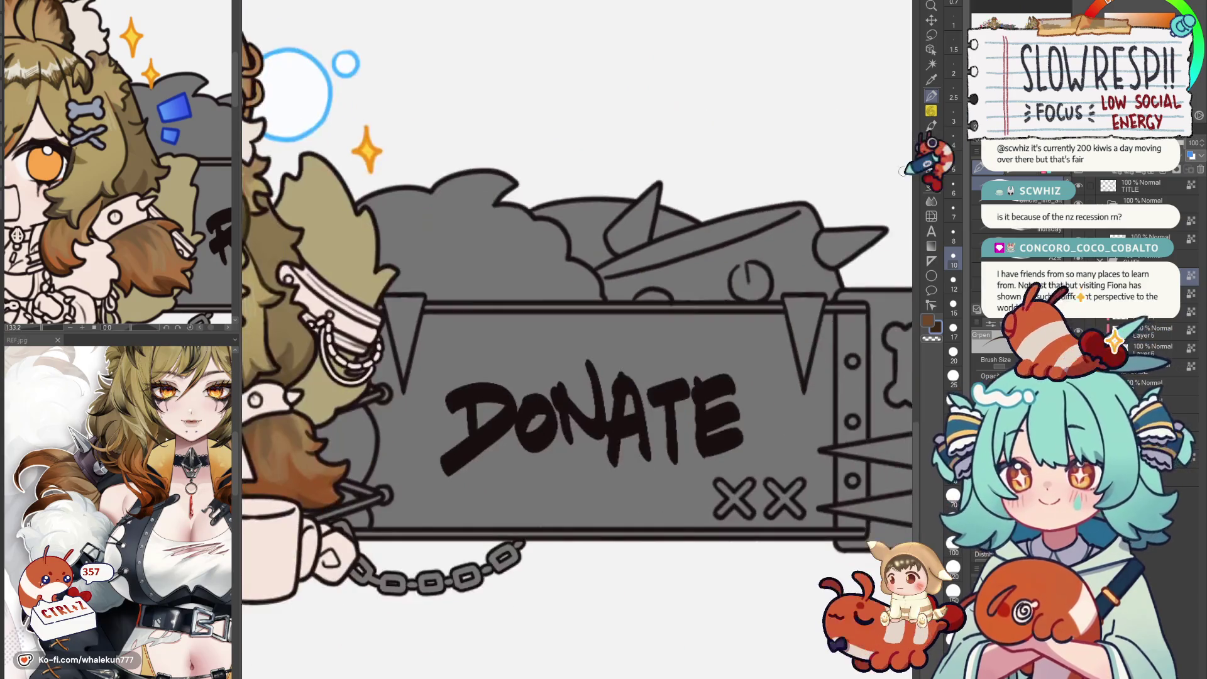
pyautogui.moveTo(551, 378)
pyautogui.mouseDown()
pyautogui.moveTo(580, 372)
pyautogui.moveTo(528, 283)
pyautogui.mouseUp()
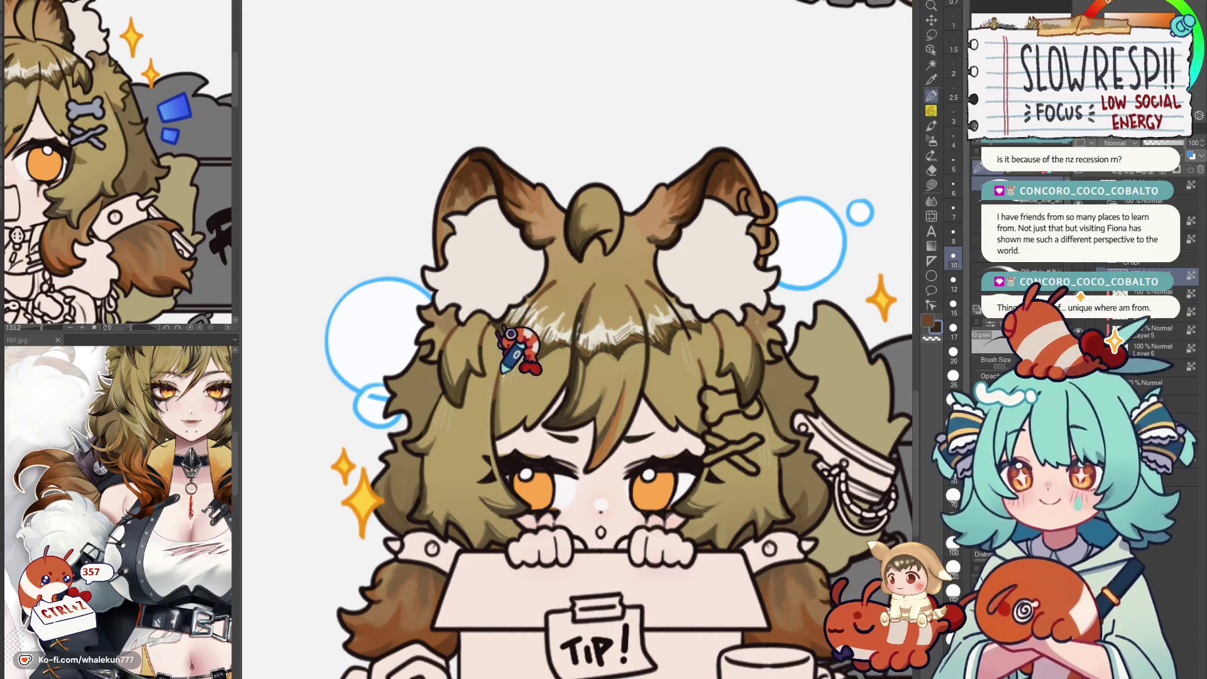
pyautogui.scroll(-3, 509, 382)
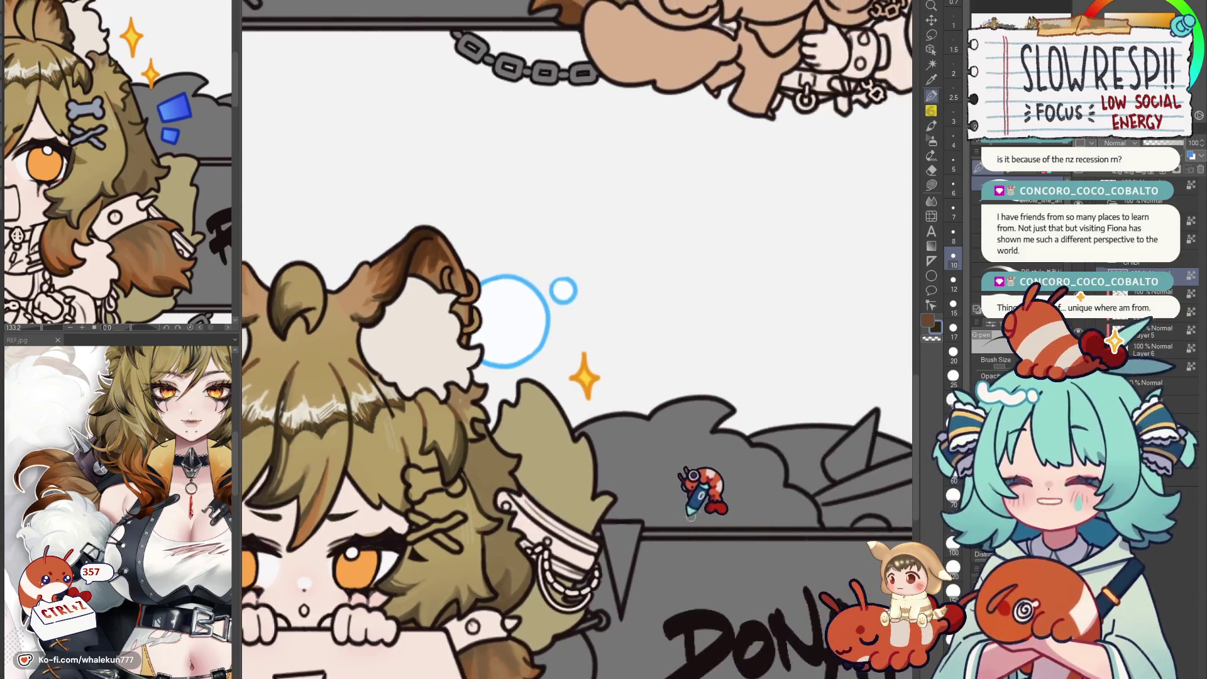
pyautogui.moveTo(585, 443); pyautogui.dragTo(693, 514)
pyautogui.scroll(4, 693, 514)
pyautogui.scroll(2, 566, 378)
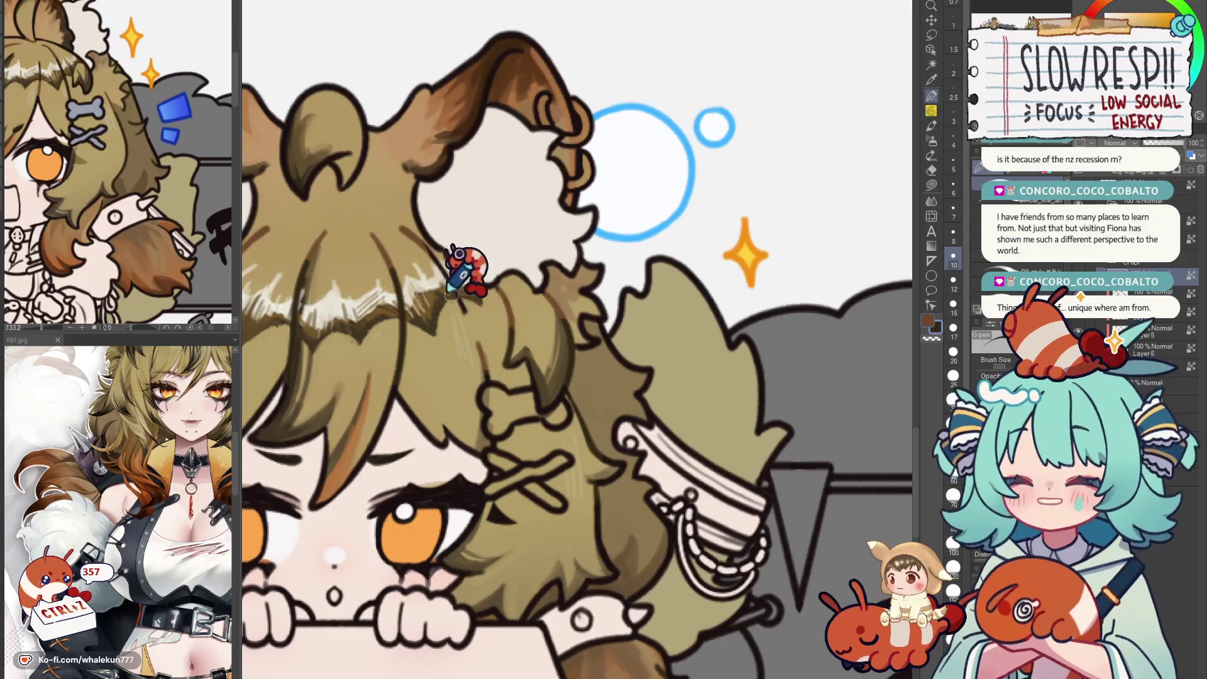
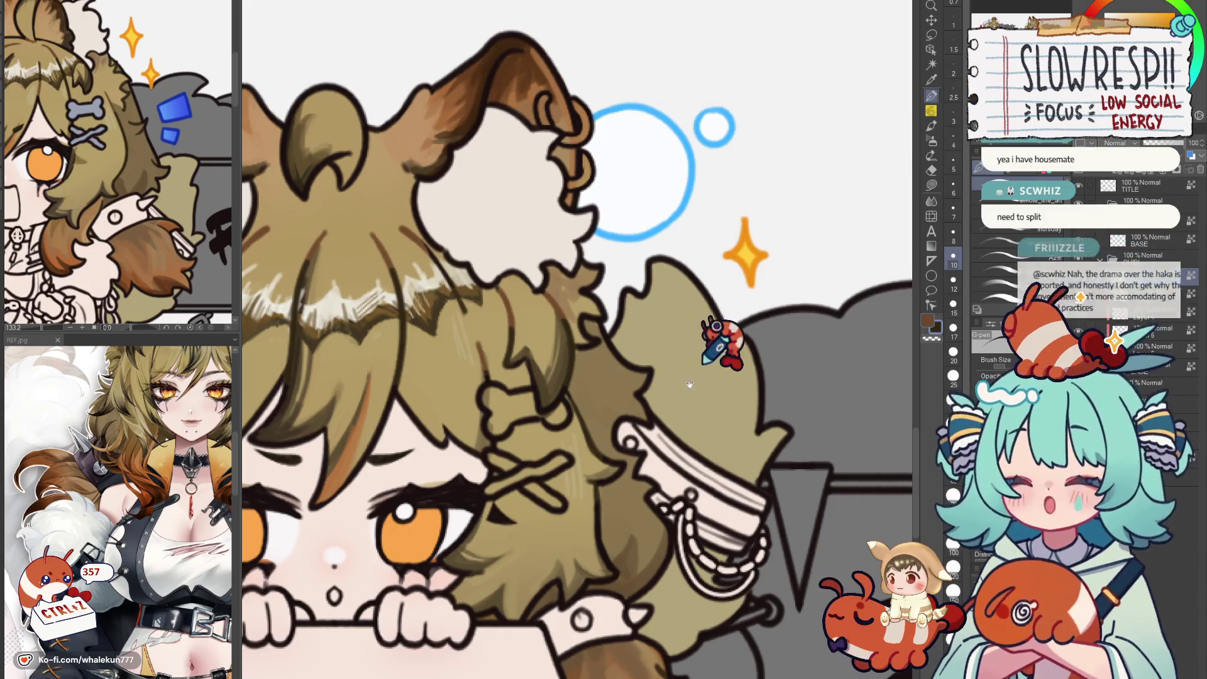
# Navigate from the Donate girl down to the Discord banner and undo a stray stroke.
pyautogui.moveTo(808, 337); pyautogui.dragTo(773, 429)
pyautogui.scroll(-5, 782, 429)
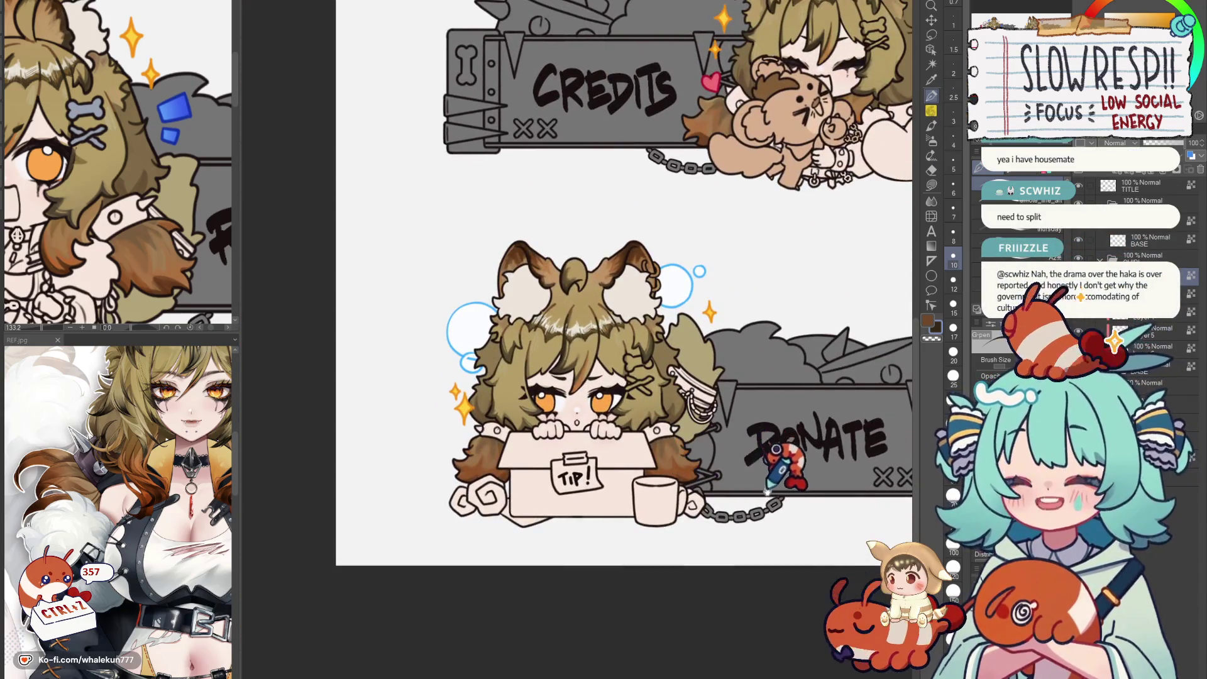
pyautogui.scroll(5, 641, 387)
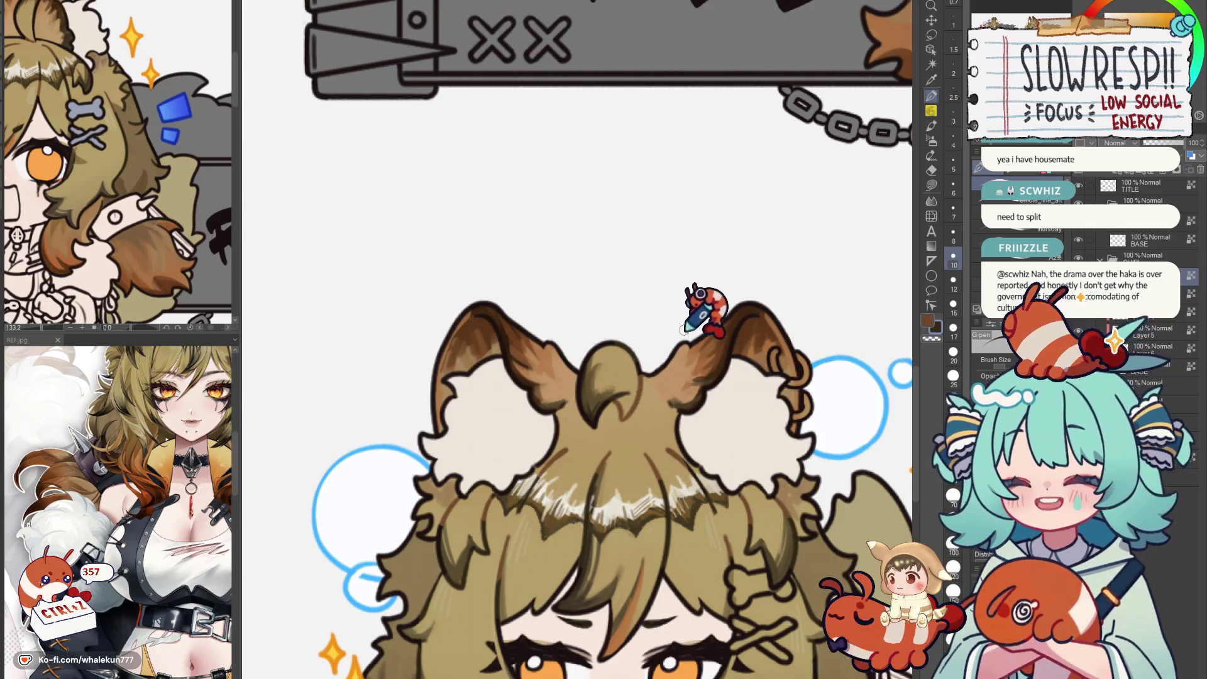
pyautogui.moveTo(716, 339); pyautogui.dragTo(652, 387)
pyautogui.scroll(-5, 651, 387)
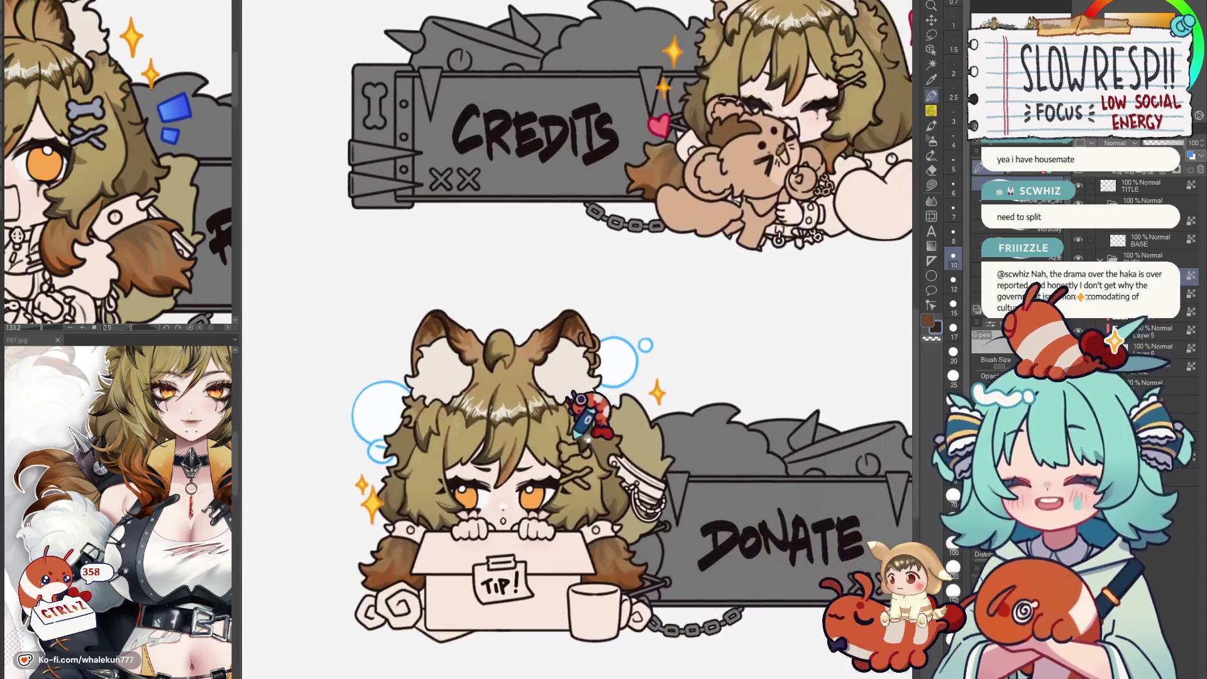
pyautogui.scroll(1, 707, 472)
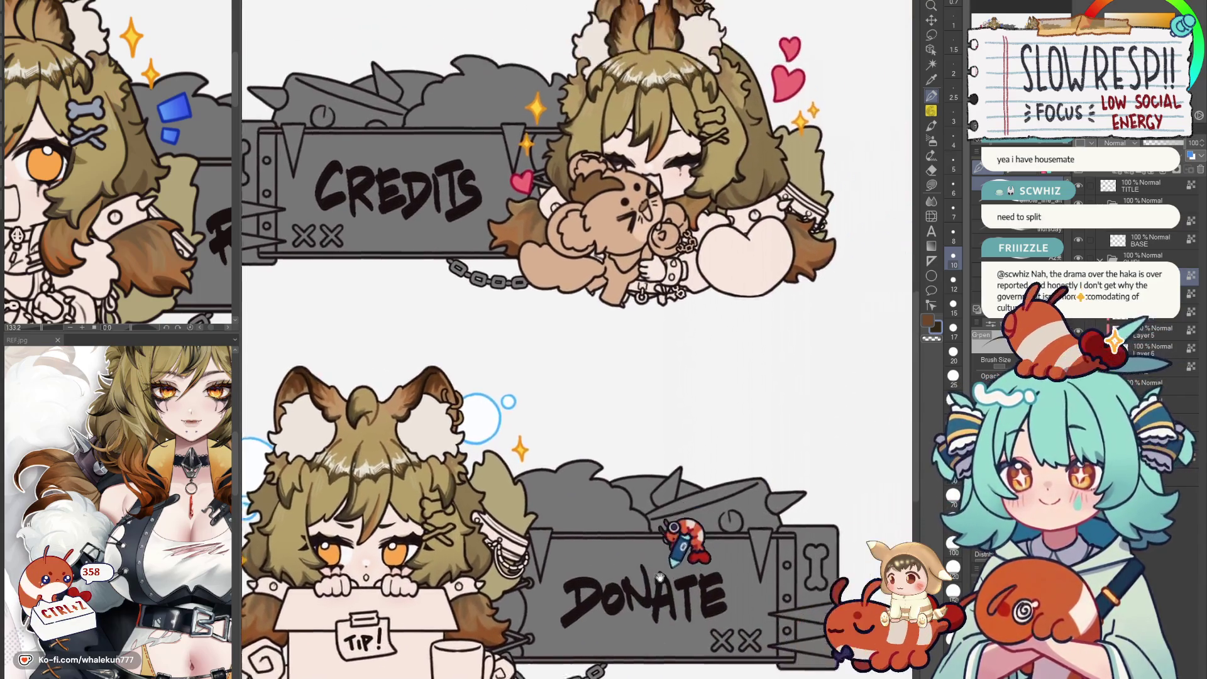
pyautogui.moveTo(716, 519); pyautogui.dragTo(771, 454)
pyautogui.scroll(-2, 772, 453)
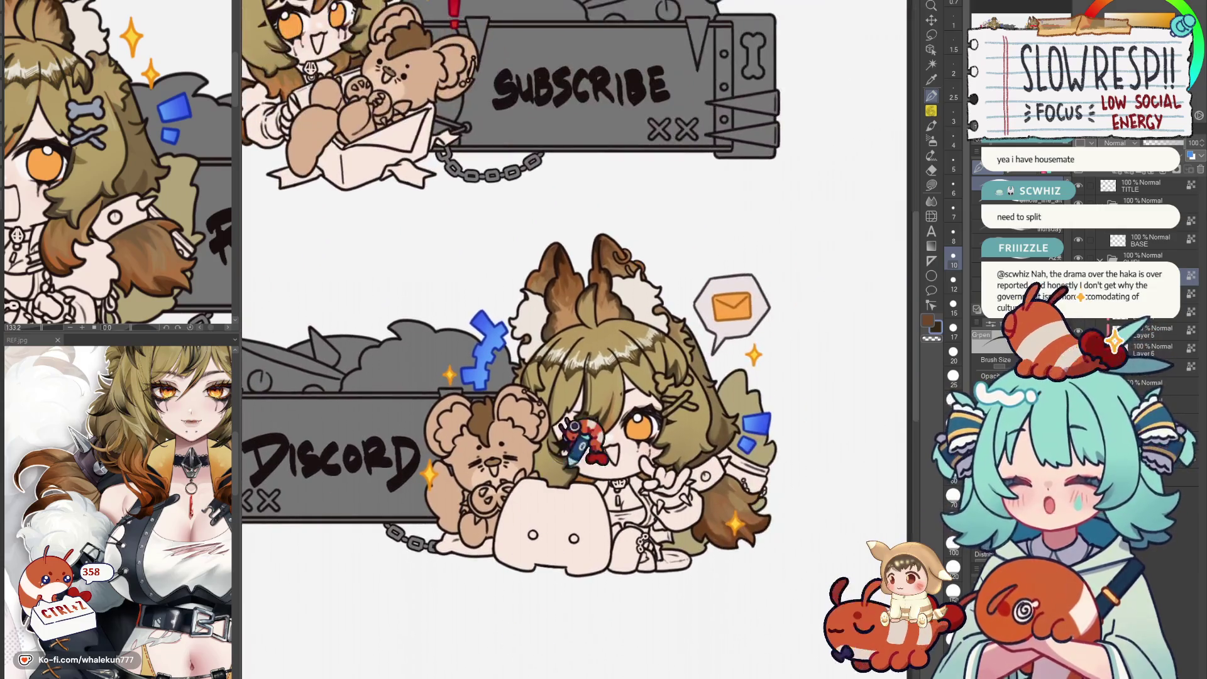
pyautogui.scroll(3, 585, 439)
pyautogui.scroll(3, 605, 377)
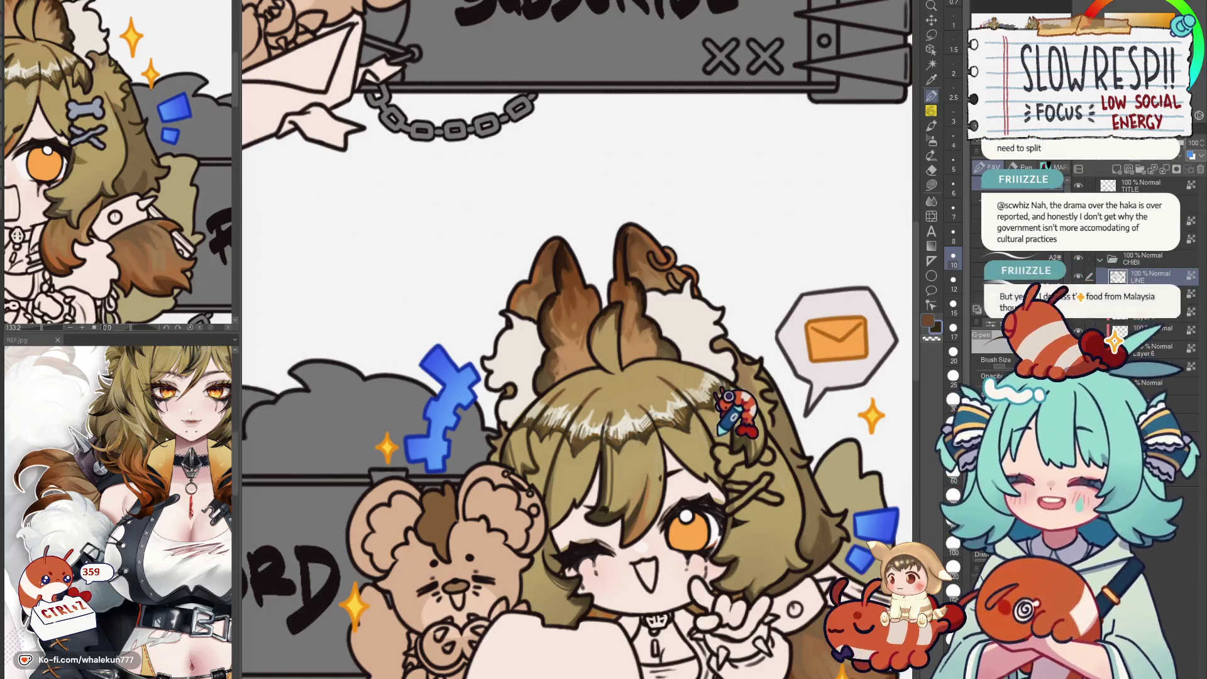
pyautogui.scroll(-1, 746, 378)
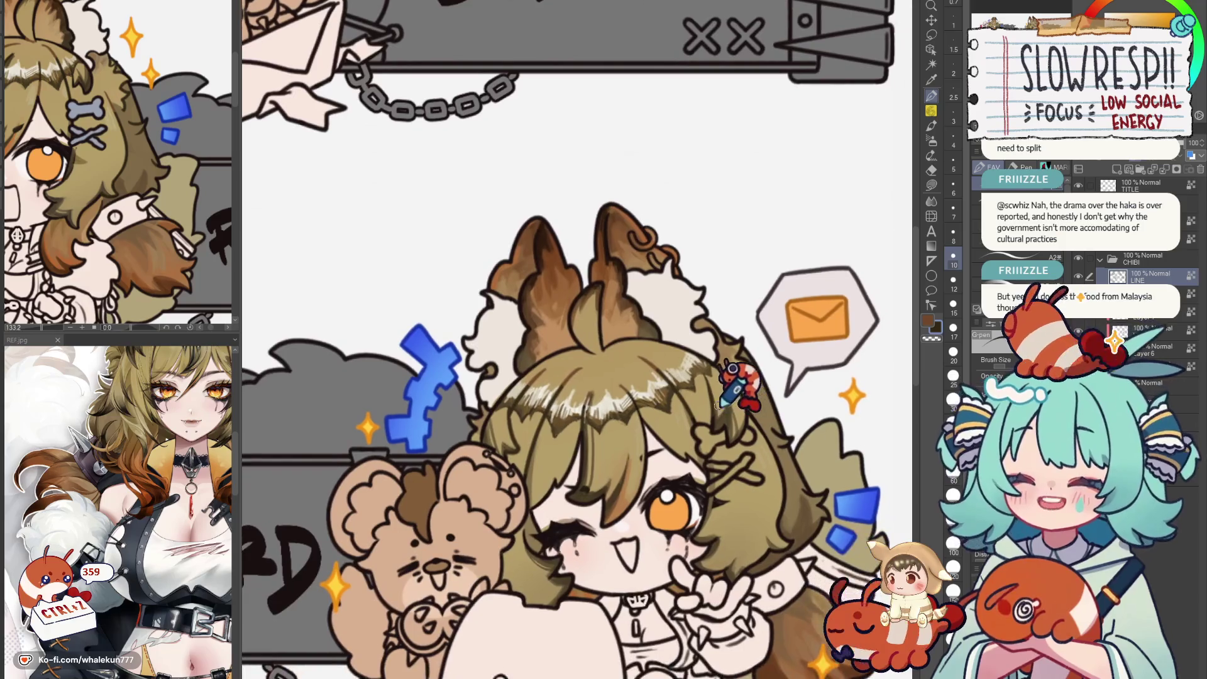
pyautogui.moveTo(741, 396)
pyautogui.mouseDown()
pyautogui.moveTo(623, 406)
pyautogui.moveTo(651, 453)
pyautogui.moveTo(660, 433)
pyautogui.moveTo(675, 454)
pyautogui.moveTo(693, 448)
pyautogui.mouseUp()
pyautogui.hotkey('ctrl', 'z')
# Redraw the Discord girl's left eye as a closed wink with lashes, undoing misplaced strokes.
pyautogui.moveTo(745, 443)
pyautogui.mouseDown()
pyautogui.moveTo(592, 439)
pyautogui.moveTo(614, 471)
pyautogui.mouseUp()
pyautogui.moveTo(565, 424)
pyautogui.mouseDown()
pyautogui.moveTo(604, 471)
pyautogui.moveTo(623, 463)
pyautogui.mouseUp()
pyautogui.hotkey('ctrl', 'z')
pyautogui.hotkey('ctrl', 'z')
pyautogui.moveTo(830, 382); pyautogui.dragTo(769, 378)
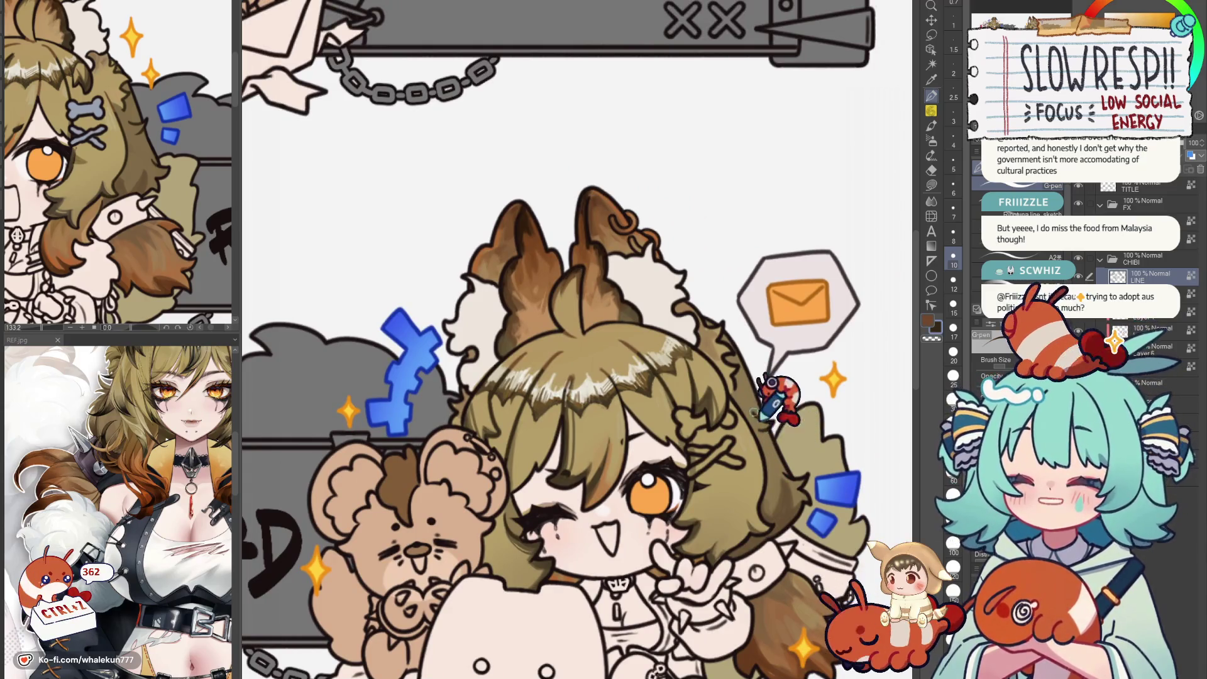
pyautogui.moveTo(793, 452); pyautogui.dragTo(793, 524)
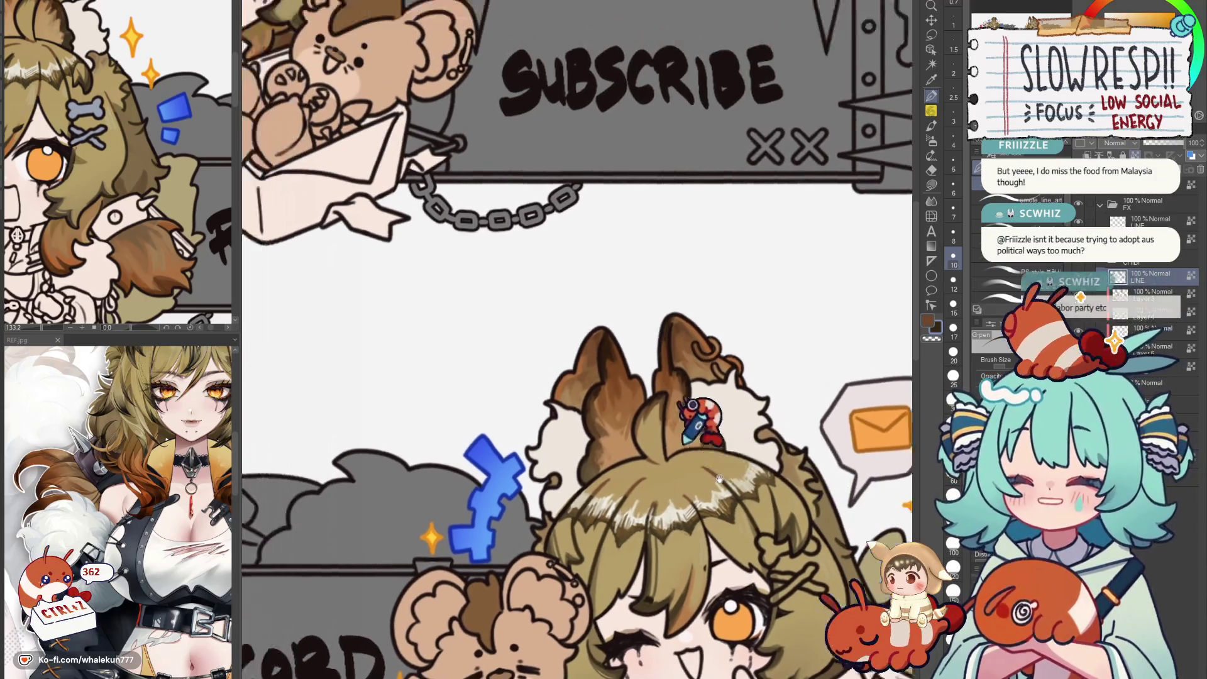
pyautogui.moveTo(768, 425)
pyautogui.mouseDown()
pyautogui.moveTo(735, 359)
pyautogui.moveTo(660, 566)
pyautogui.mouseUp()
pyautogui.scroll(-3, 727, 443)
pyautogui.scroll(3, 726, 443)
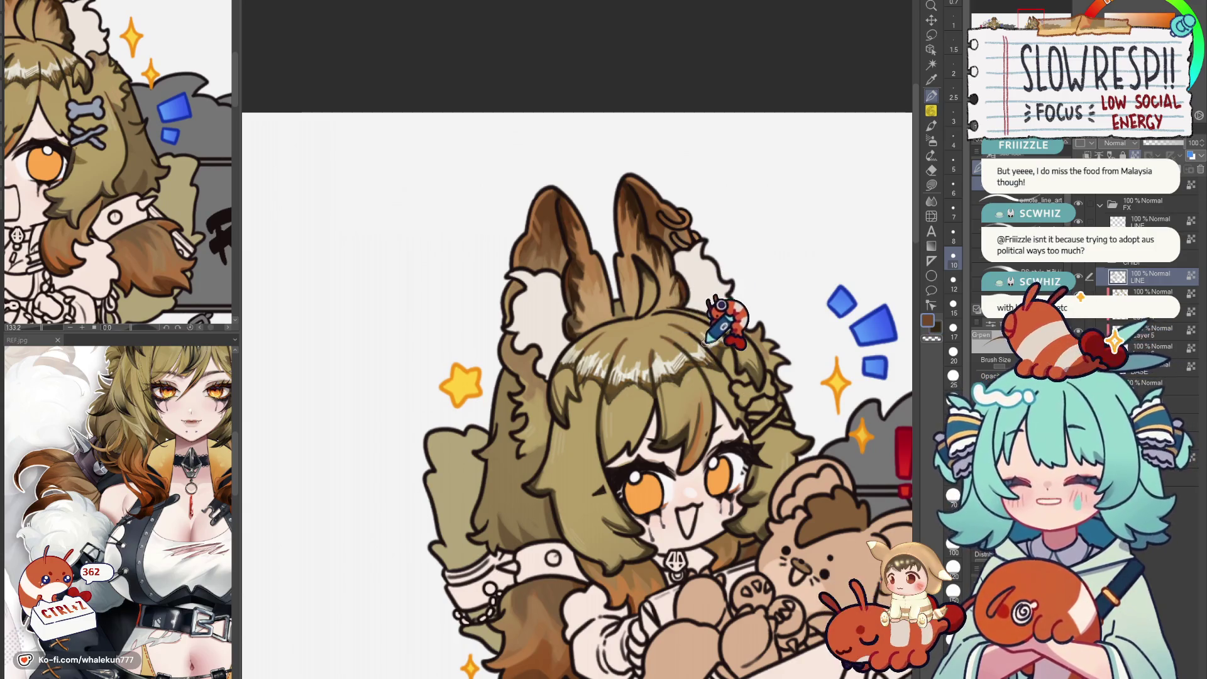
pyautogui.moveTo(717, 311); pyautogui.dragTo(745, 367)
pyautogui.hotkey('ctrl', 'z')
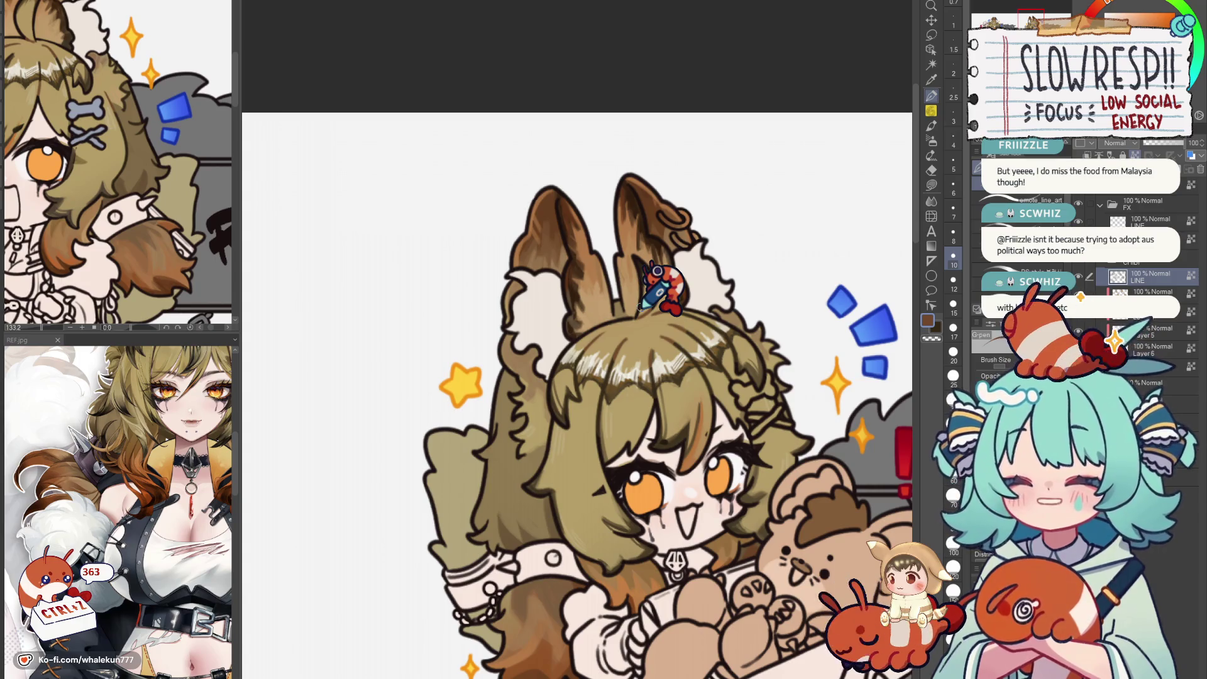
pyautogui.scroll(-3, 657, 271)
pyautogui.scroll(2, 660, 377)
pyautogui.scroll(1, 623, 340)
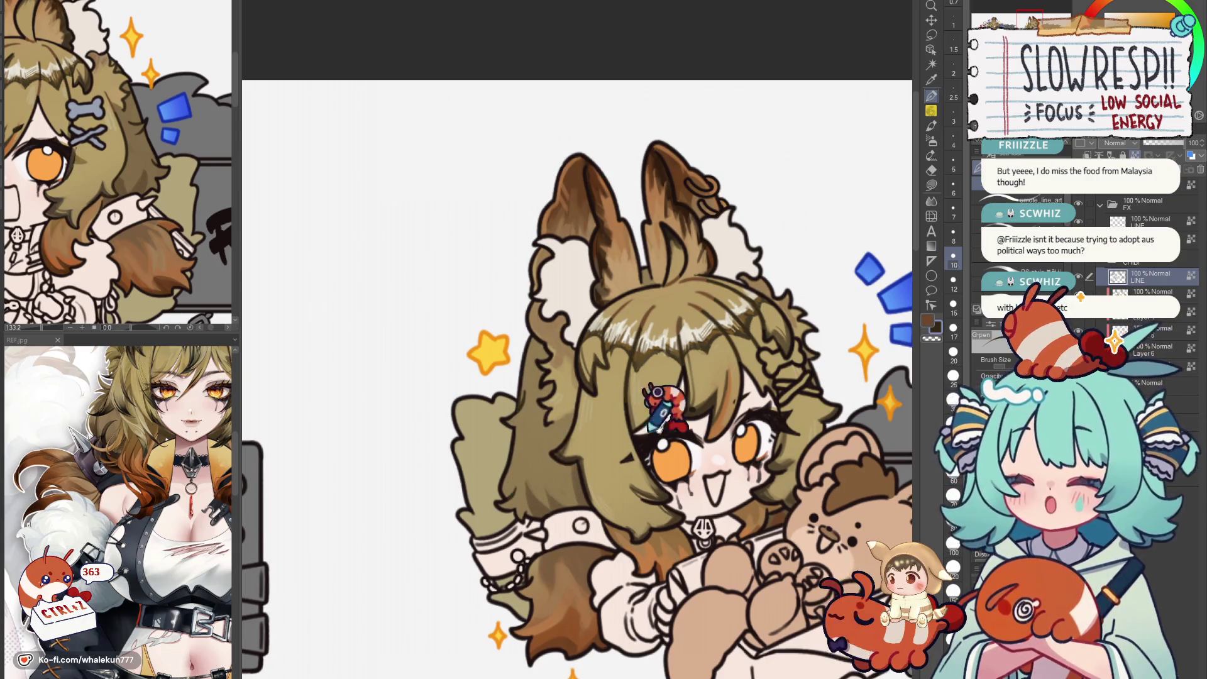
pyautogui.scroll(-1, 660, 405)
pyautogui.moveTo(590, 406); pyautogui.dragTo(528, 396)
pyautogui.scroll(-1, 632, 392)
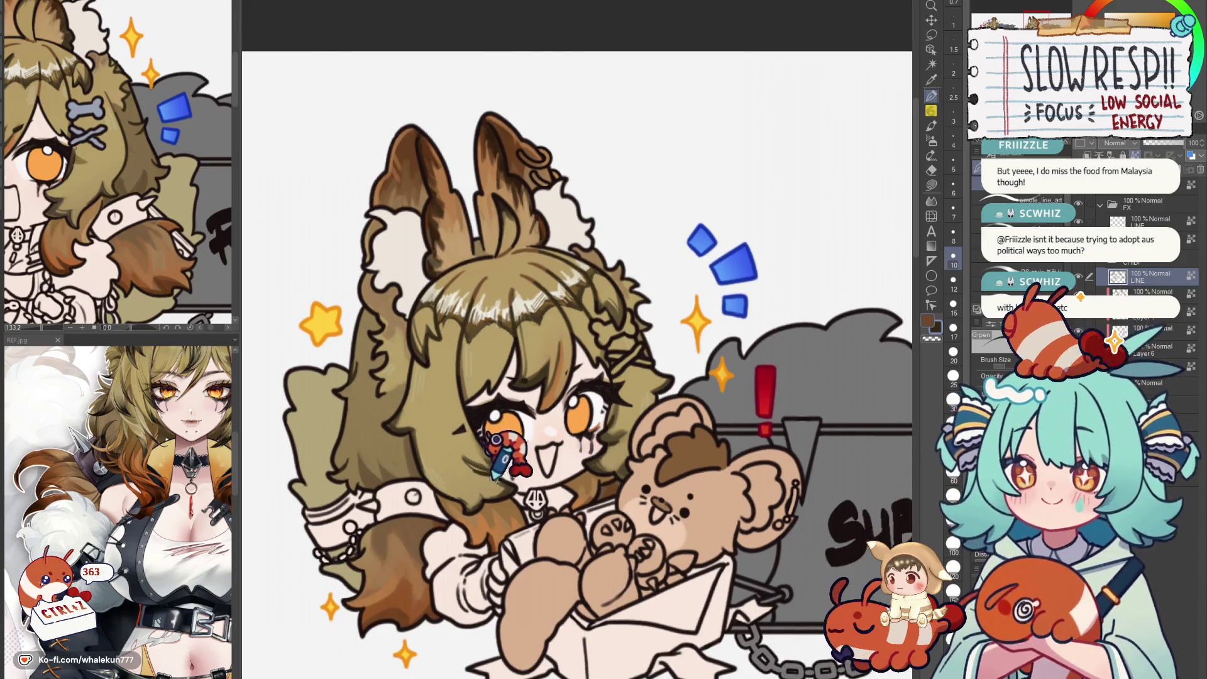
pyautogui.moveTo(505, 450); pyautogui.dragTo(537, 406)
pyautogui.scroll(-3, 543, 405)
pyautogui.scroll(1, 542, 405)
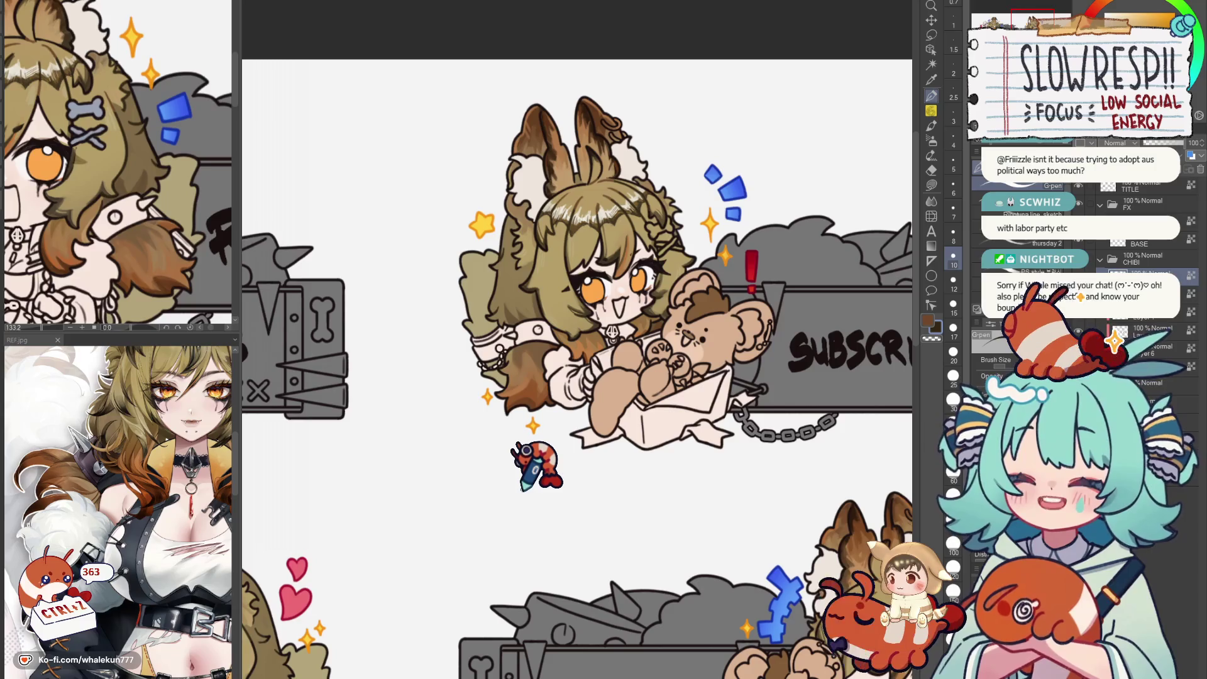
pyautogui.moveTo(533, 462)
pyautogui.mouseDown()
pyautogui.moveTo(566, 436)
pyautogui.moveTo(755, 368)
pyautogui.moveTo(755, 189)
pyautogui.mouseUp()
pyautogui.scroll(2, 774, 396)
pyautogui.moveTo(661, 472); pyautogui.dragTo(566, 189)
pyautogui.scroll(2, 661, 377)
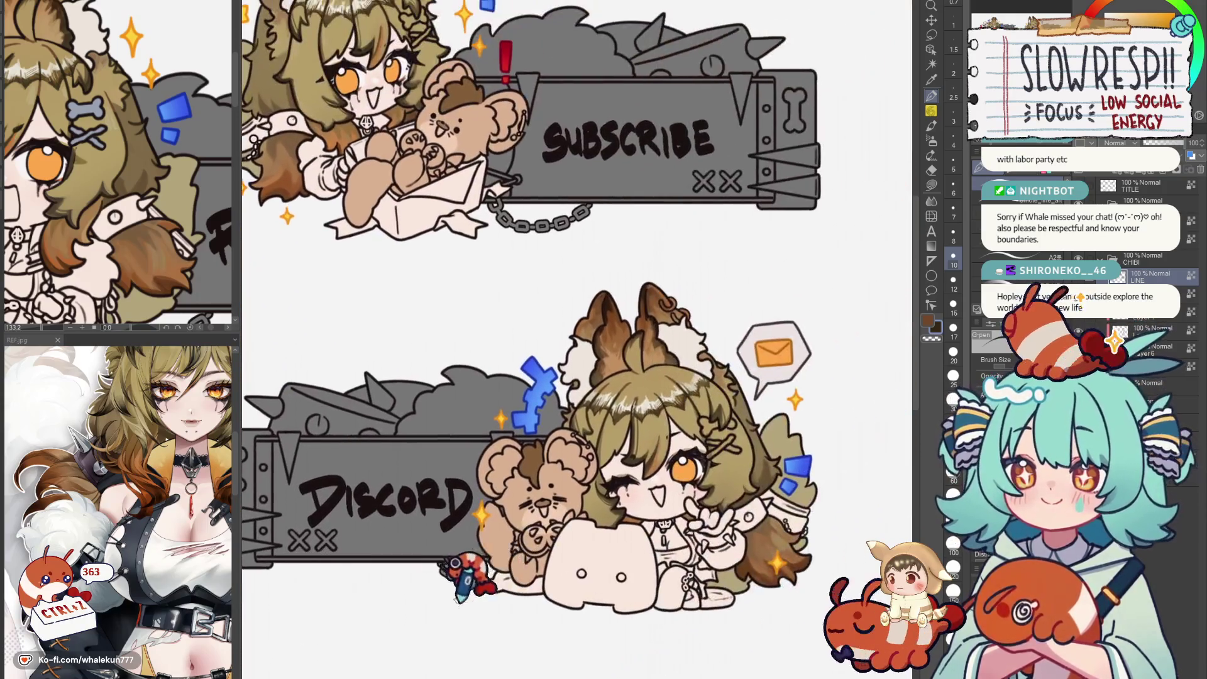
pyautogui.moveTo(793, 466)
pyautogui.mouseDown()
pyautogui.moveTo(778, 523)
pyautogui.moveTo(745, 528)
pyautogui.moveTo(755, 472)
pyautogui.moveTo(745, 476)
pyautogui.mouseUp()
pyautogui.scroll(-1, 749, 490)
pyautogui.scroll(-1, 764, 505)
pyautogui.scroll(2, 755, 481)
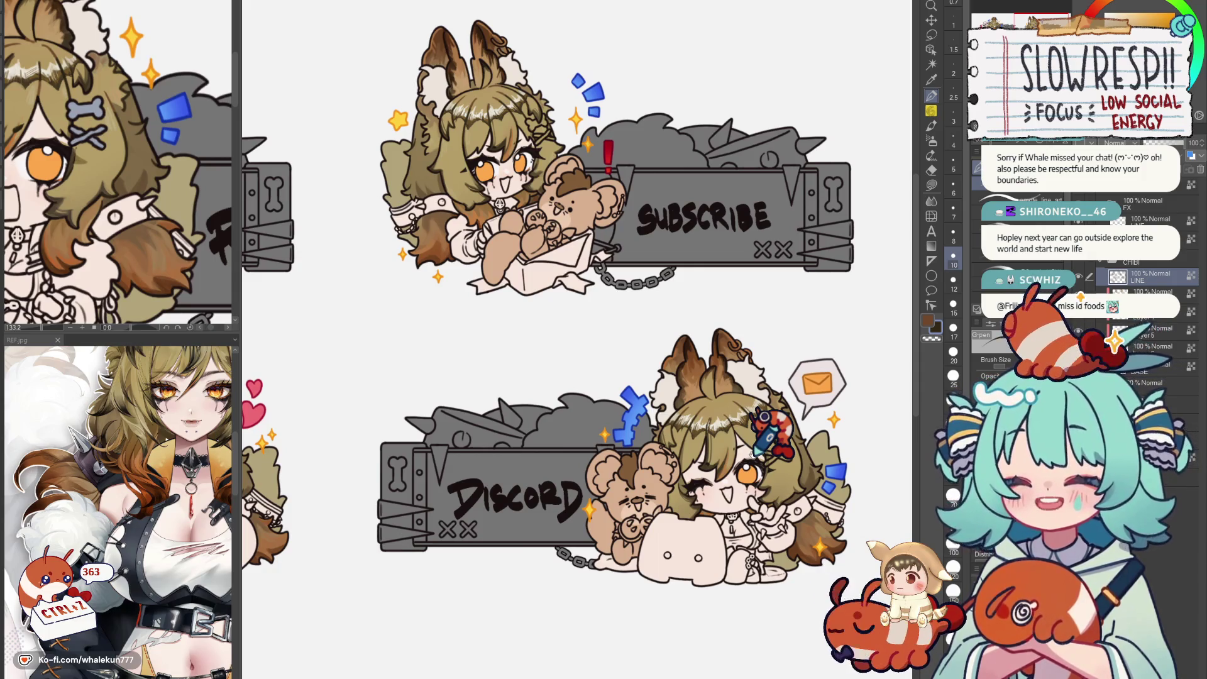
pyautogui.scroll(-1, 773, 434)
pyautogui.moveTo(745, 453); pyautogui.dragTo(754, 471)
pyautogui.scroll(3, 697, 415)
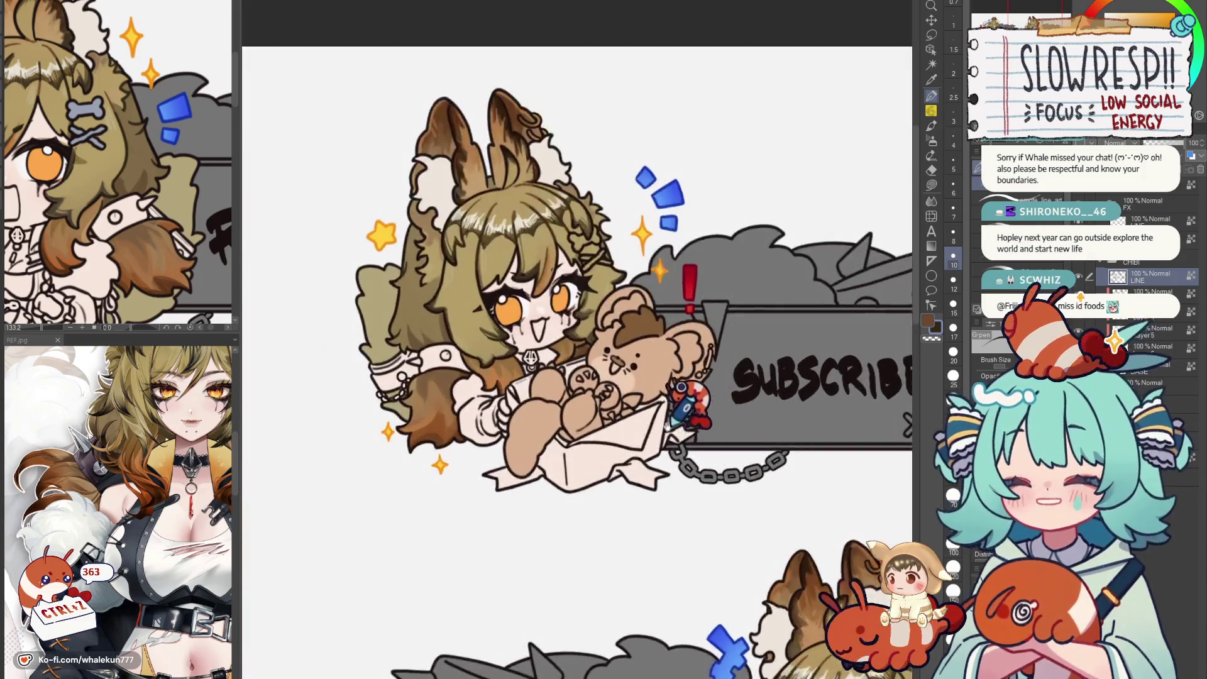
pyautogui.scroll(-1, 689, 401)
pyautogui.scroll(3, 697, 434)
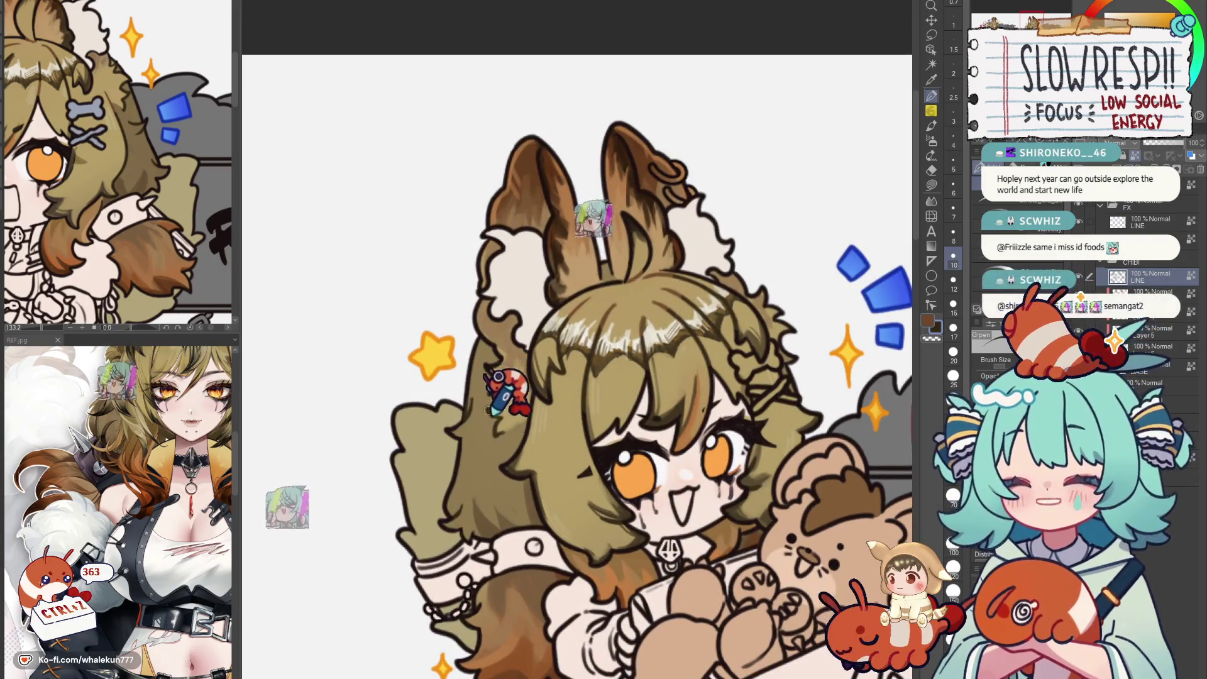
pyautogui.scroll(-4, 792, 359)
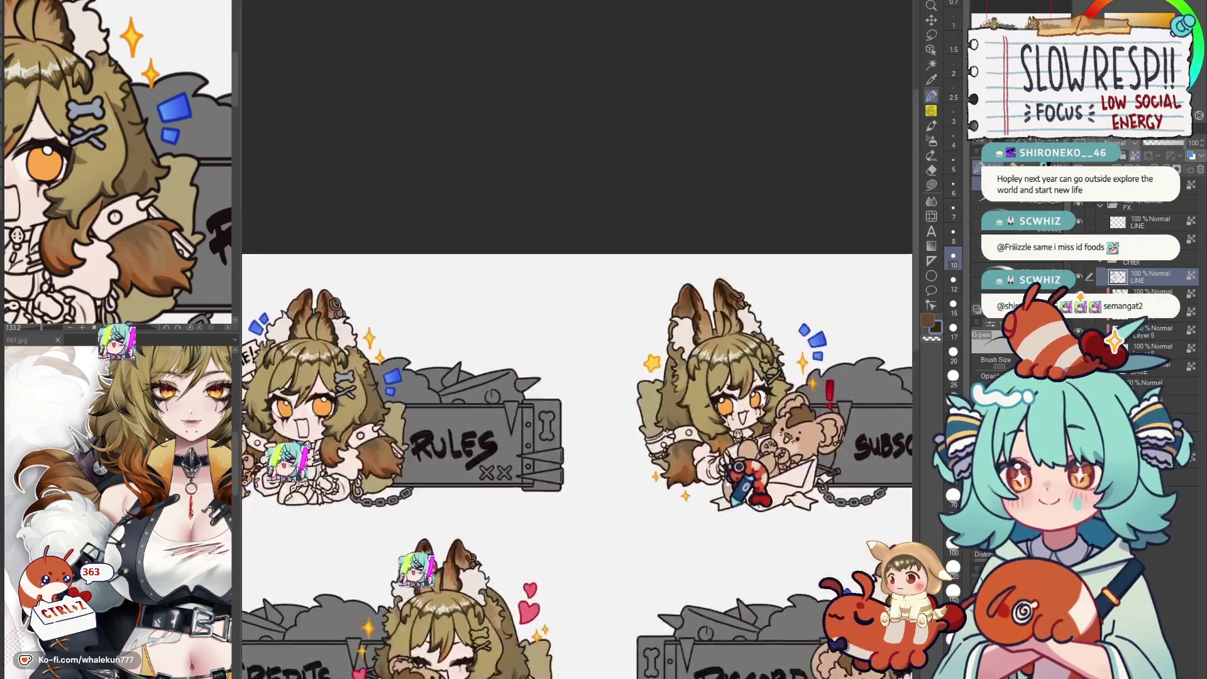
pyautogui.moveTo(745, 481); pyautogui.dragTo(698, 340)
pyautogui.scroll(2, 745, 396)
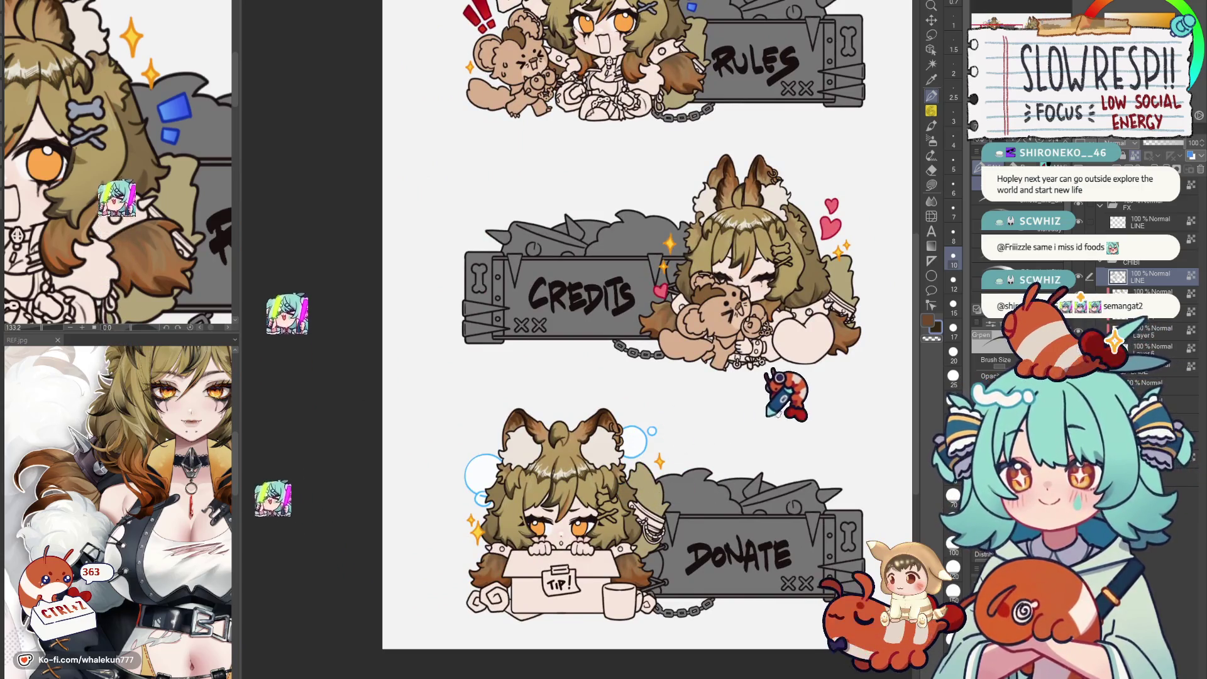
pyautogui.scroll(-2, 785, 394)
pyautogui.moveTo(717, 406); pyautogui.dragTo(612, 472)
pyautogui.scroll(2, 564, 538)
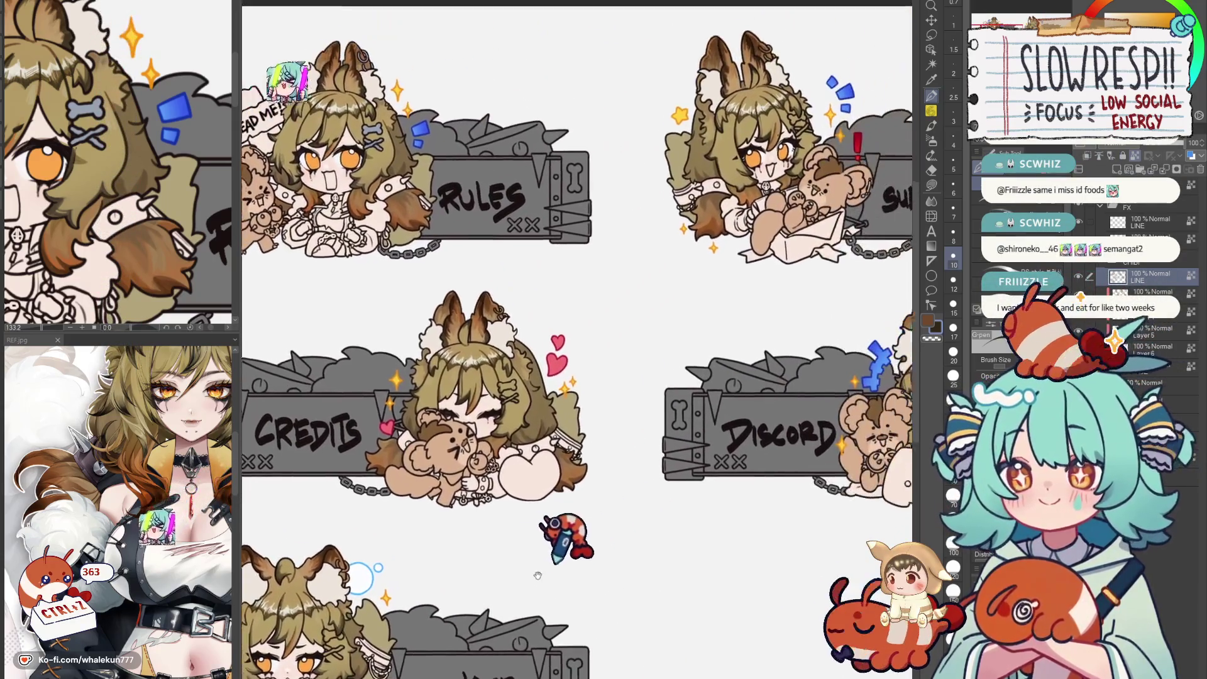
pyautogui.scroll(3, 564, 538)
pyautogui.scroll(3, 548, 471)
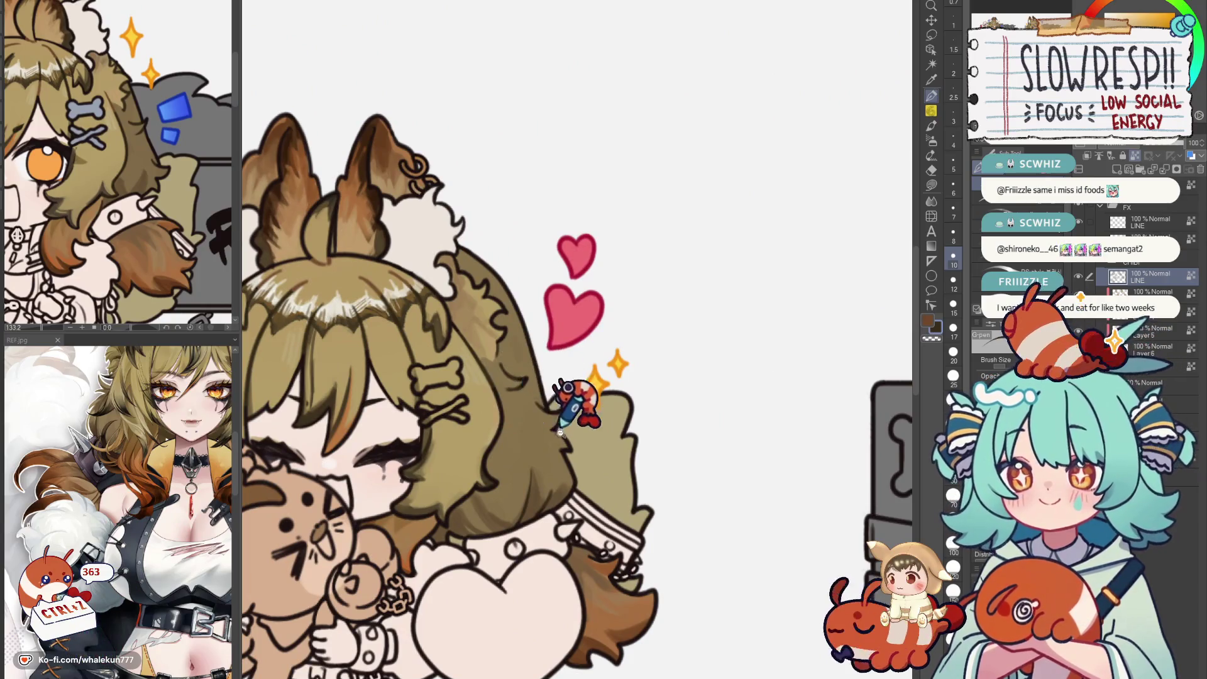
pyautogui.scroll(-5, 566, 406)
pyautogui.scroll(4, 556, 382)
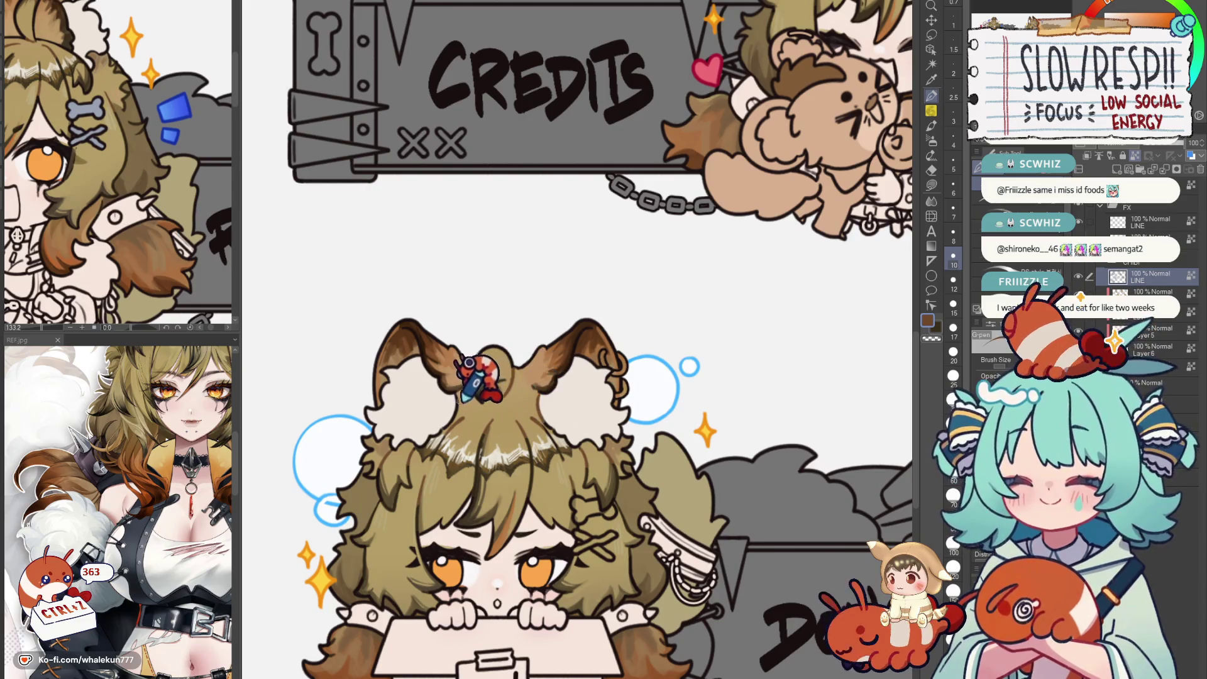
pyautogui.moveTo(485, 382); pyautogui.dragTo(528, 349)
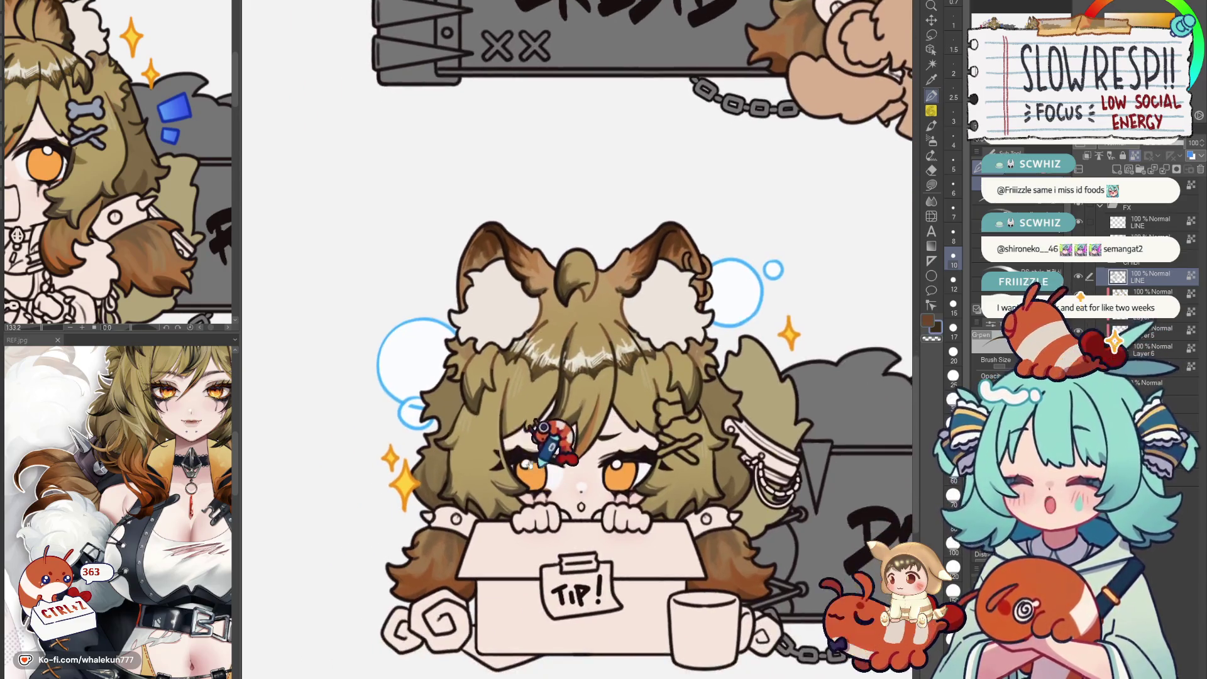
pyautogui.moveTo(458, 457); pyautogui.dragTo(410, 420)
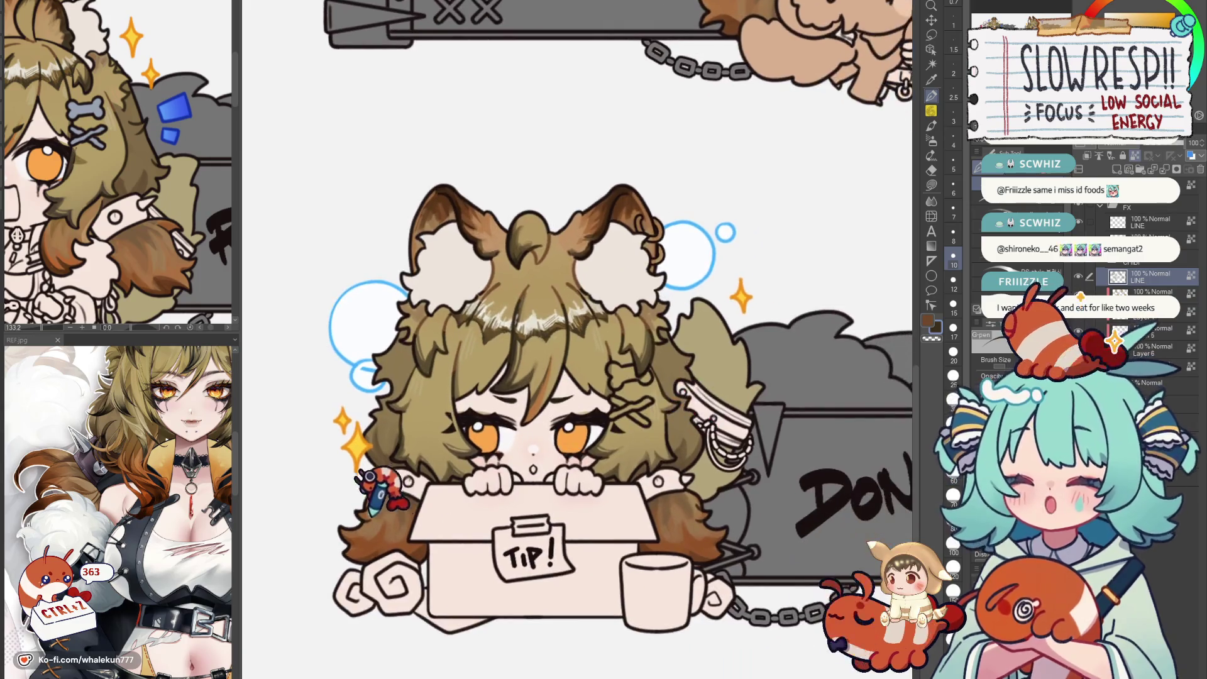
pyautogui.moveTo(377, 490); pyautogui.dragTo(603, 515)
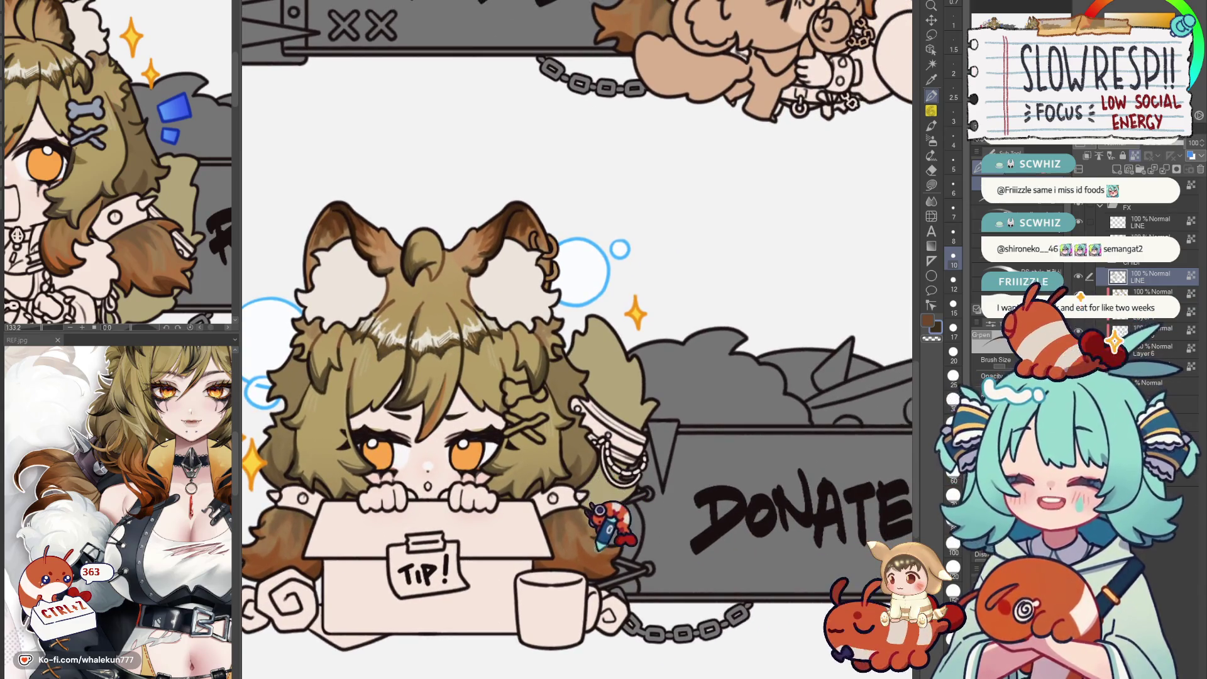
pyautogui.scroll(-3, 674, 438)
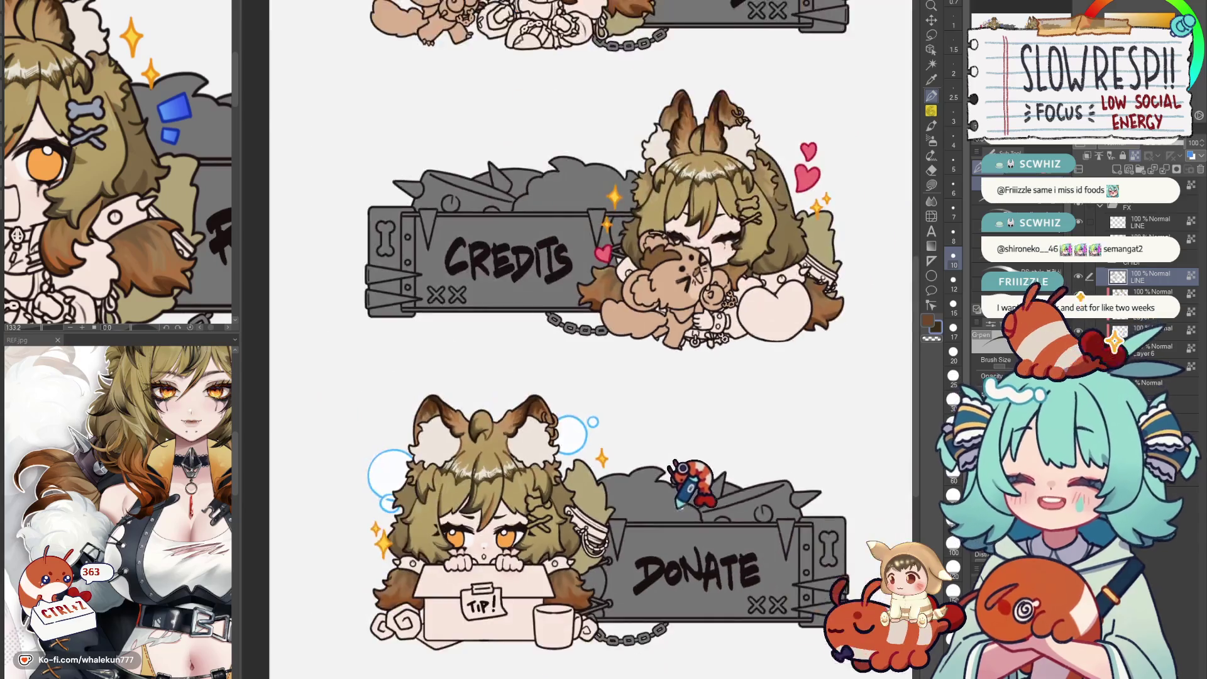
pyautogui.moveTo(603, 377); pyautogui.dragTo(517, 571)
pyautogui.scroll(2, 660, 452)
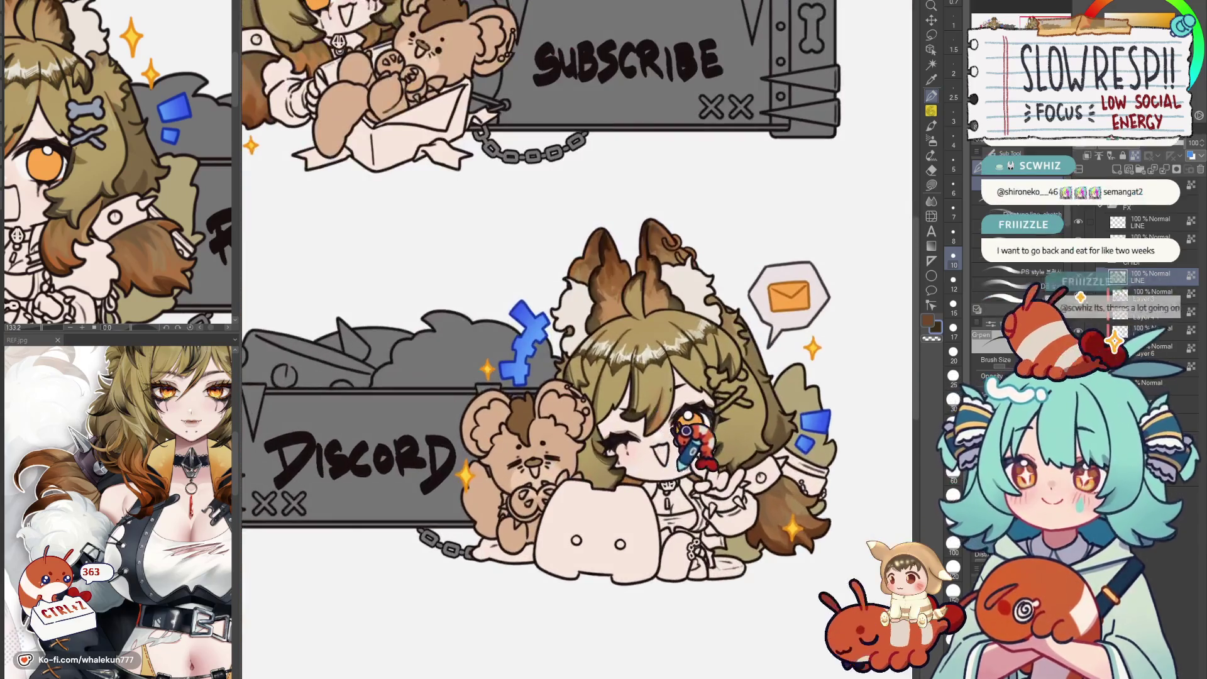
pyautogui.scroll(3, 633, 414)
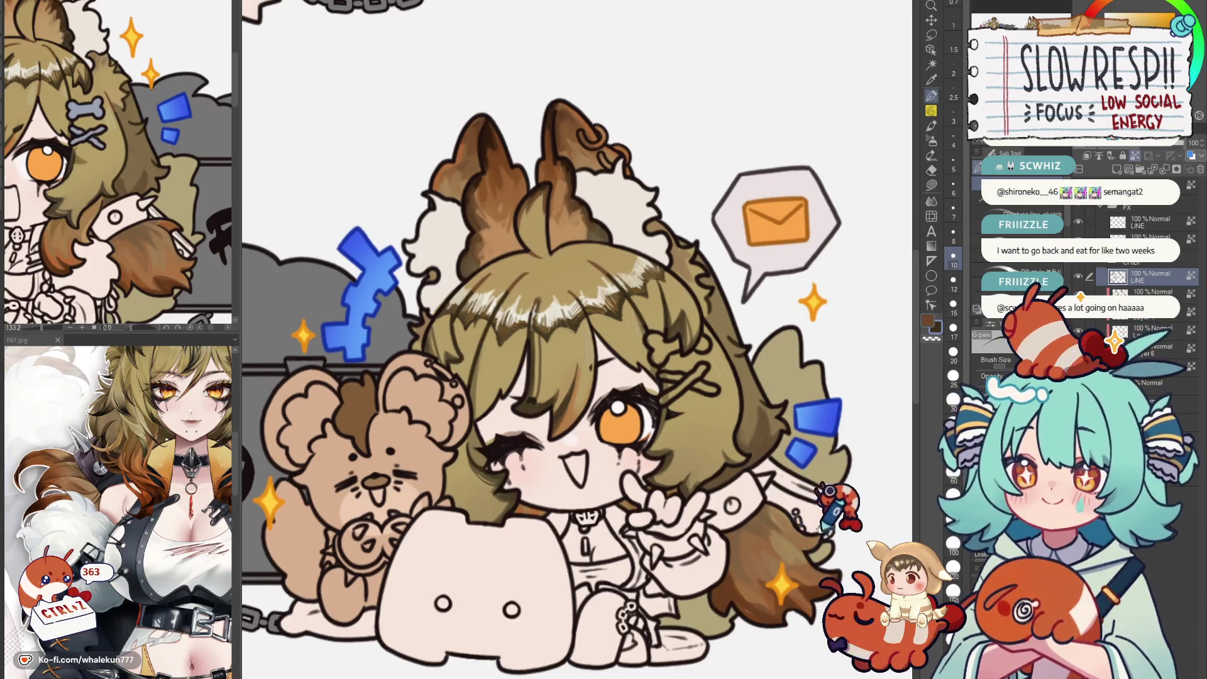
pyautogui.scroll(-4, 837, 501)
pyautogui.scroll(4, 661, 312)
pyautogui.scroll(2, 533, 442)
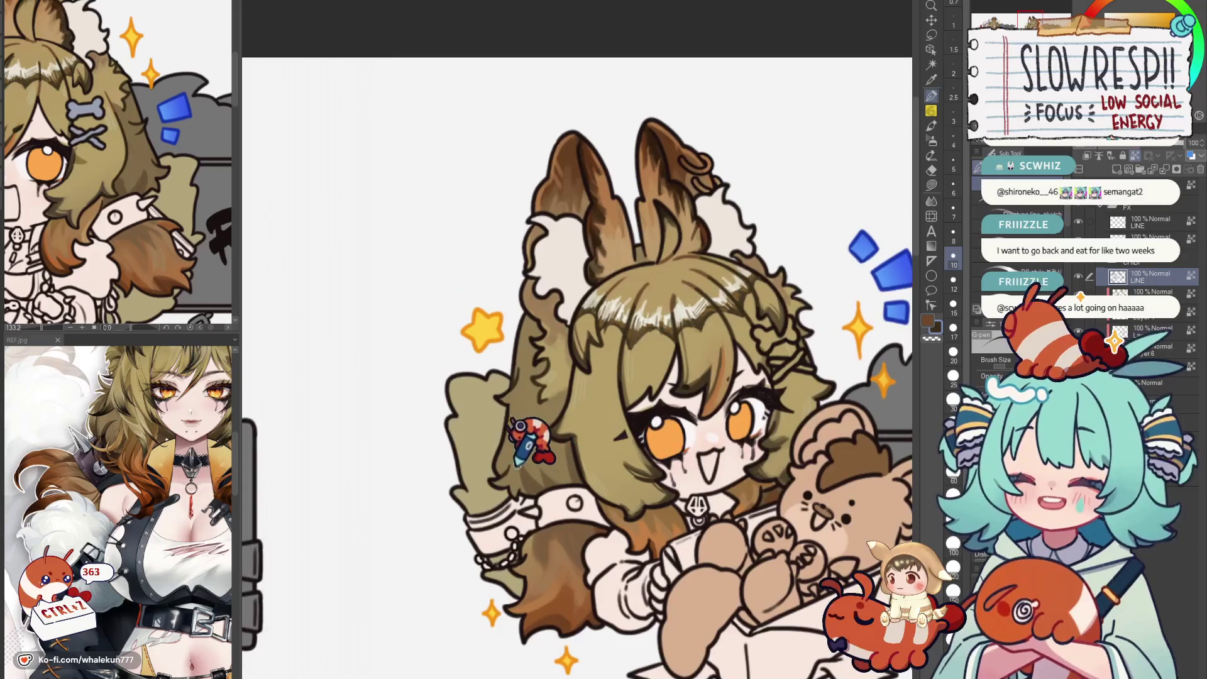
pyautogui.scroll(2, 530, 451)
pyautogui.scroll(-4, 613, 377)
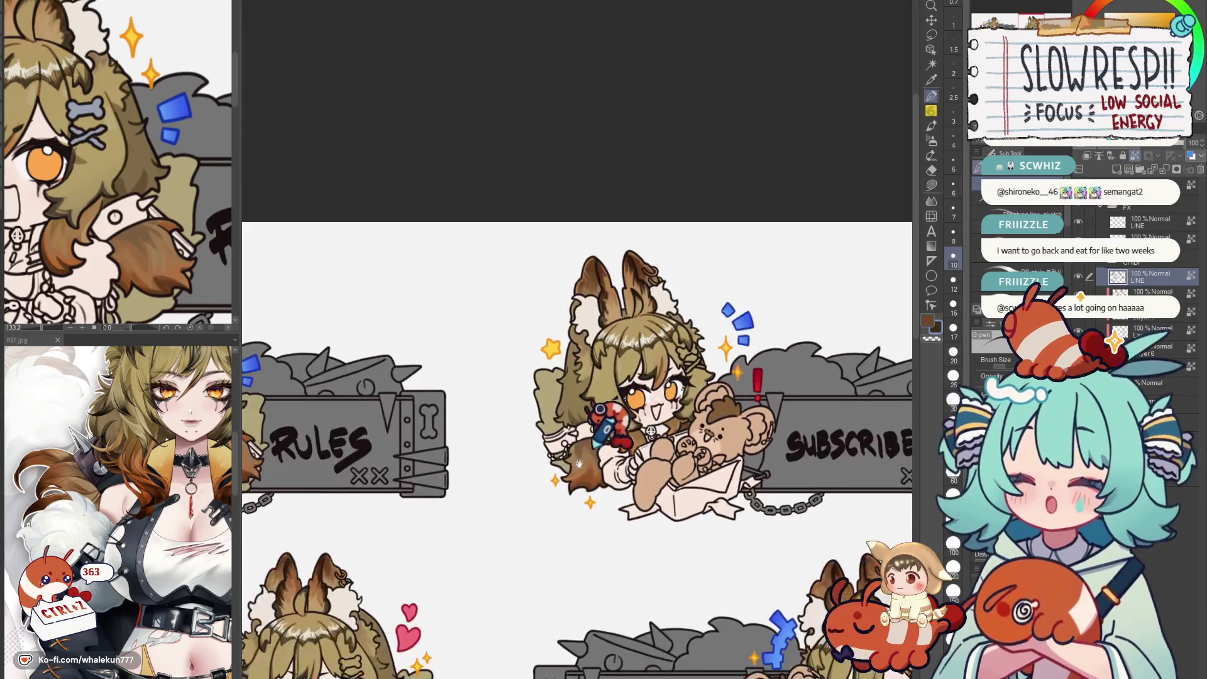
pyautogui.scroll(5, 576, 430)
pyautogui.moveTo(584, 433); pyautogui.dragTo(283, 283)
pyautogui.moveTo(472, 330); pyautogui.dragTo(660, 377)
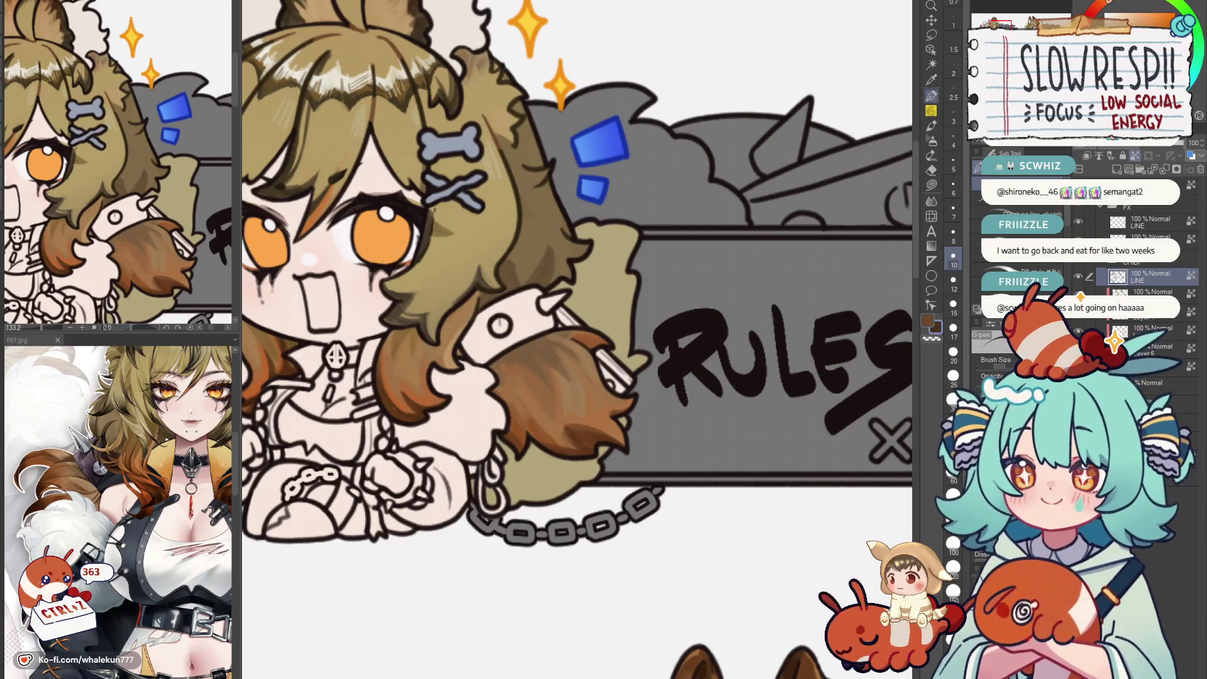
pyautogui.scroll(-3, 566, 331)
pyautogui.moveTo(660, 283); pyautogui.dragTo(471, 330)
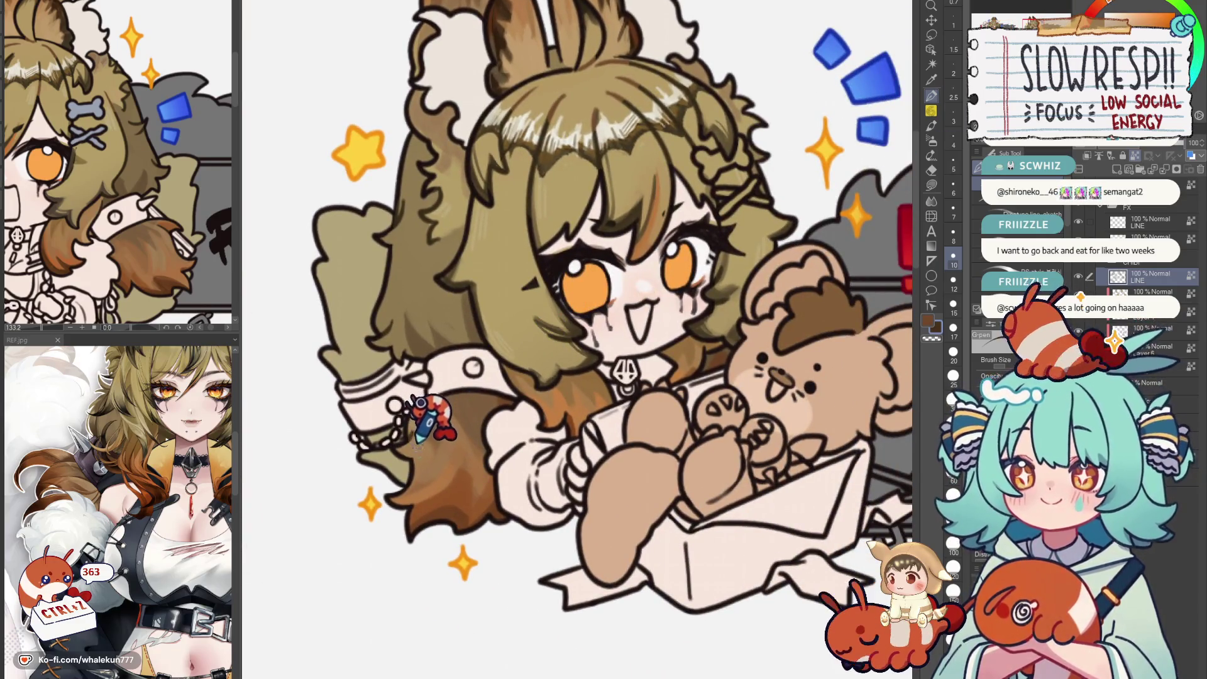
pyautogui.moveTo(283, 189)
pyautogui.mouseDown()
pyautogui.moveTo(717, 471)
pyautogui.moveTo(641, 397)
pyautogui.mouseUp()
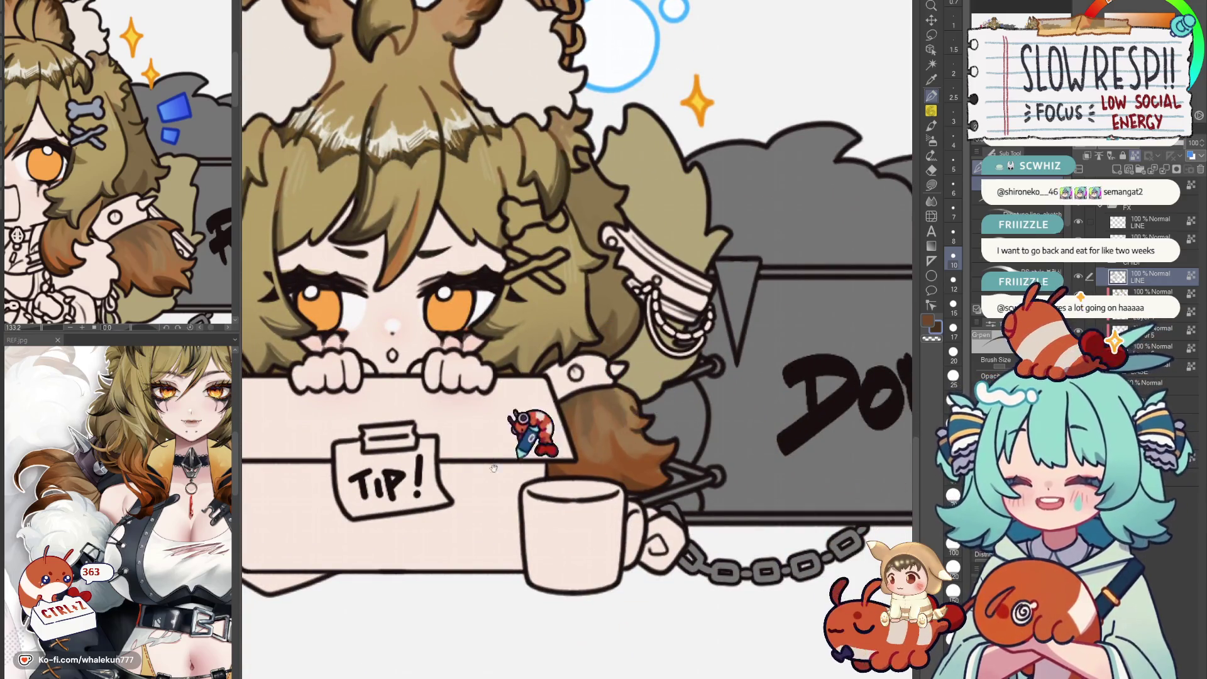
pyautogui.scroll(-3, 528, 434)
pyautogui.moveTo(613, 334); pyautogui.dragTo(797, 486)
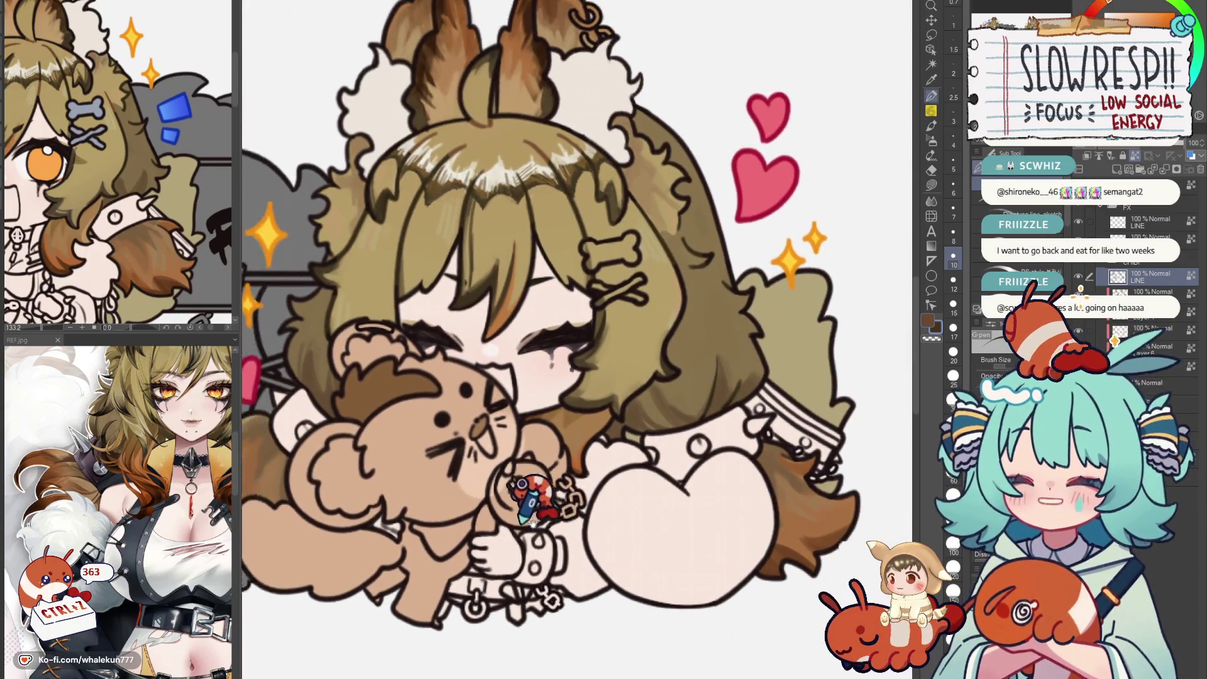
pyautogui.moveTo(797, 490); pyautogui.dragTo(745, 397)
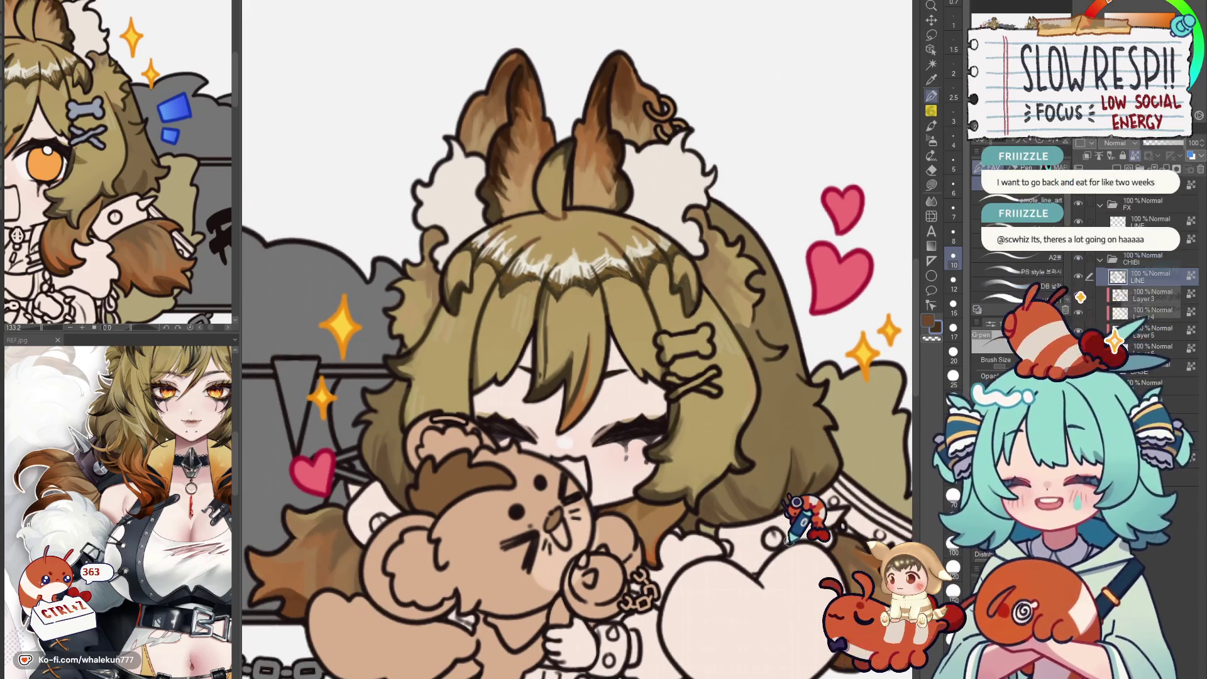
pyautogui.scroll(-5, 745, 481)
pyautogui.scroll(-3, 745, 480)
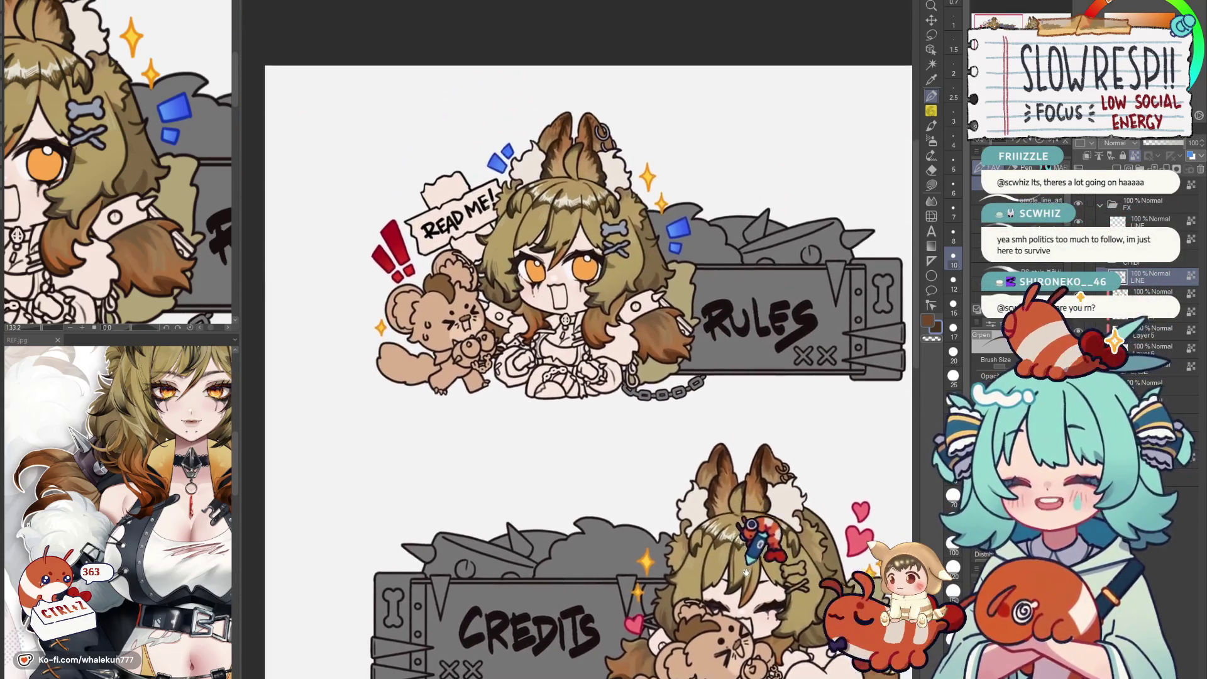
pyautogui.scroll(-2, 736, 528)
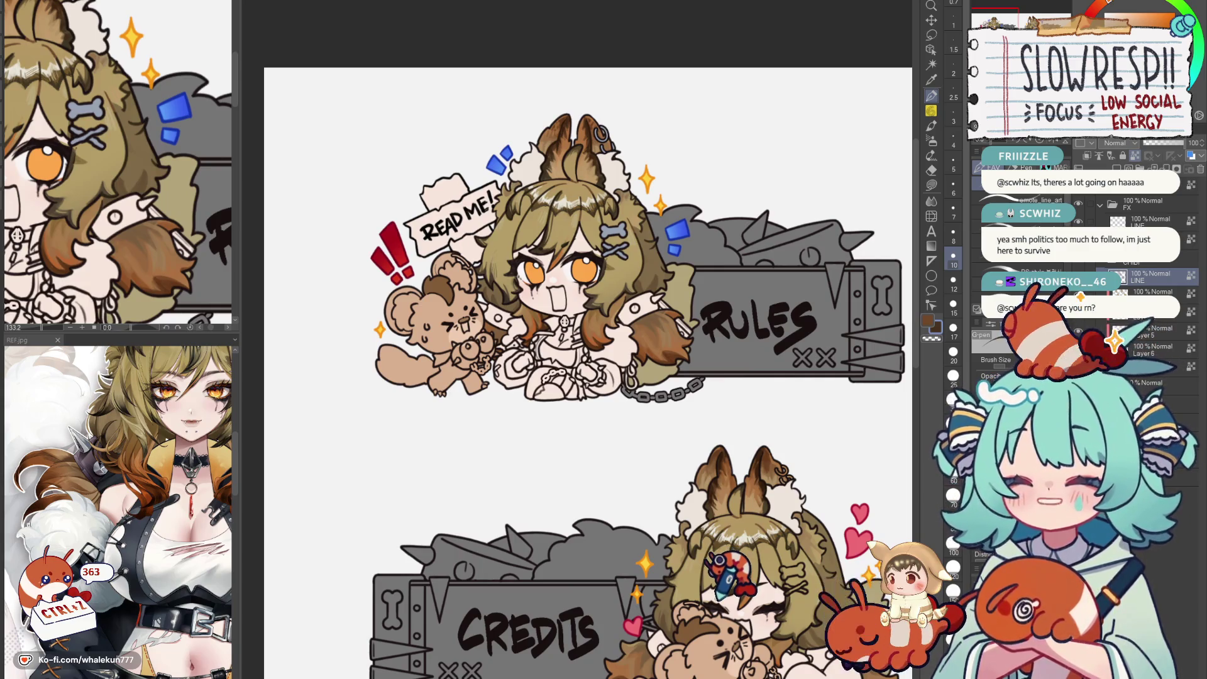
pyautogui.moveTo(755, 537); pyautogui.dragTo(594, 552)
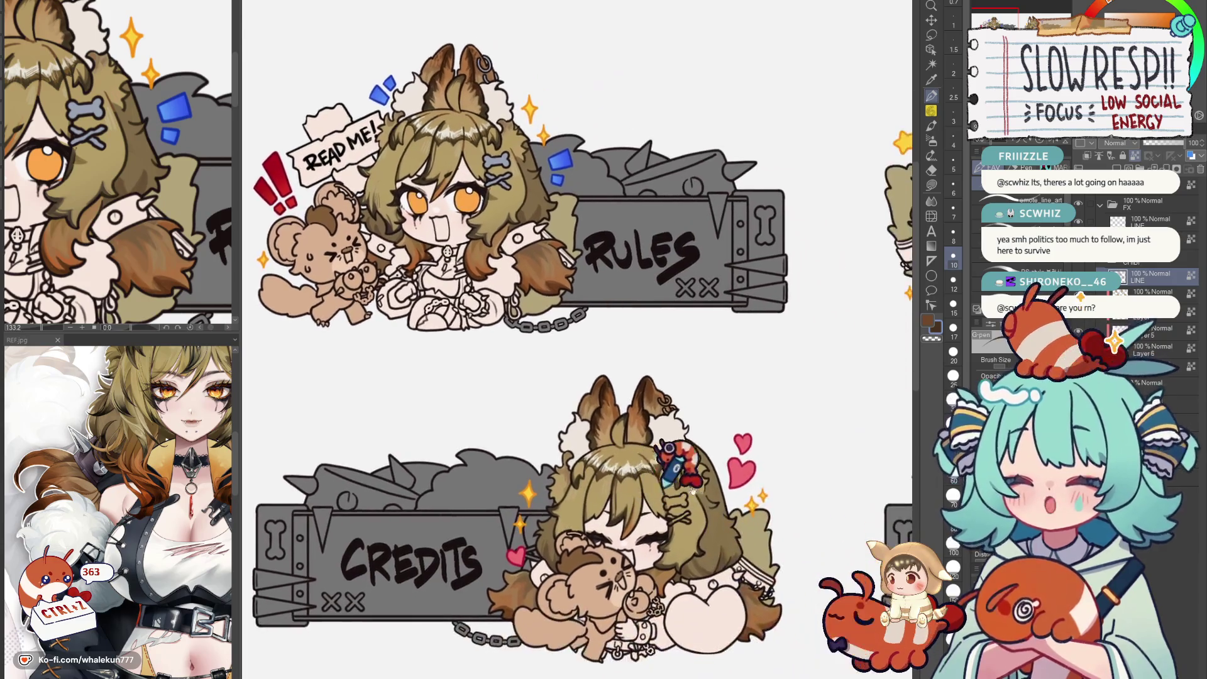
pyautogui.scroll(6, 594, 547)
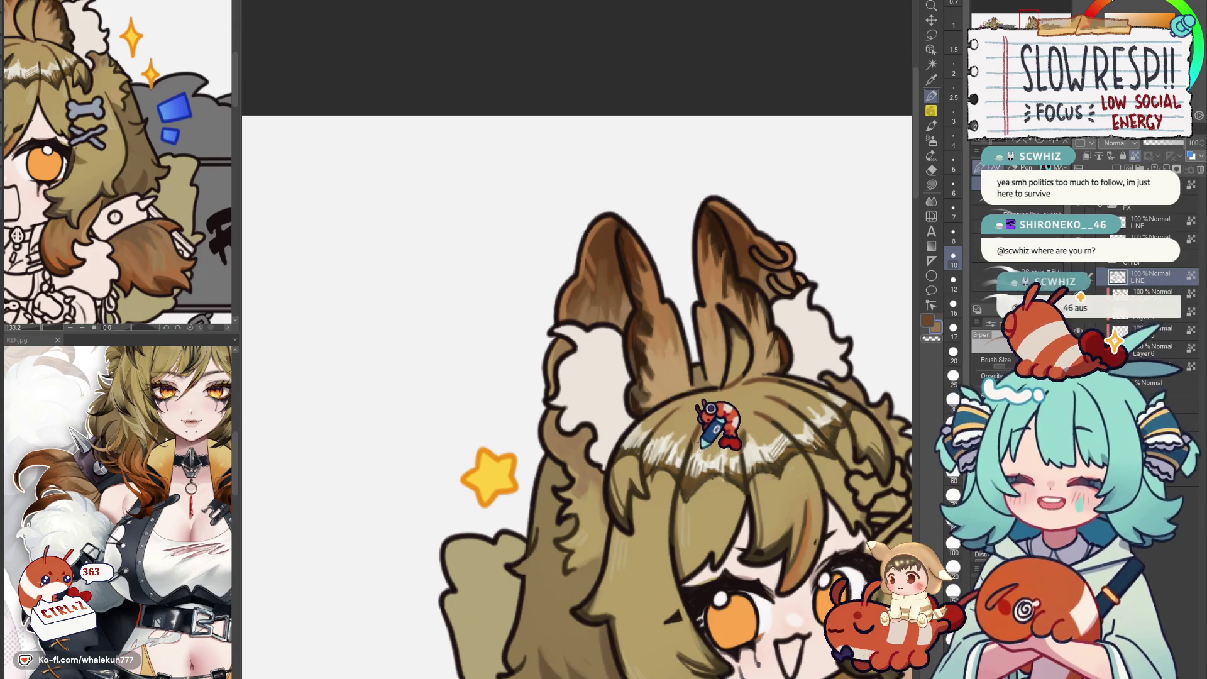
pyautogui.scroll(1, 717, 415)
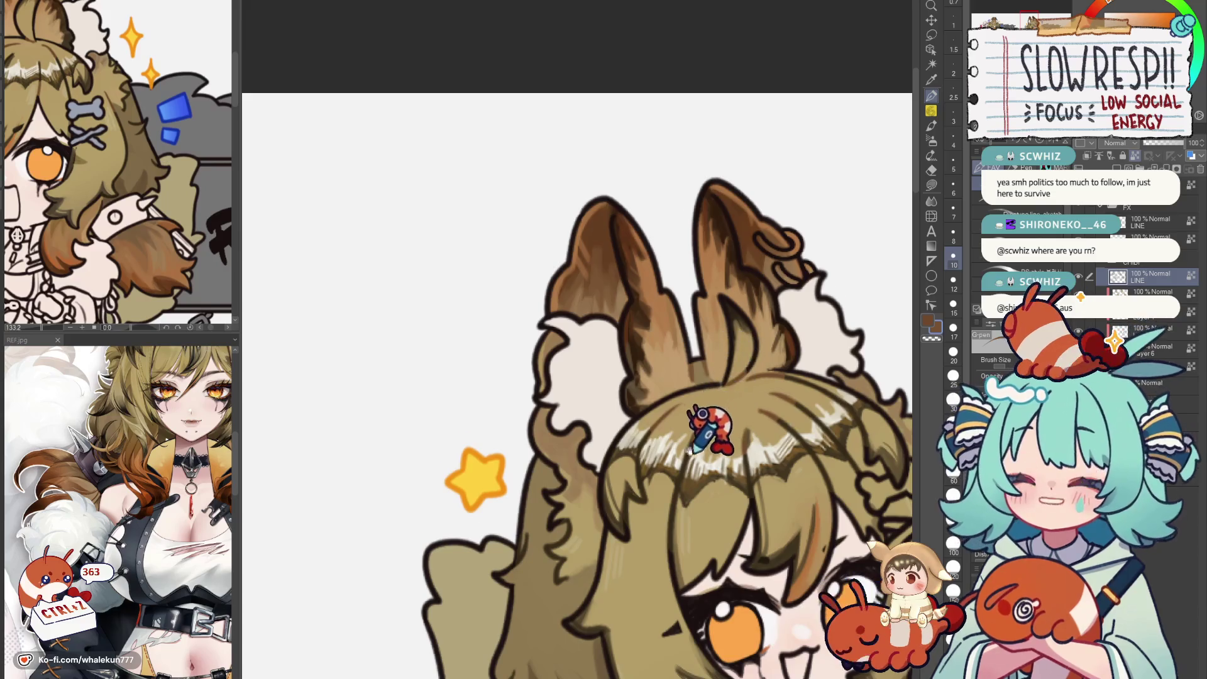
pyautogui.scroll(-2, 703, 415)
pyautogui.scroll(-2, 689, 462)
pyautogui.moveTo(457, 429)
pyautogui.mouseDown()
pyautogui.moveTo(698, 396)
pyautogui.moveTo(929, 406)
pyautogui.mouseUp()
pyautogui.scroll(-3, 604, 405)
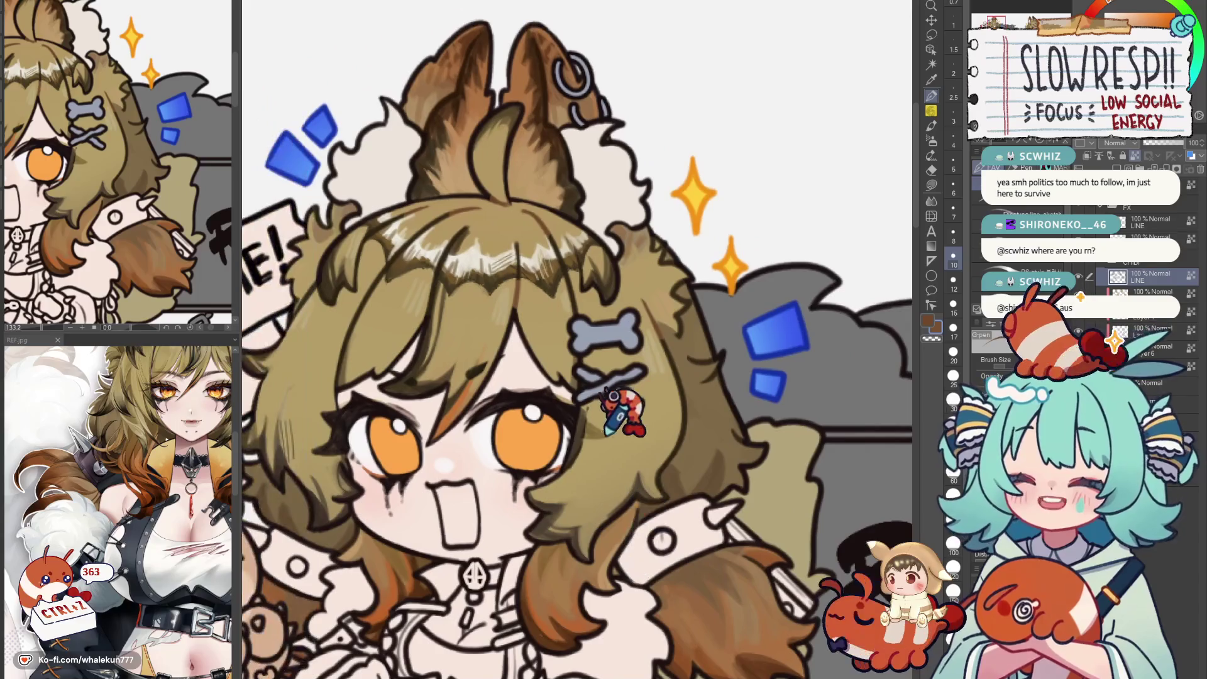
pyautogui.scroll(-5, 594, 425)
pyautogui.scroll(4, 613, 349)
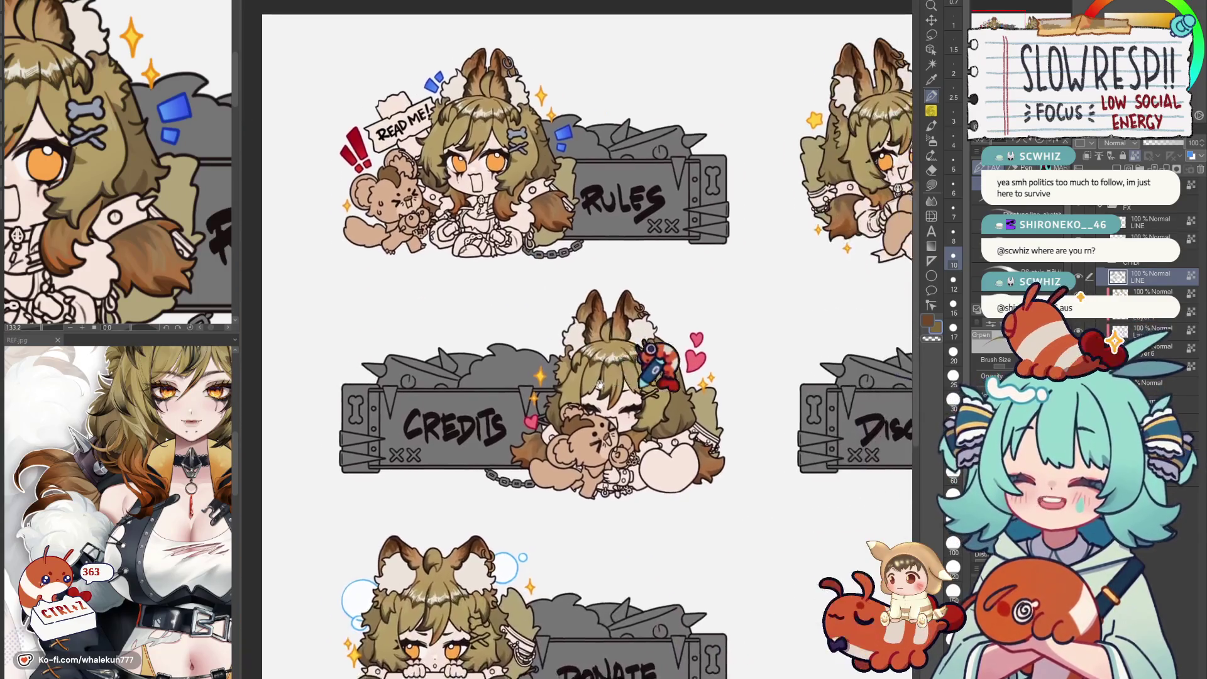
pyautogui.scroll(4, 660, 415)
pyautogui.scroll(-2, 665, 448)
pyautogui.moveTo(656, 481); pyautogui.dragTo(604, 377)
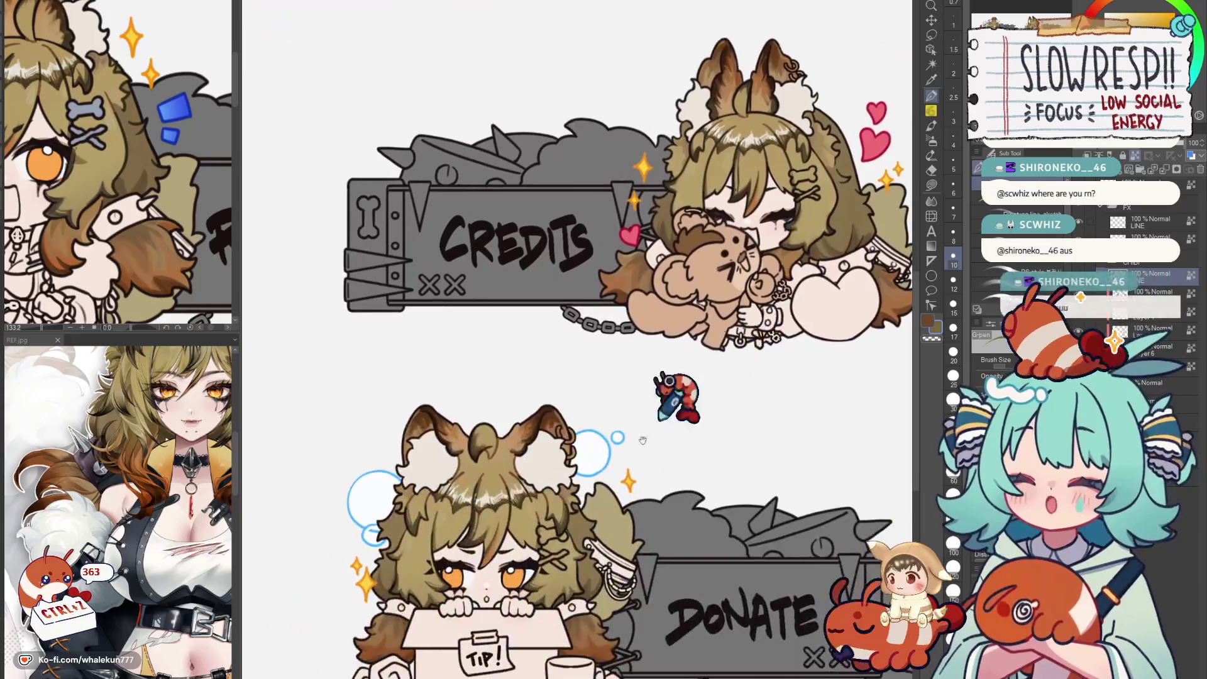
pyautogui.scroll(5, 528, 405)
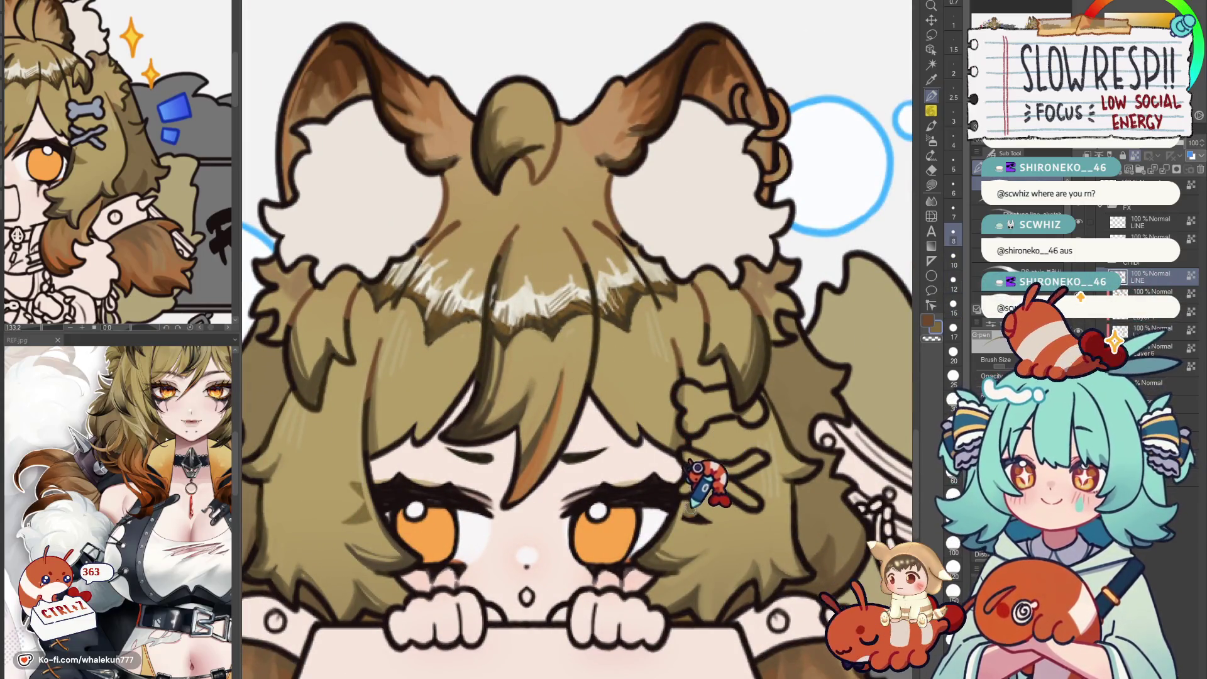
pyautogui.scroll(-5, 754, 462)
pyautogui.moveTo(283, 490)
pyautogui.mouseDown()
pyautogui.moveTo(604, 405)
pyautogui.moveTo(382, 542)
pyautogui.mouseUp()
pyautogui.scroll(5, 660, 331)
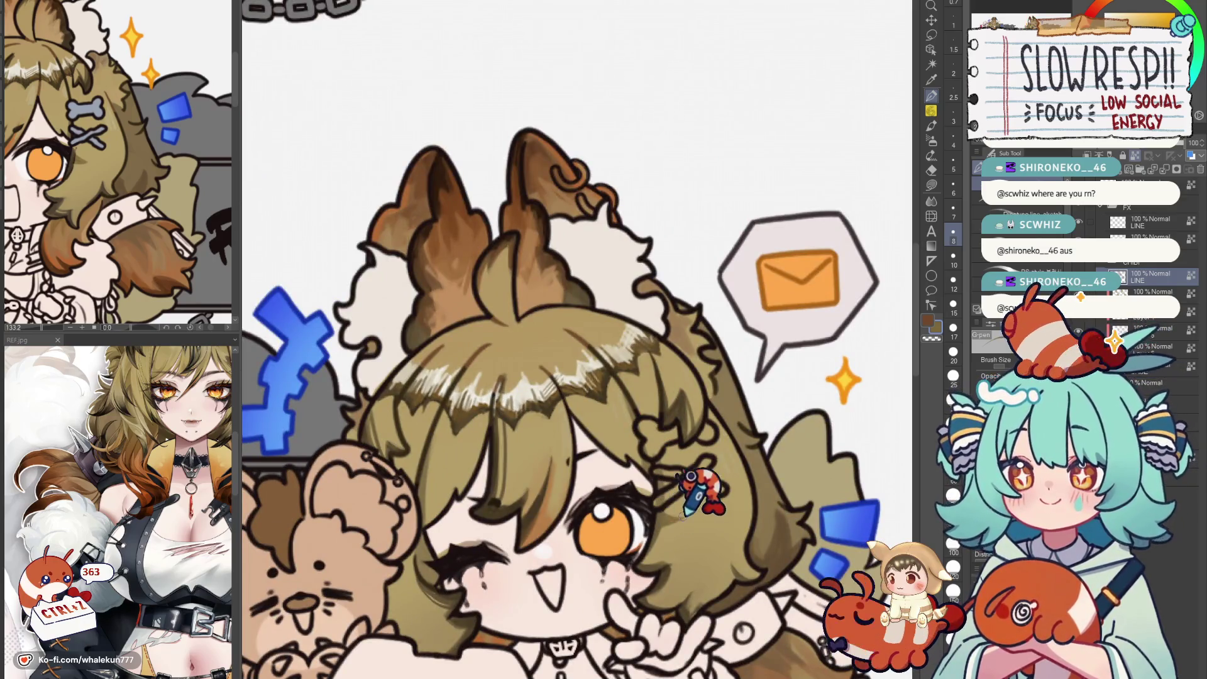
pyautogui.scroll(-5, 708, 443)
pyautogui.moveTo(443, 325); pyautogui.dragTo(466, 377)
pyautogui.scroll(5, 465, 378)
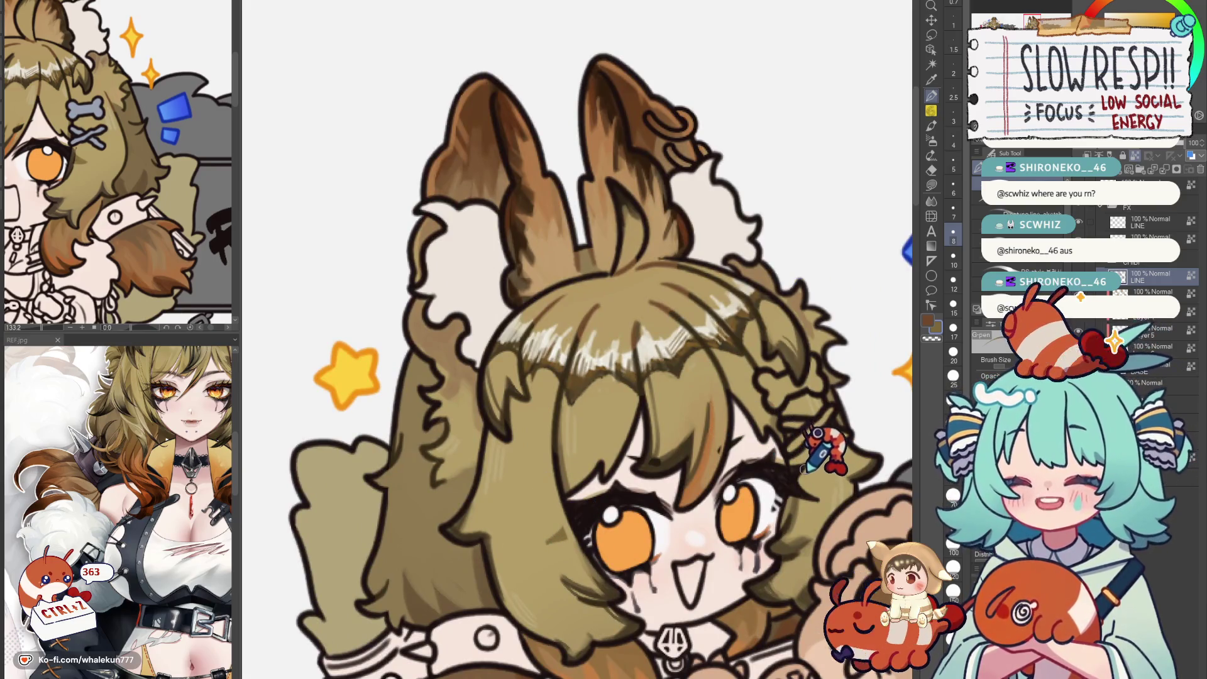
pyautogui.scroll(-6, 828, 451)
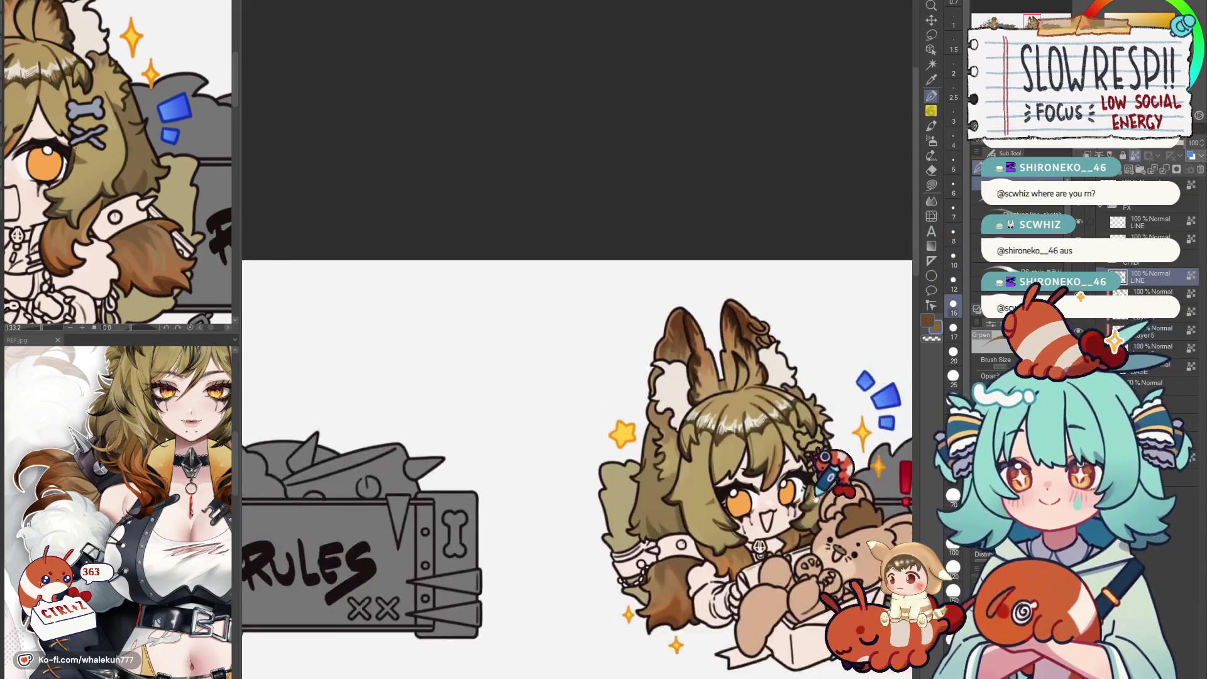
pyautogui.moveTo(660, 377); pyautogui.dragTo(566, 425)
pyautogui.scroll(-3, 660, 397)
pyautogui.scroll(2, 660, 396)
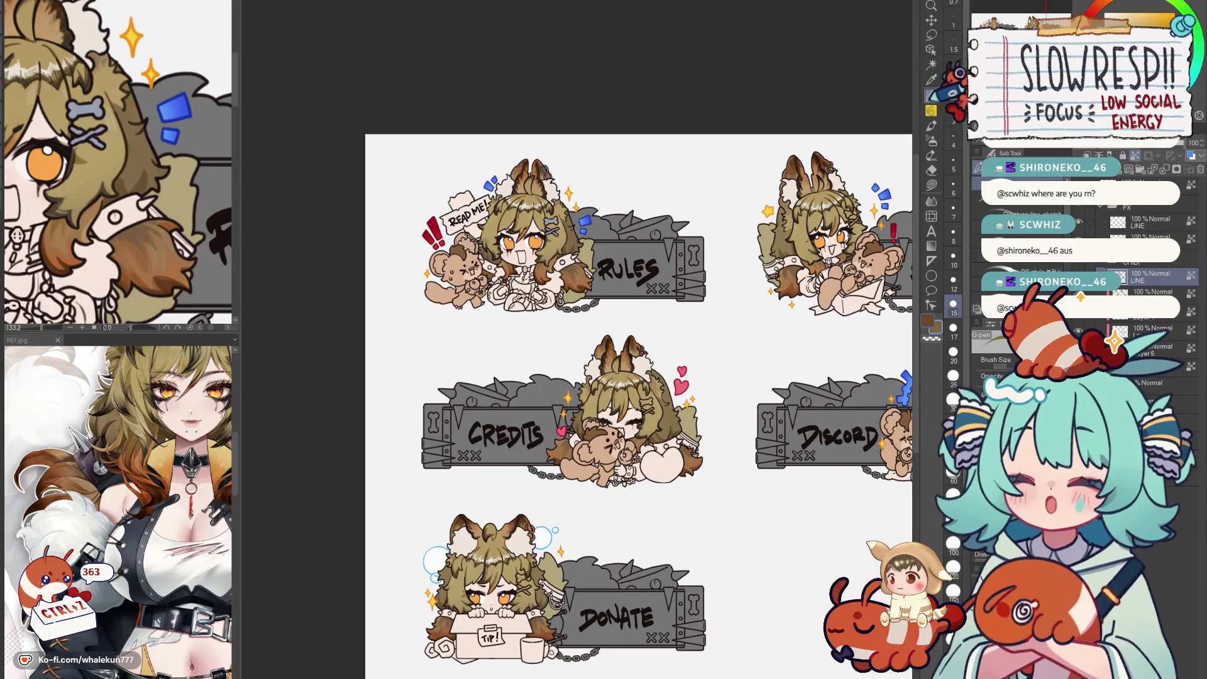
pyautogui.scroll(3, 661, 341)
pyautogui.scroll(2, 707, 378)
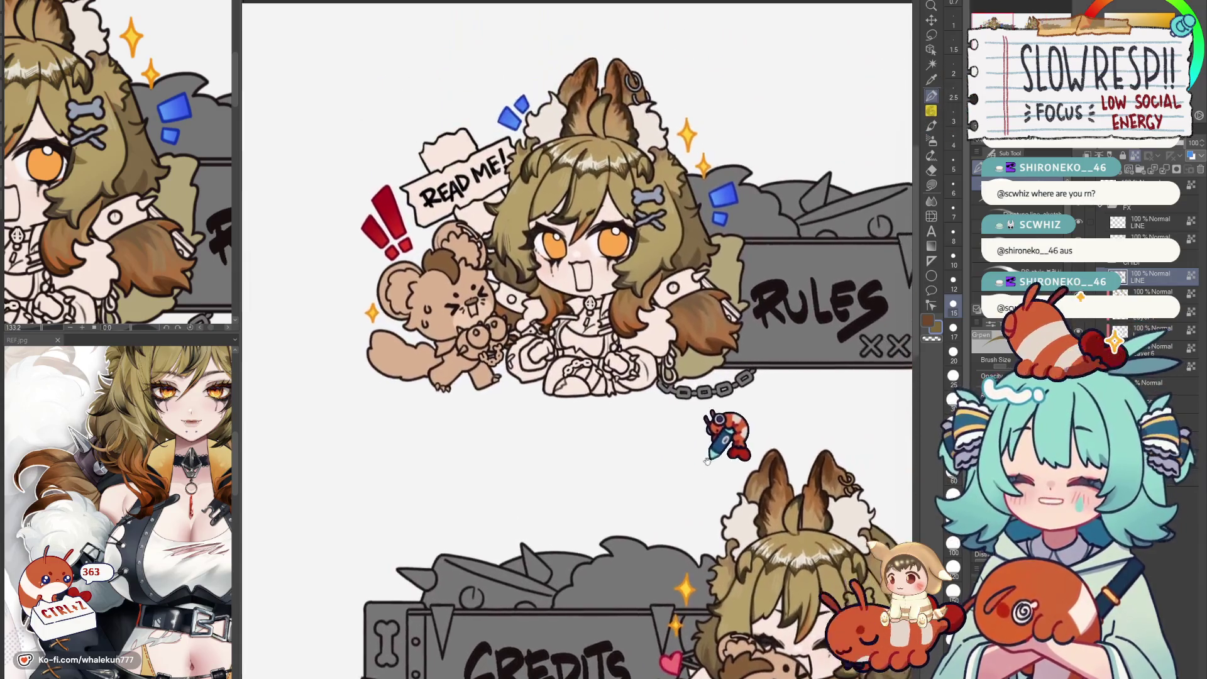
pyautogui.scroll(-1, 717, 434)
pyautogui.scroll(1, 736, 425)
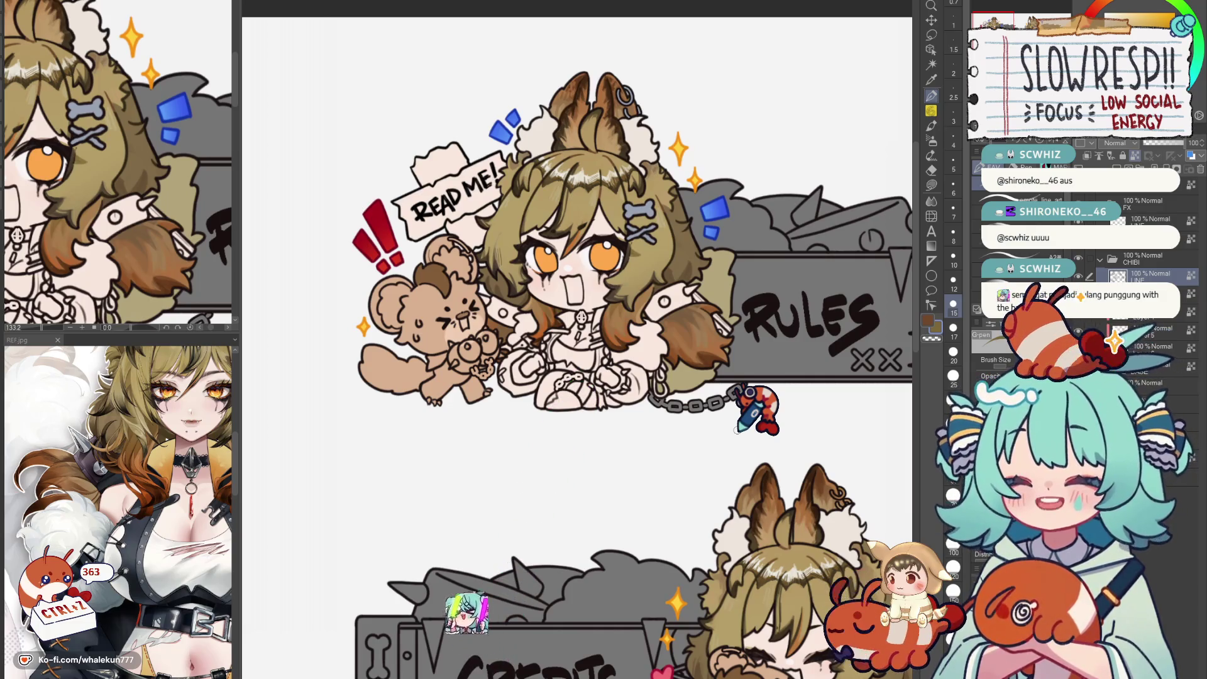
pyautogui.scroll(2, 745, 407)
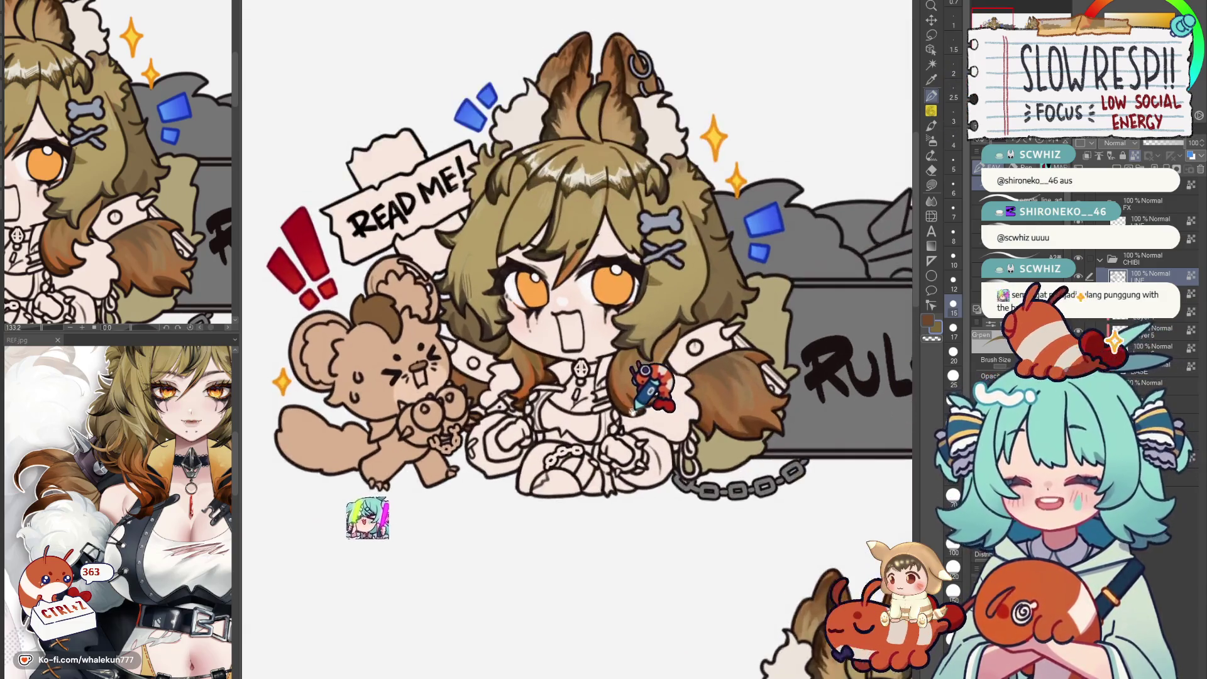
pyautogui.scroll(3, 391, 517)
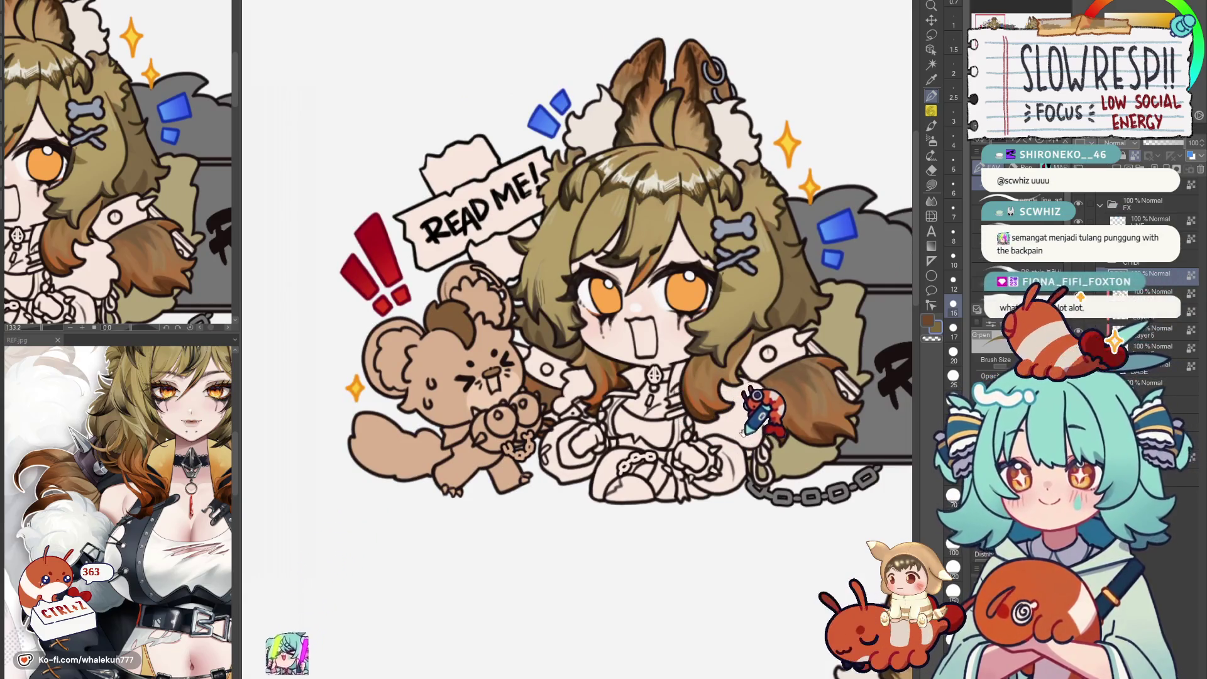
pyautogui.scroll(3, 736, 405)
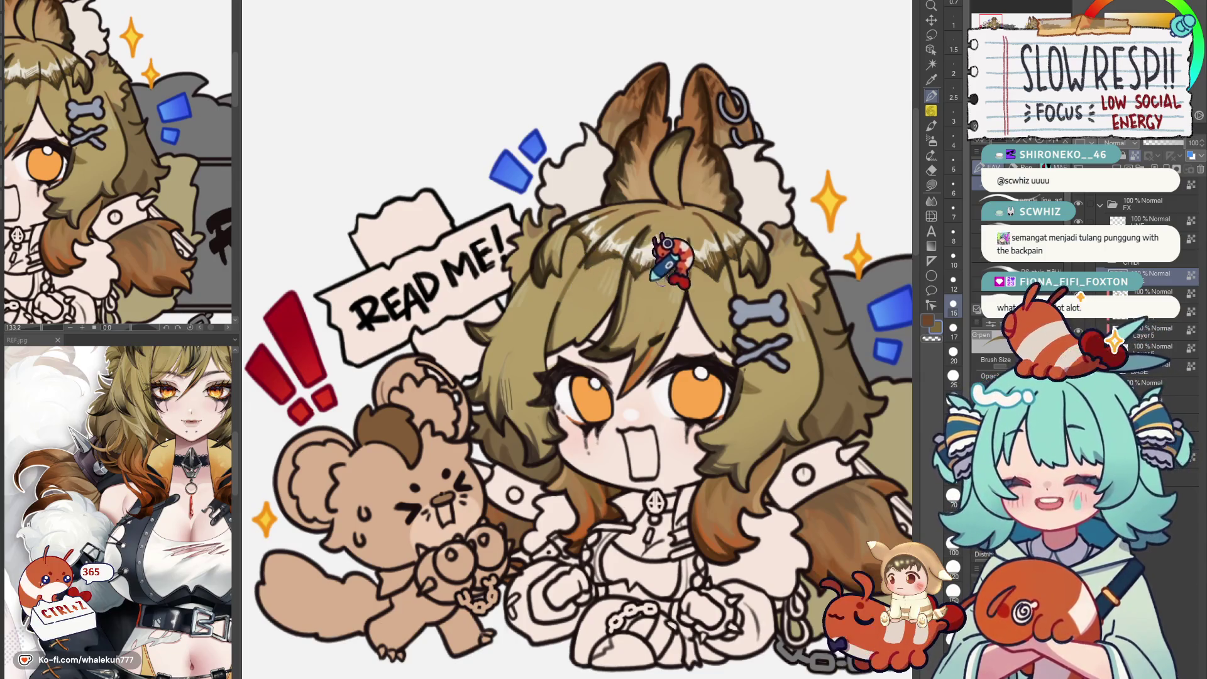
pyautogui.scroll(-4, 688, 273)
pyautogui.scroll(2, 693, 292)
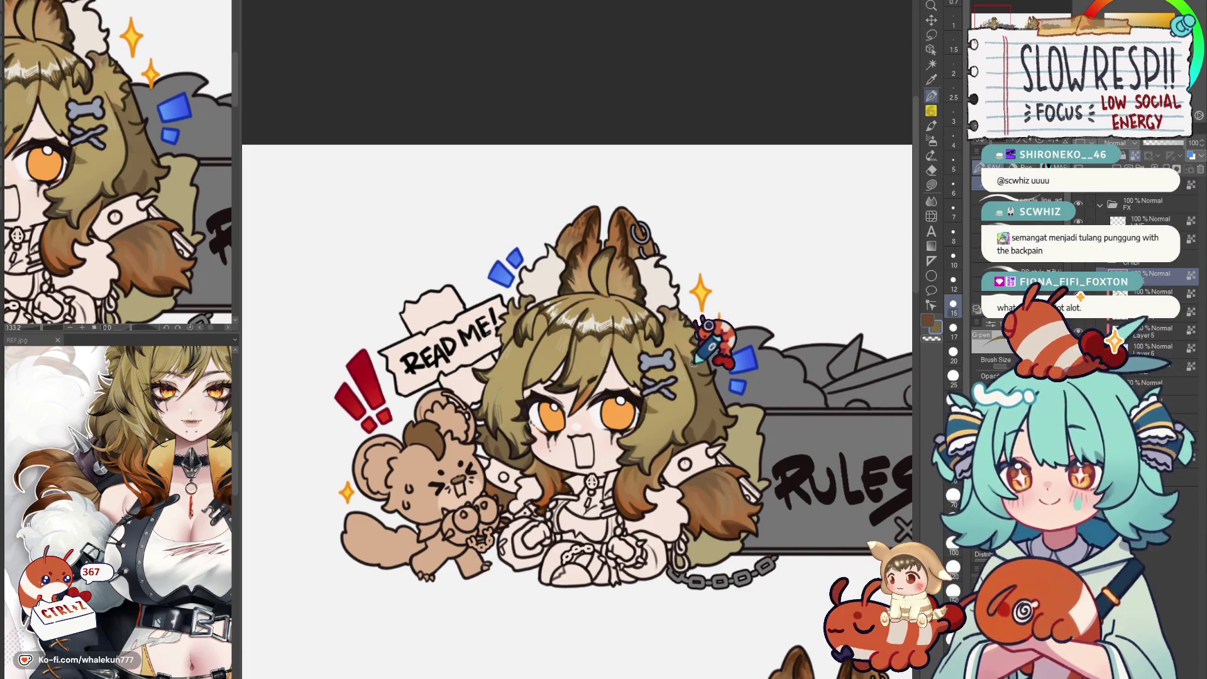
pyautogui.scroll(-3, 578, 411)
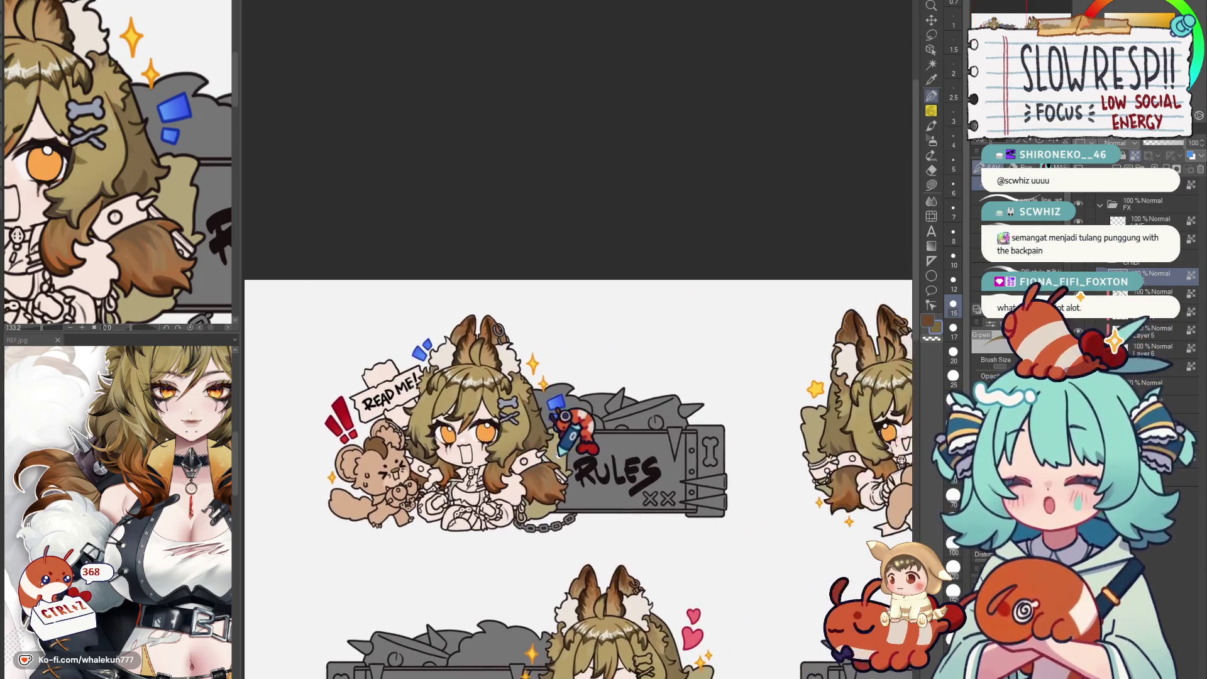
pyautogui.moveTo(661, 411); pyautogui.dragTo(424, 412)
pyautogui.moveTo(561, 474); pyautogui.dragTo(425, 424)
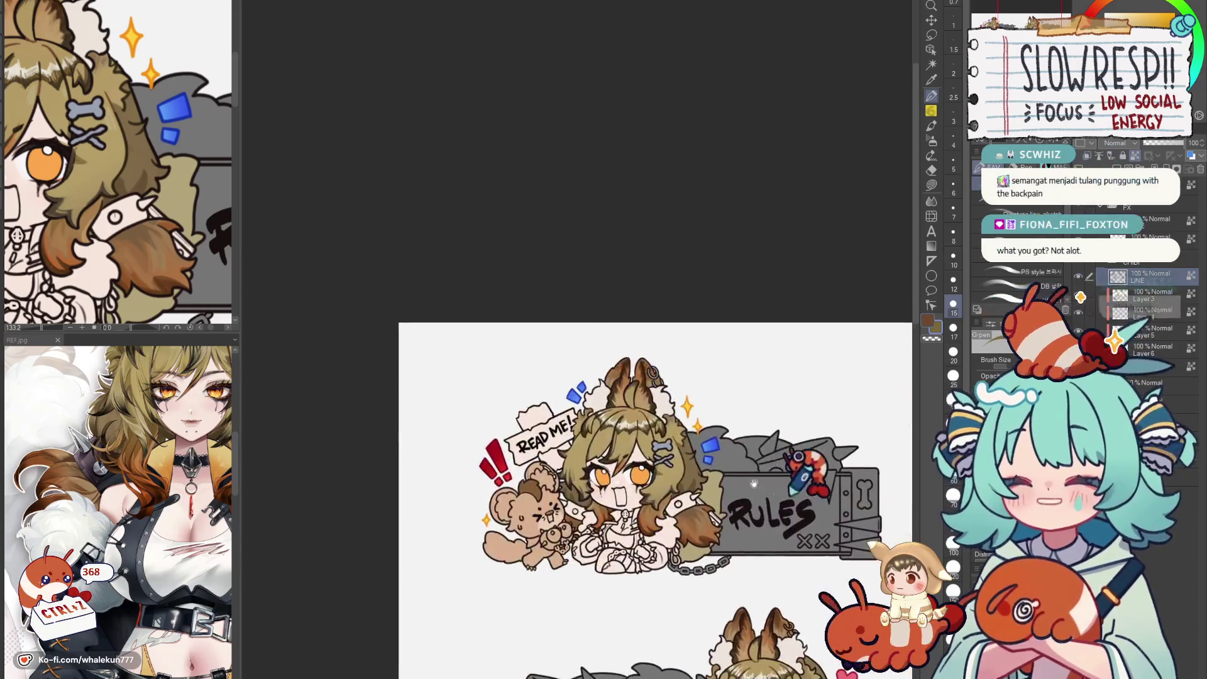
pyautogui.scroll(5, 585, 377)
pyautogui.moveTo(613, 378)
pyautogui.mouseDown()
pyautogui.moveTo(572, 457)
pyautogui.moveTo(547, 396)
pyautogui.moveTo(597, 305)
pyautogui.moveTo(556, 387)
pyautogui.mouseUp()
pyautogui.scroll(-5, 566, 378)
pyautogui.scroll(5, 596, 283)
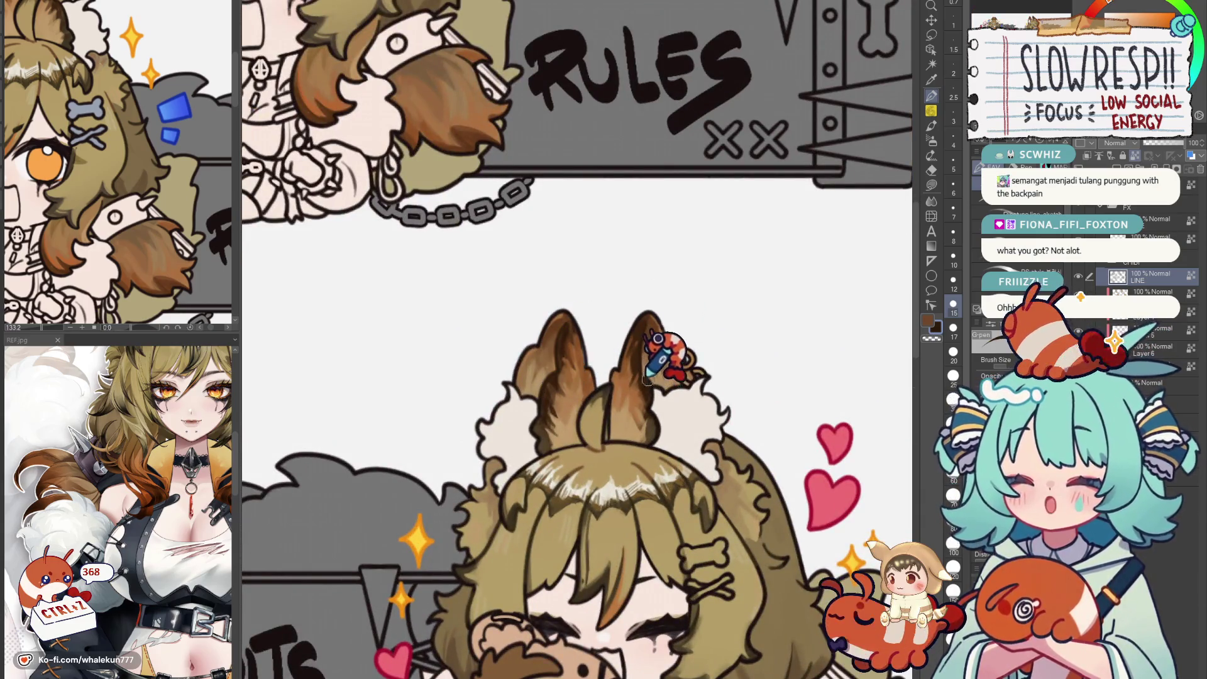
pyautogui.scroll(-5, 658, 340)
pyautogui.moveTo(614, 425); pyautogui.dragTo(613, 283)
pyautogui.scroll(6, 660, 331)
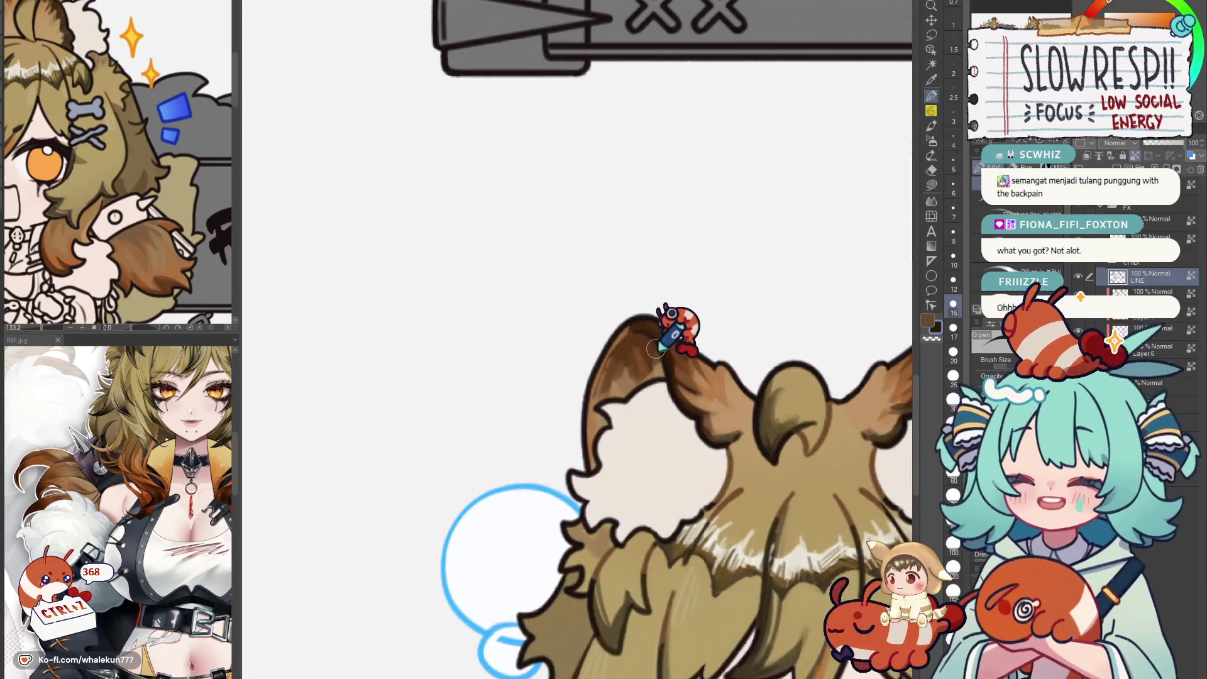
pyautogui.scroll(-3, 670, 330)
pyautogui.scroll(-2, 660, 358)
pyautogui.scroll(-5, 709, 411)
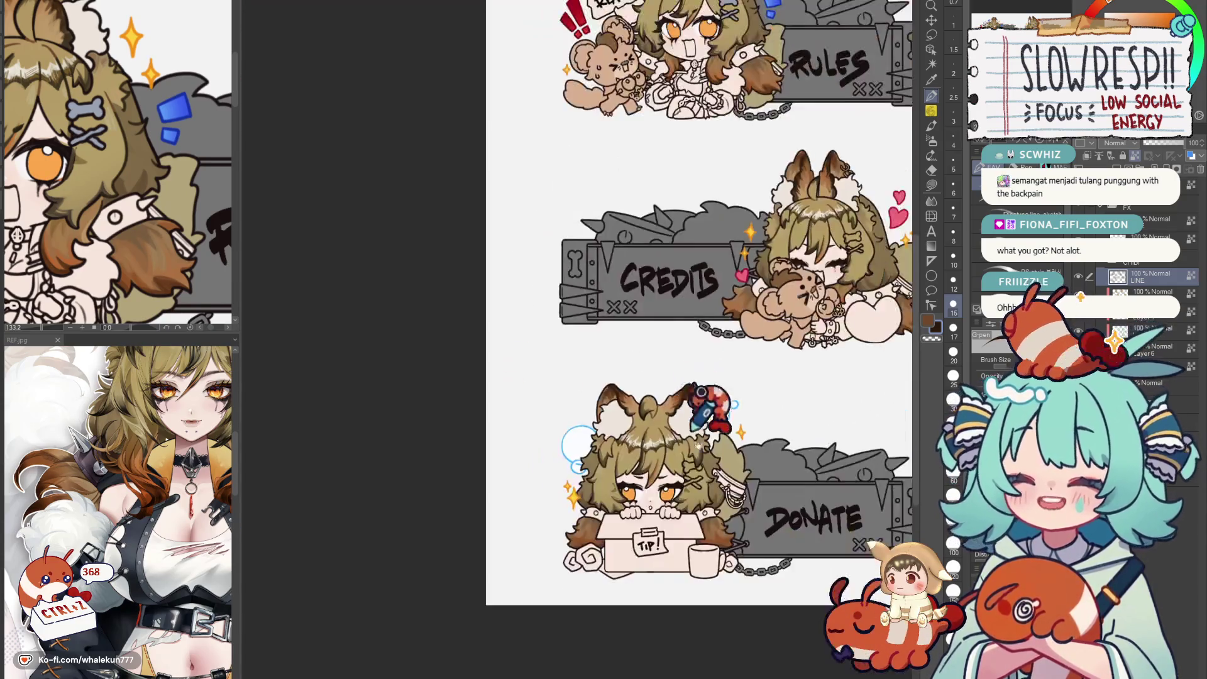
pyautogui.scroll(-4, 707, 406)
pyautogui.moveTo(708, 330); pyautogui.dragTo(425, 330)
pyautogui.scroll(6, 660, 368)
pyautogui.moveTo(661, 377); pyautogui.dragTo(651, 434)
pyautogui.moveTo(741, 325); pyautogui.dragTo(754, 406)
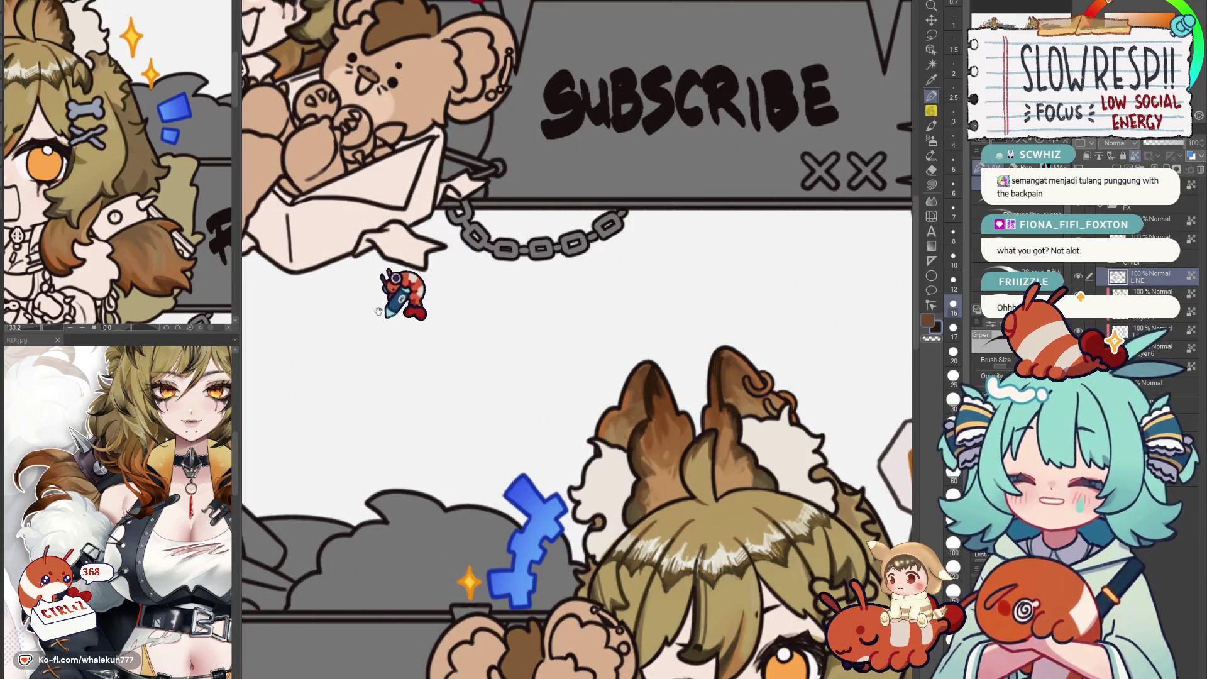
pyautogui.scroll(-4, 660, 283)
pyautogui.moveTo(660, 265); pyautogui.dragTo(670, 274)
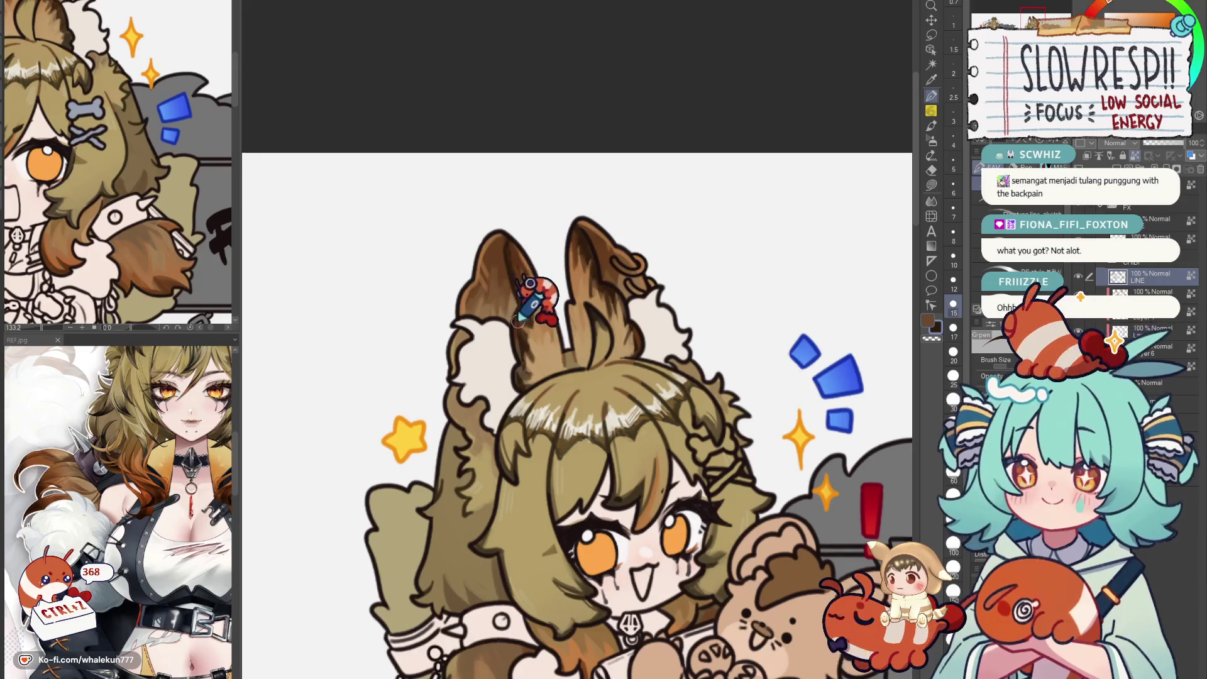
pyautogui.scroll(-5, 646, 273)
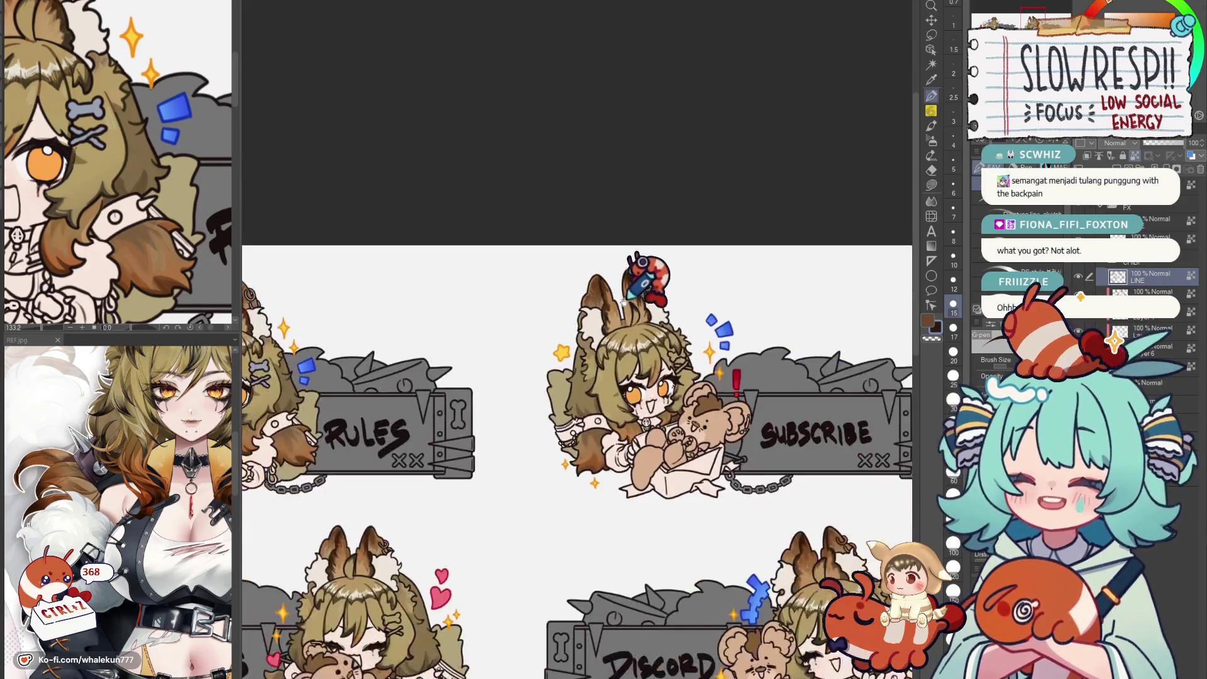
pyautogui.scroll(-3, 717, 453)
pyautogui.press('h')
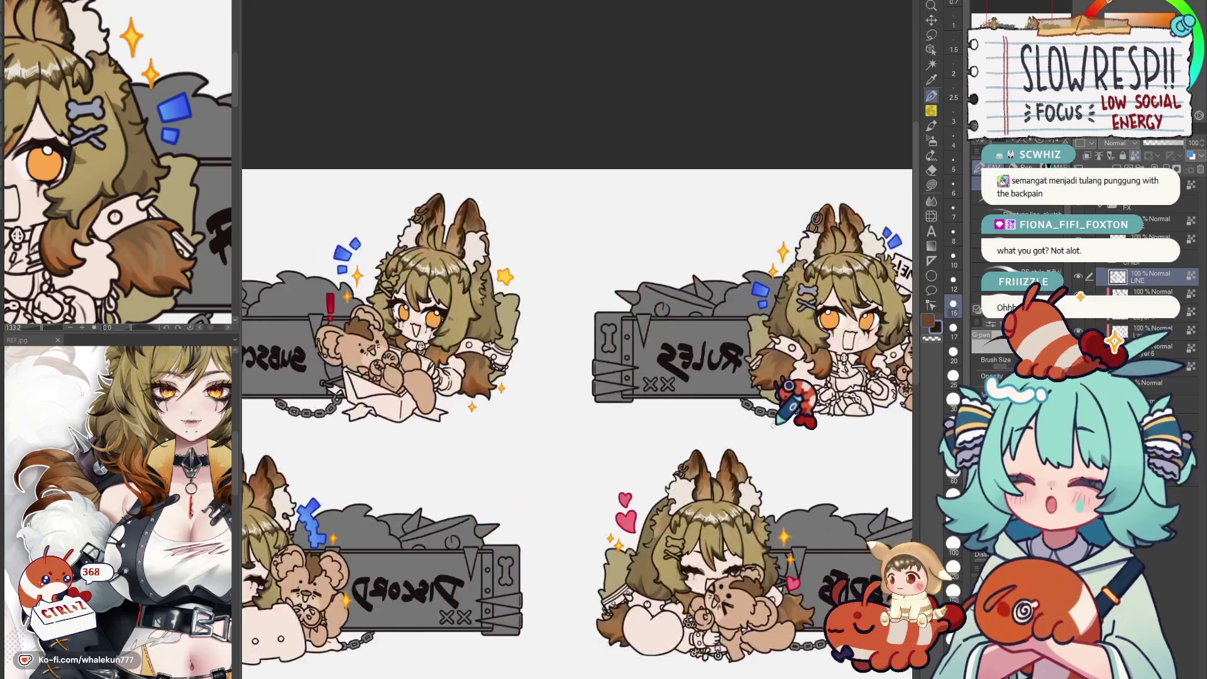
pyautogui.press('h')
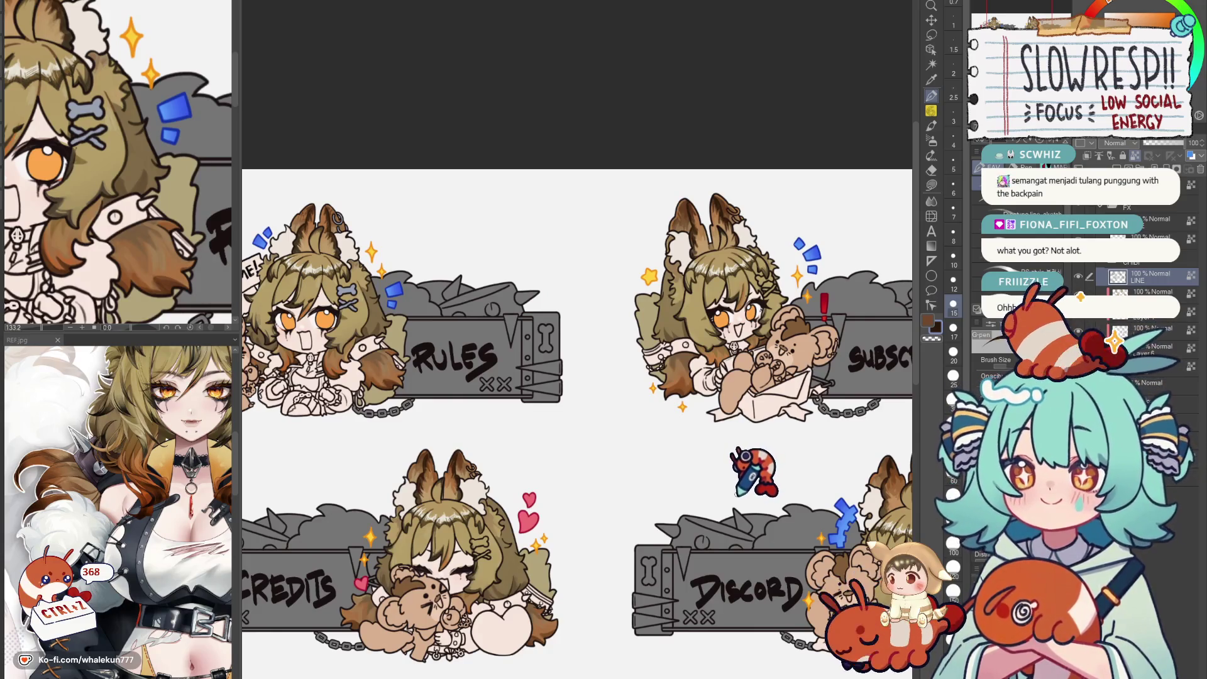
pyautogui.scroll(-3, 750, 471)
pyautogui.moveTo(718, 406)
pyautogui.mouseDown()
pyautogui.moveTo(755, 419)
pyautogui.moveTo(750, 491)
pyautogui.mouseUp()
pyautogui.scroll(4, 749, 406)
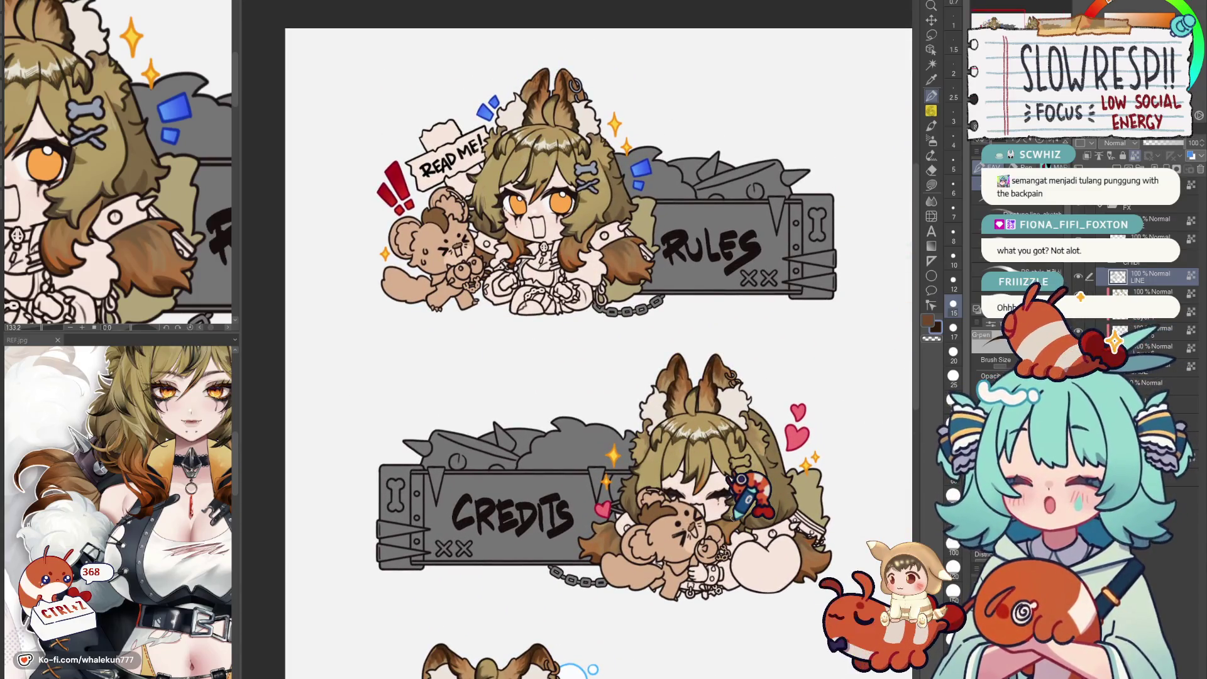
pyautogui.scroll(-3, 745, 405)
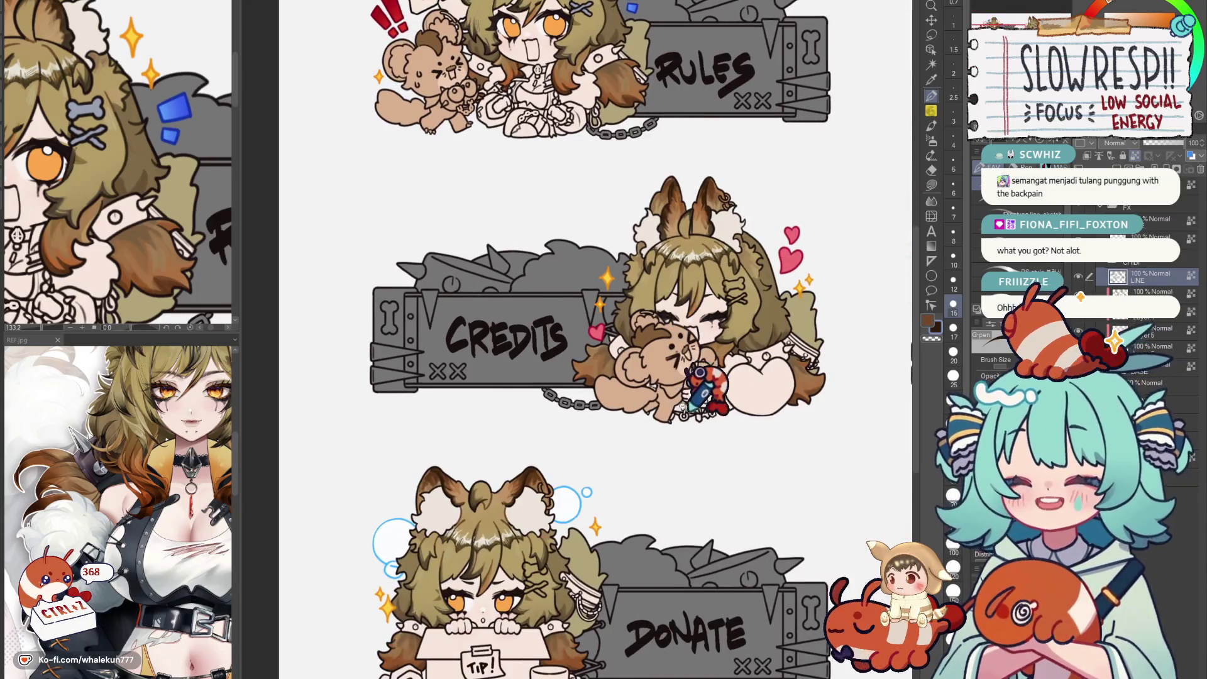
pyautogui.scroll(-3, 679, 377)
pyautogui.scroll(5, 634, 432)
pyautogui.press('h')
pyautogui.scroll(-3, 633, 431)
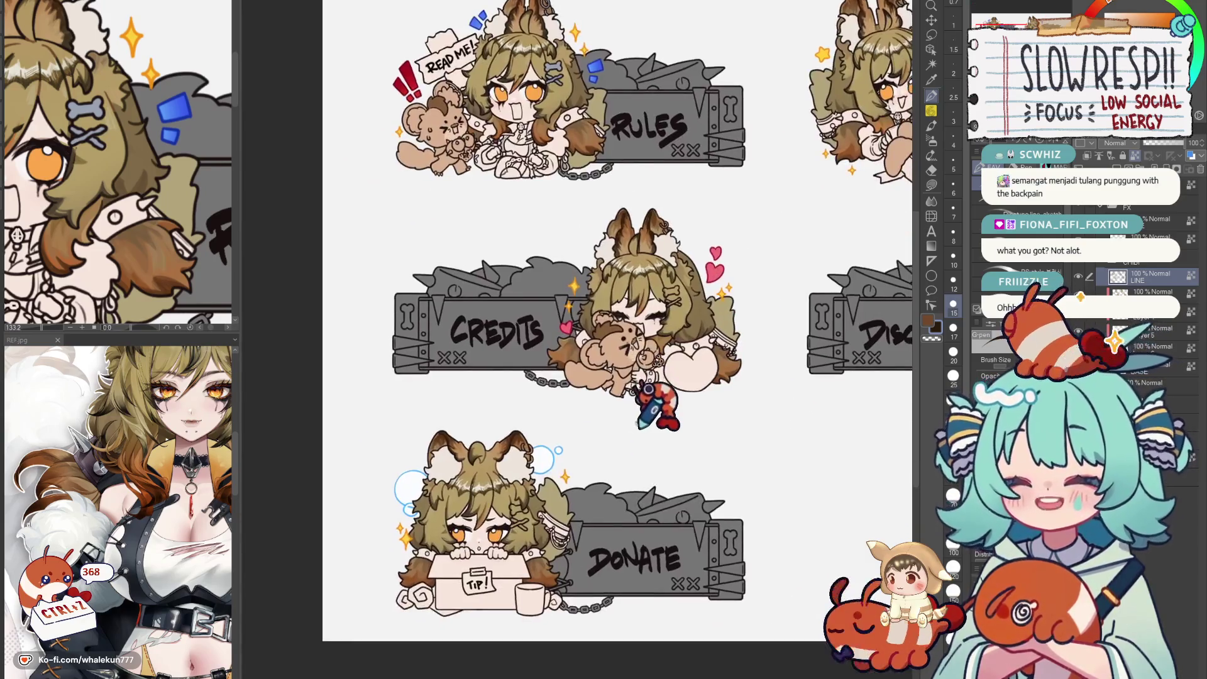
pyautogui.scroll(3, 651, 425)
pyautogui.press('h')
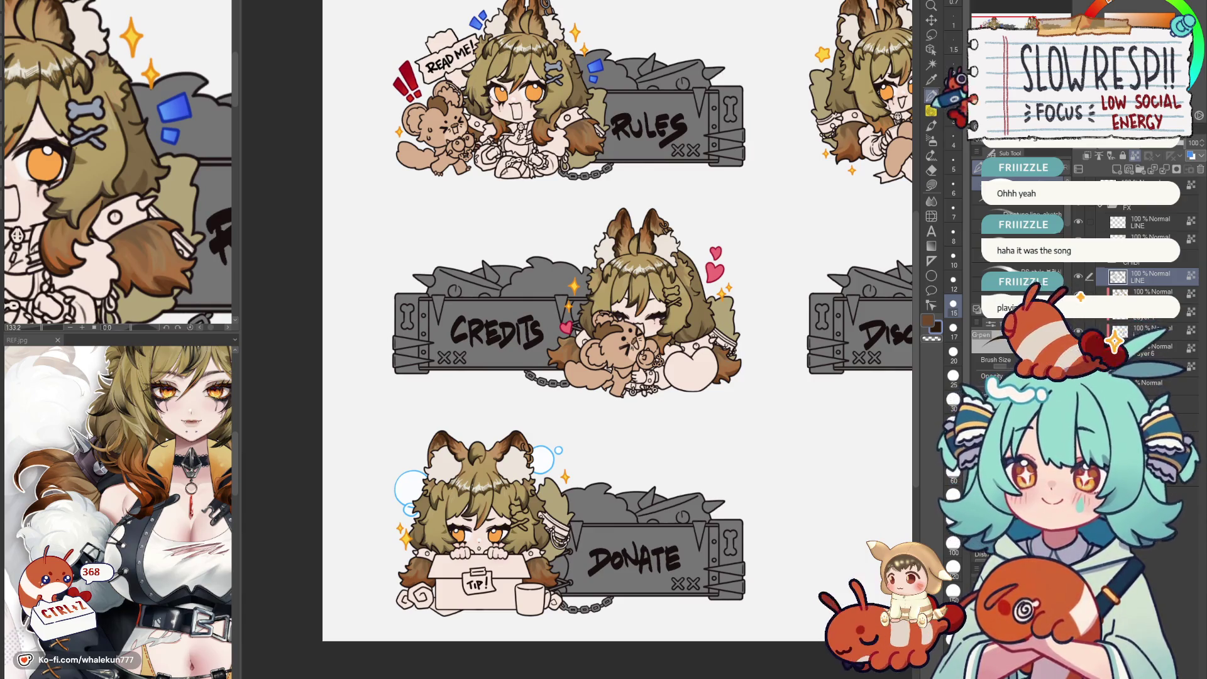
pyautogui.scroll(-2, 782, 301)
pyautogui.scroll(4, 765, 434)
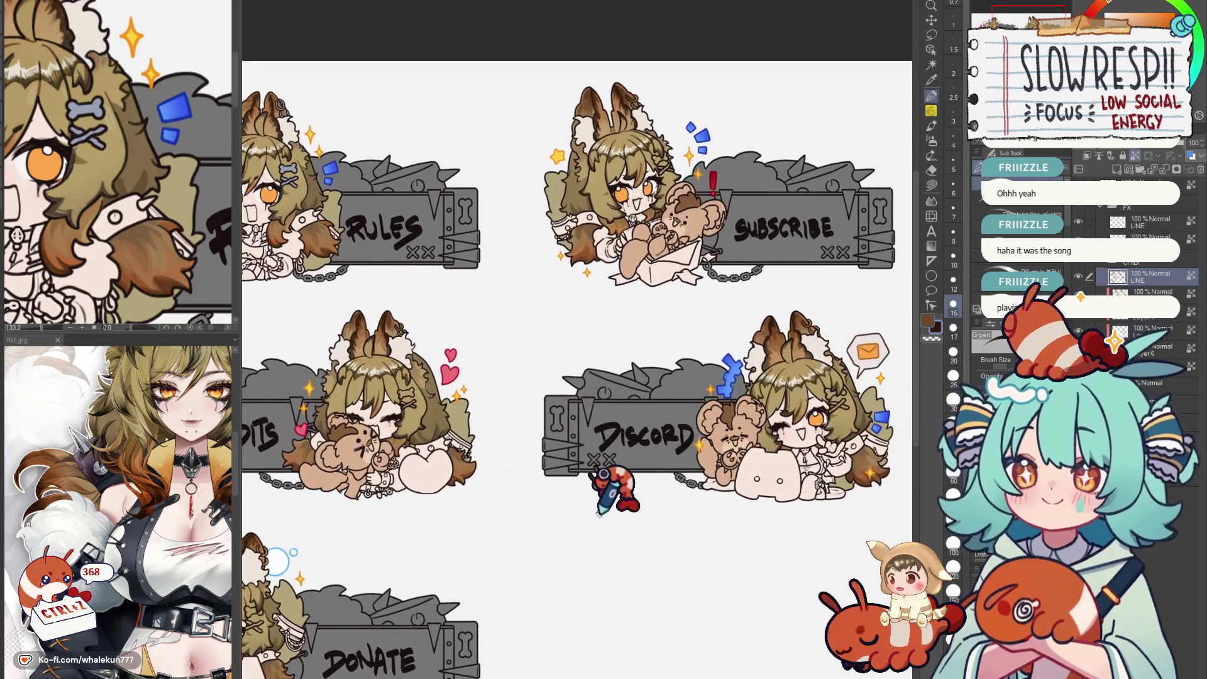
# Center the Sub View reference on the character's eye and bring the Rules girl into view.
pyautogui.moveTo(611, 486); pyautogui.dragTo(773, 528)
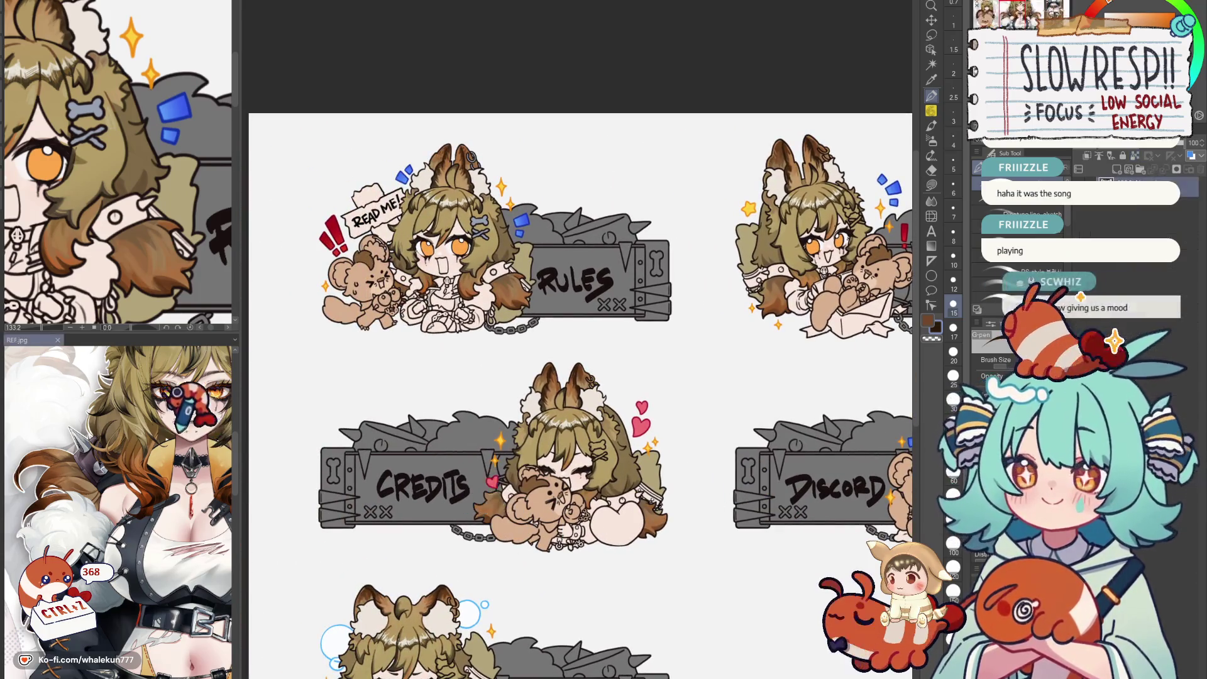
pyautogui.scroll(-2, 151, 415)
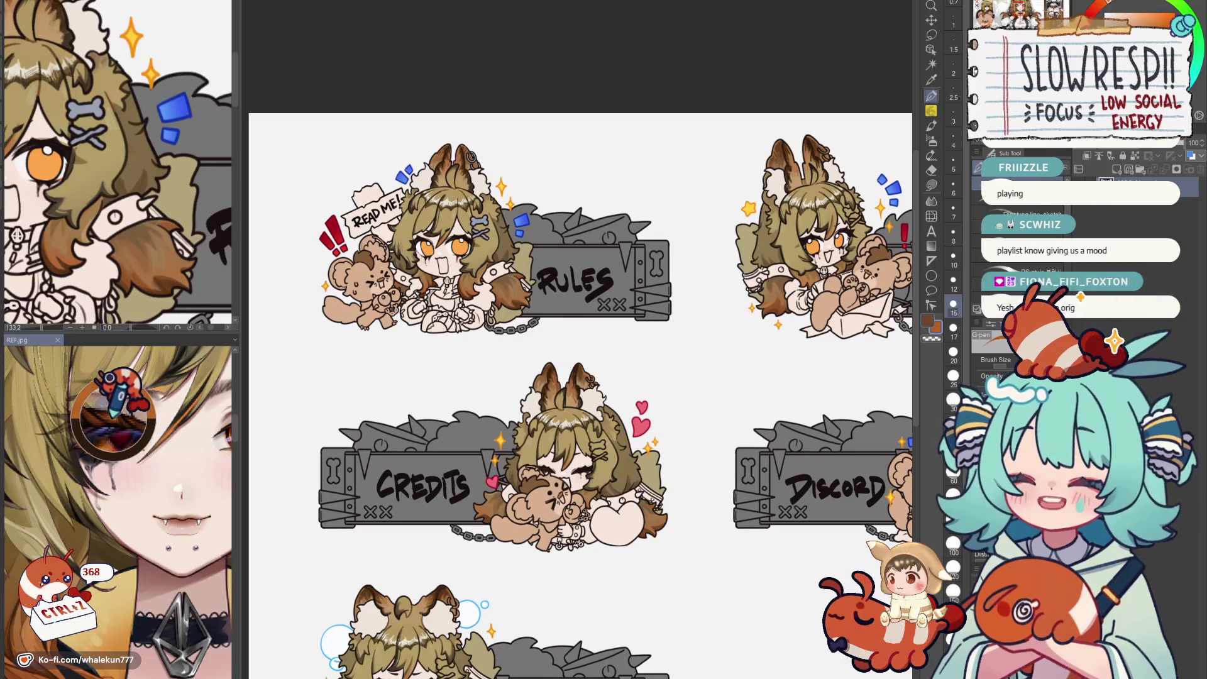
pyautogui.moveTo(158, 435); pyautogui.dragTo(159, 464)
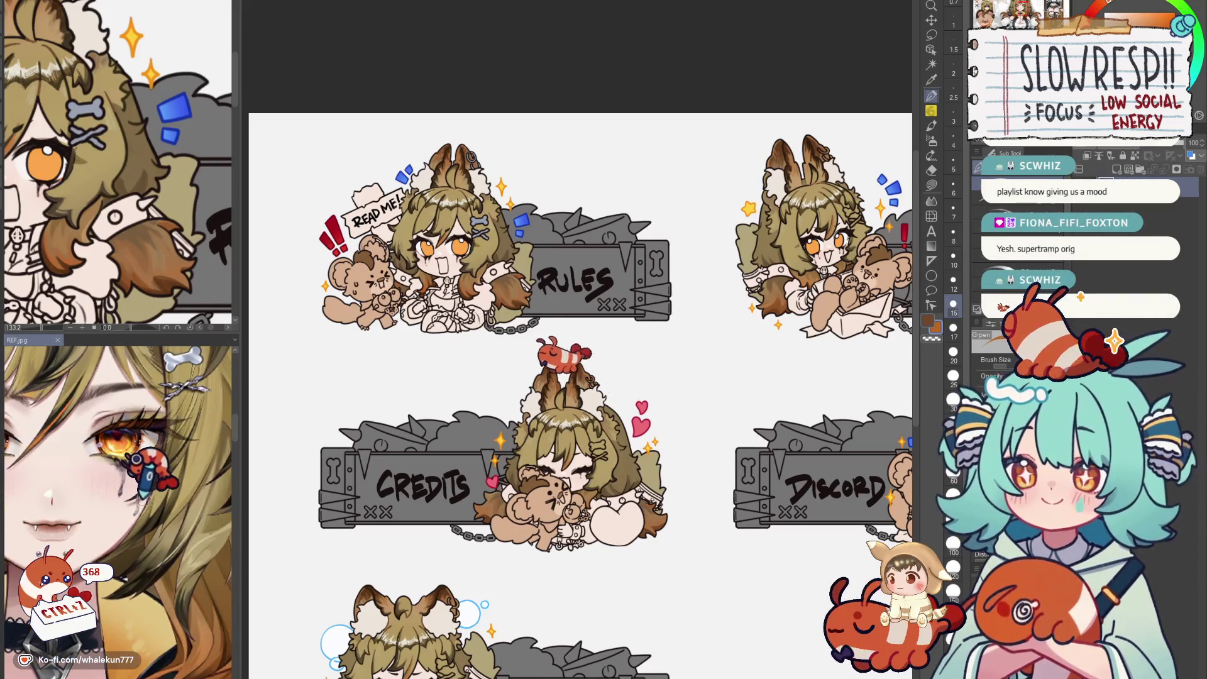
pyautogui.moveTo(159, 464); pyautogui.dragTo(175, 416)
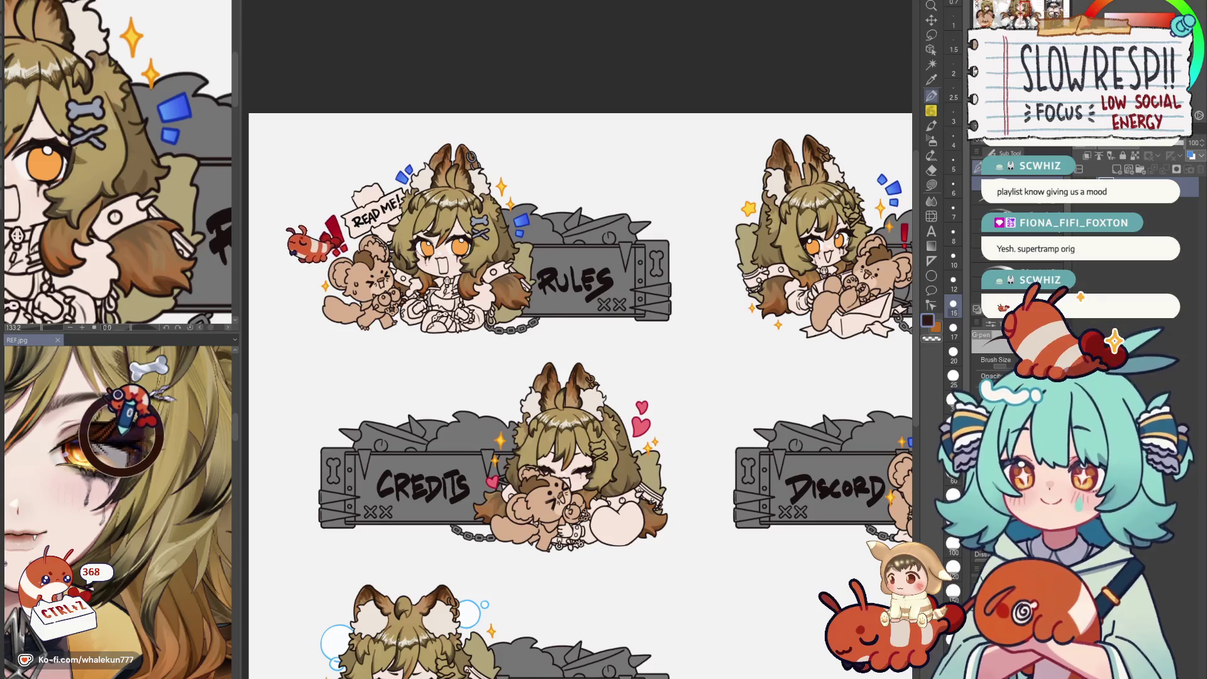
pyautogui.moveTo(292, 235); pyautogui.dragTo(556, 312)
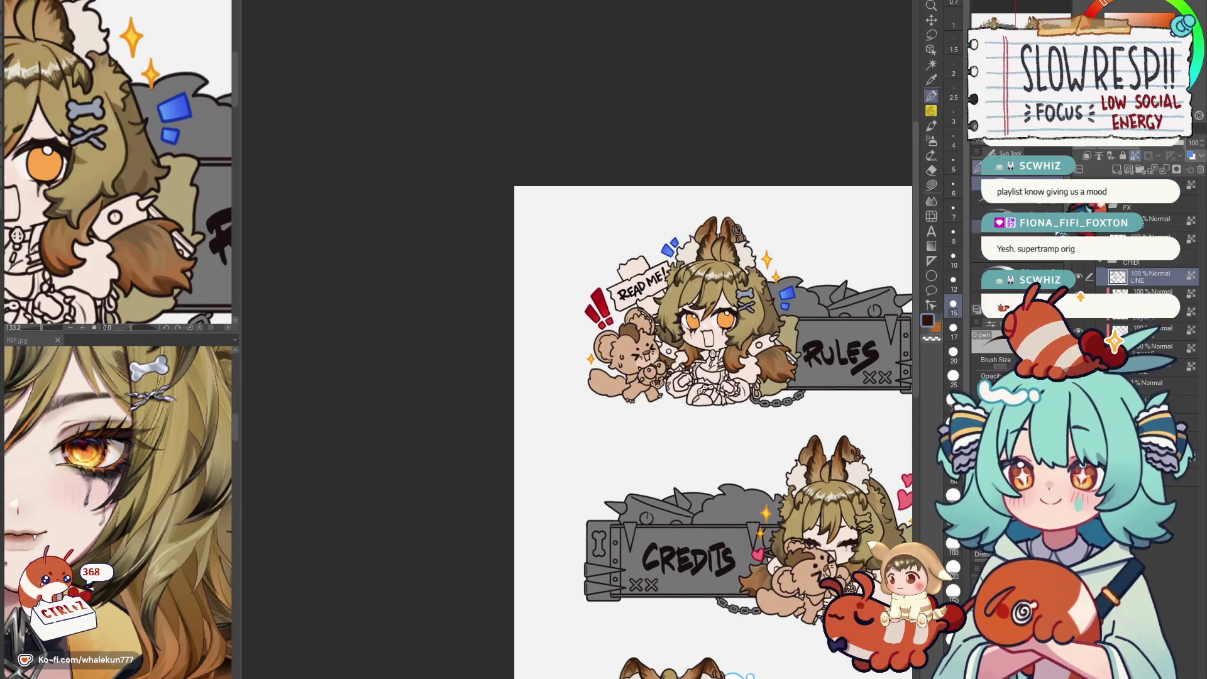
pyautogui.scroll(4, 755, 330)
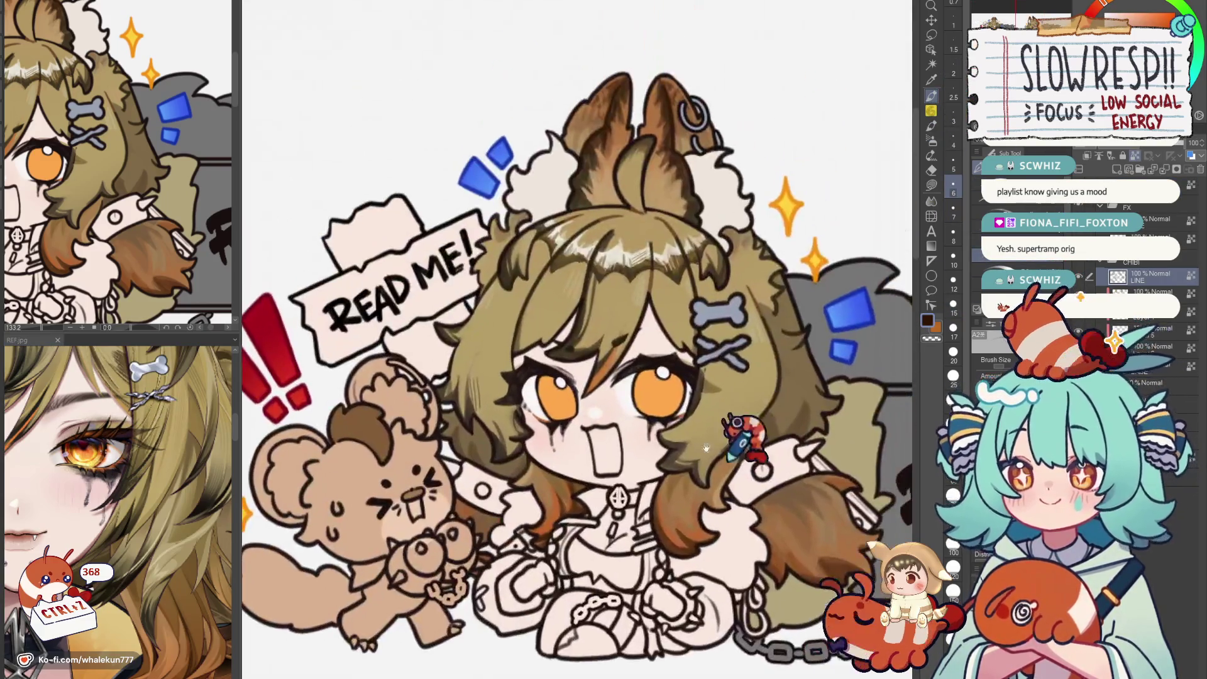
pyautogui.scroll(2, 628, 350)
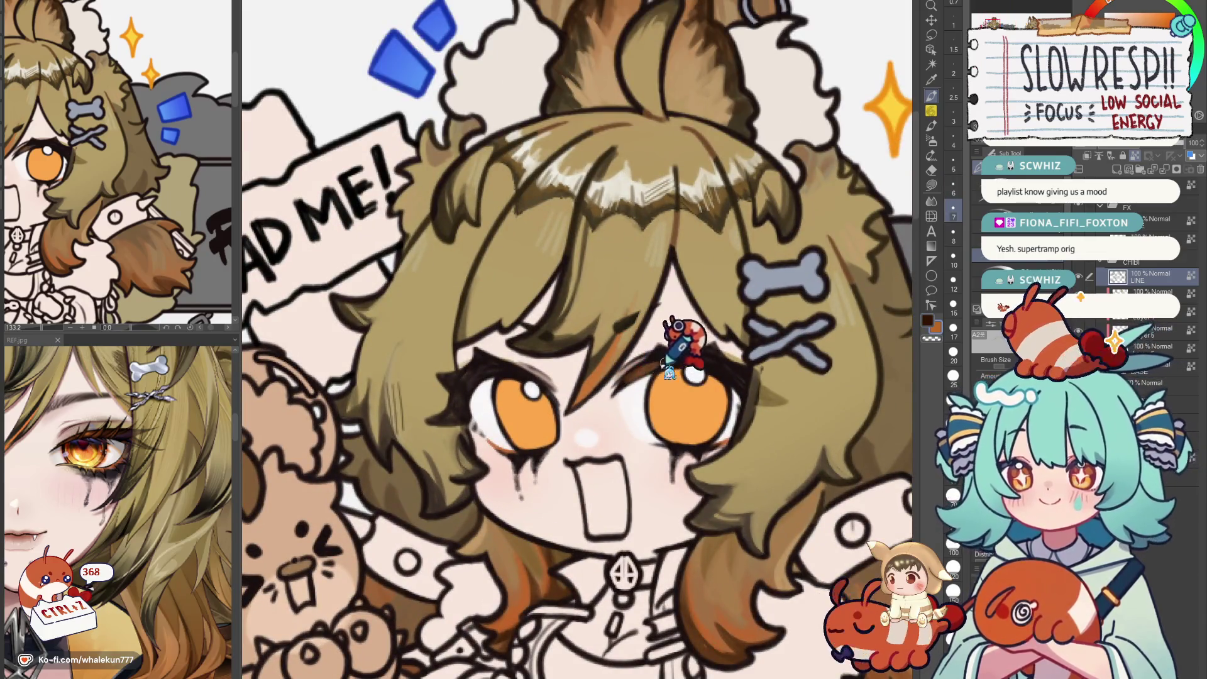
# Refine the Rules girl's eye strokes, mirroring the view with H and undoing mistakes.
pyautogui.hotkey('ctrl', 'z')
pyautogui.hotkey('ctrl', 'z')
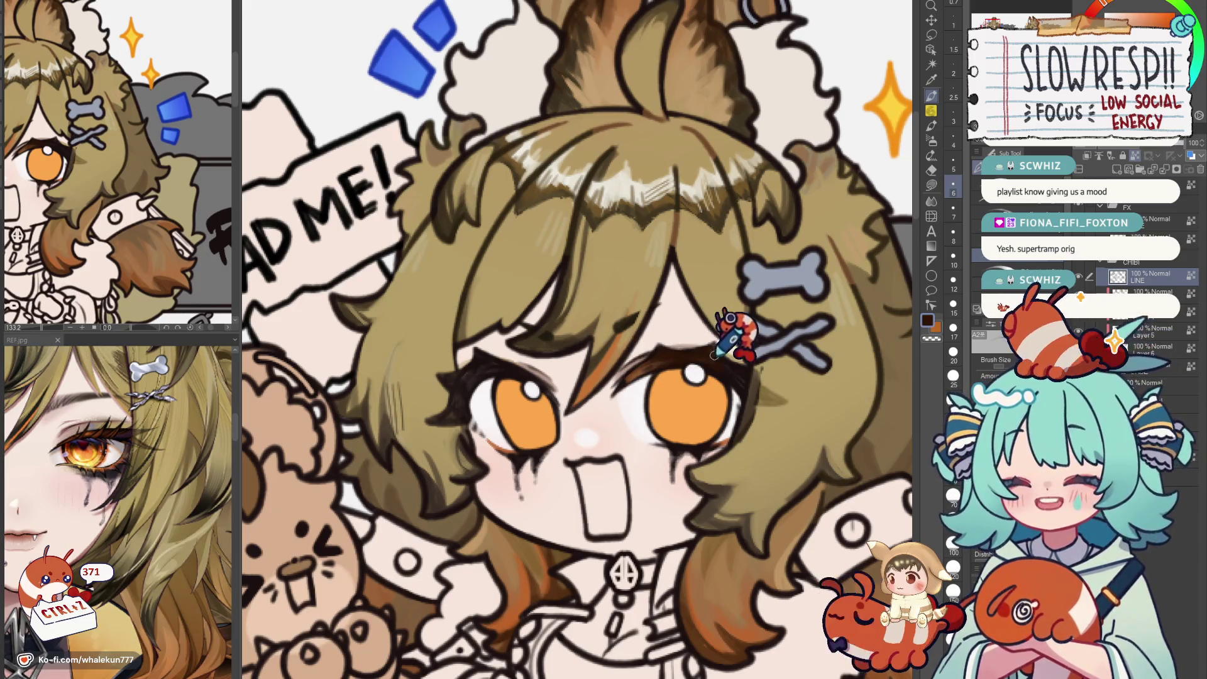
pyautogui.moveTo(755, 364); pyautogui.dragTo(726, 363)
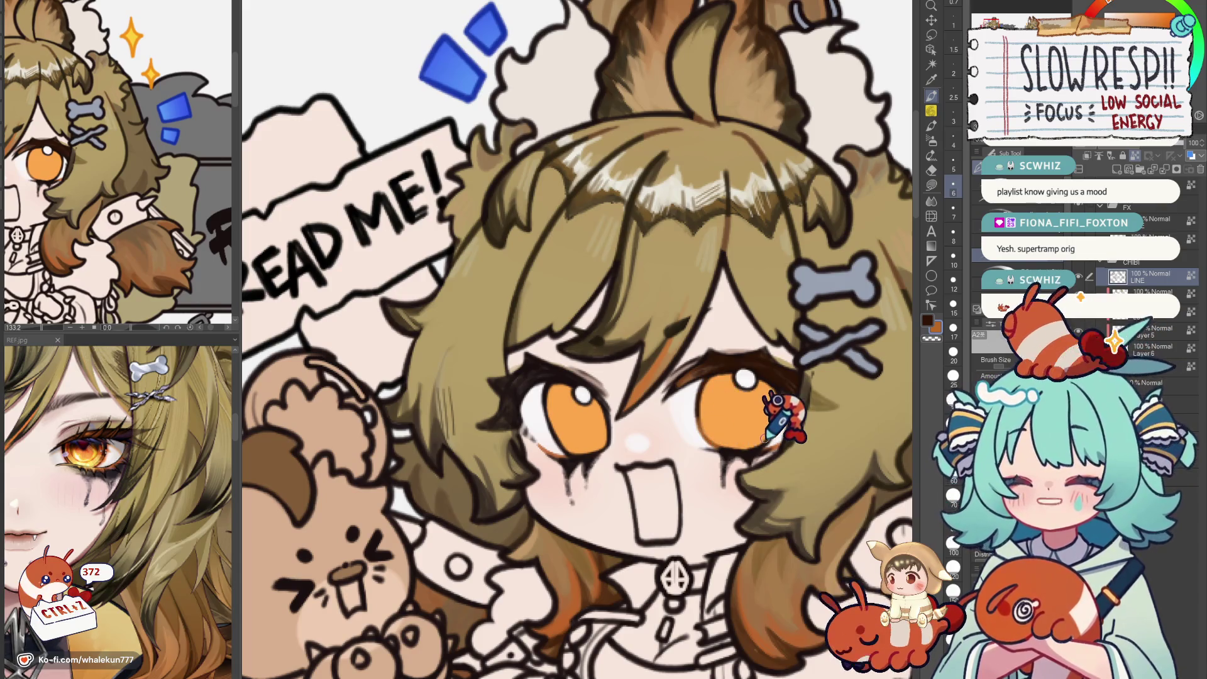
pyautogui.press('h')
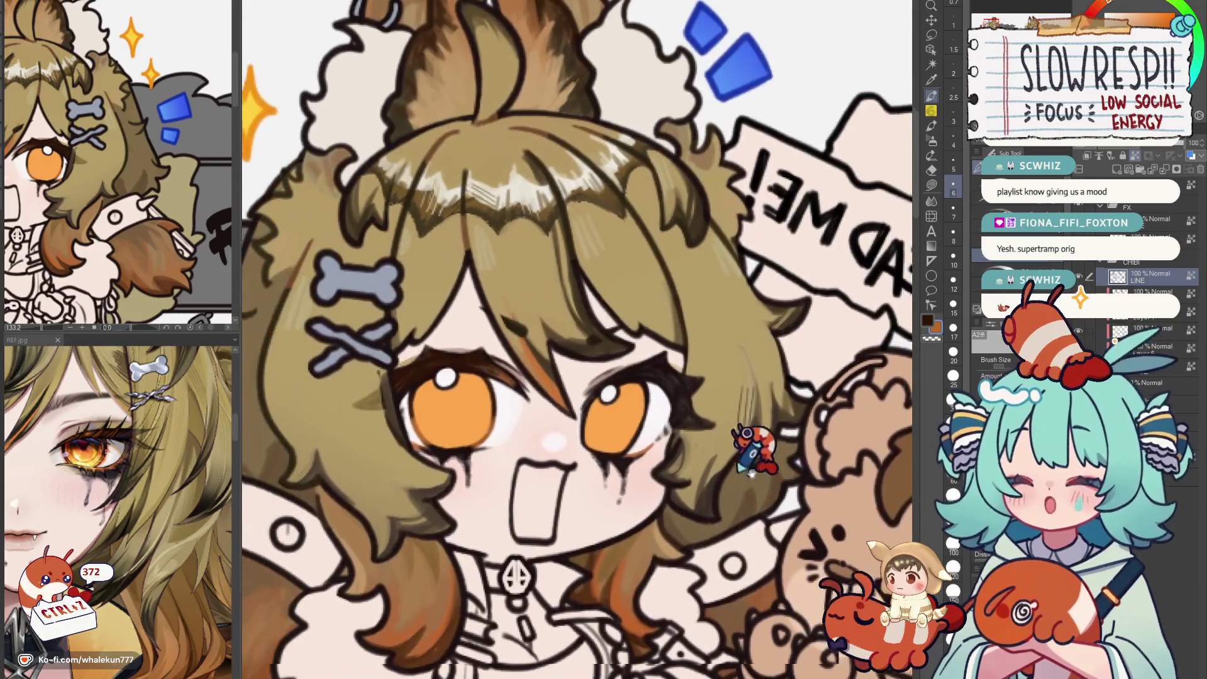
pyautogui.moveTo(727, 422); pyautogui.dragTo(781, 414)
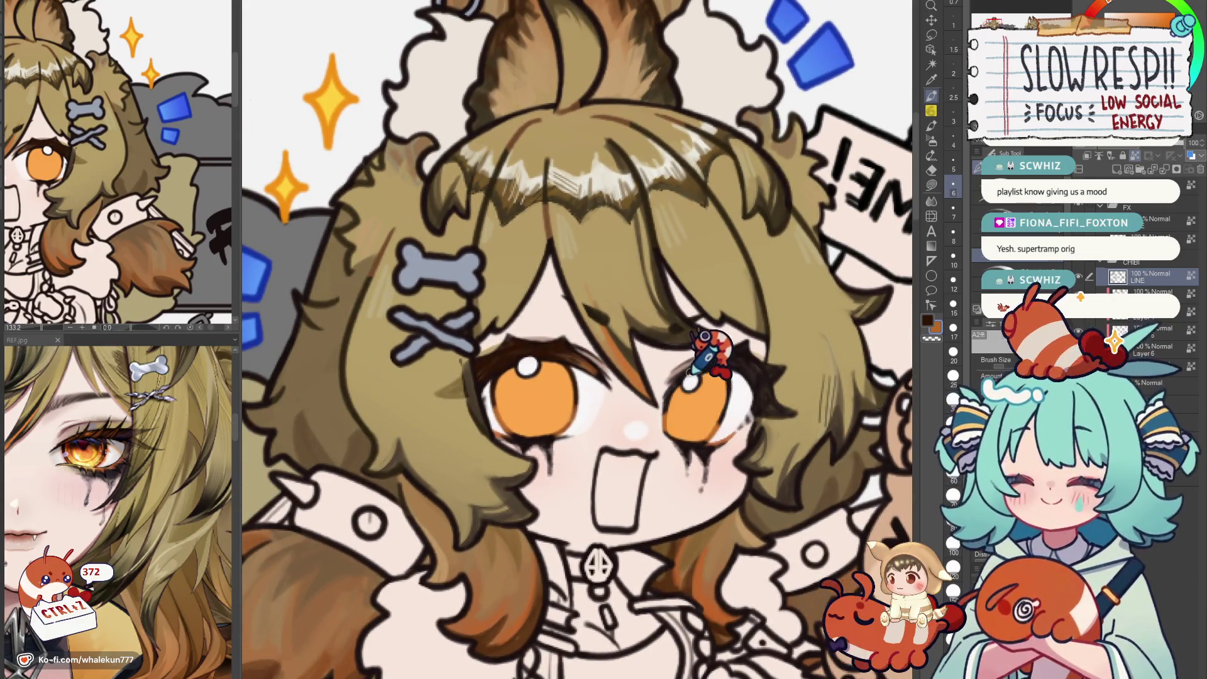
pyautogui.hotkey('ctrl', 'z')
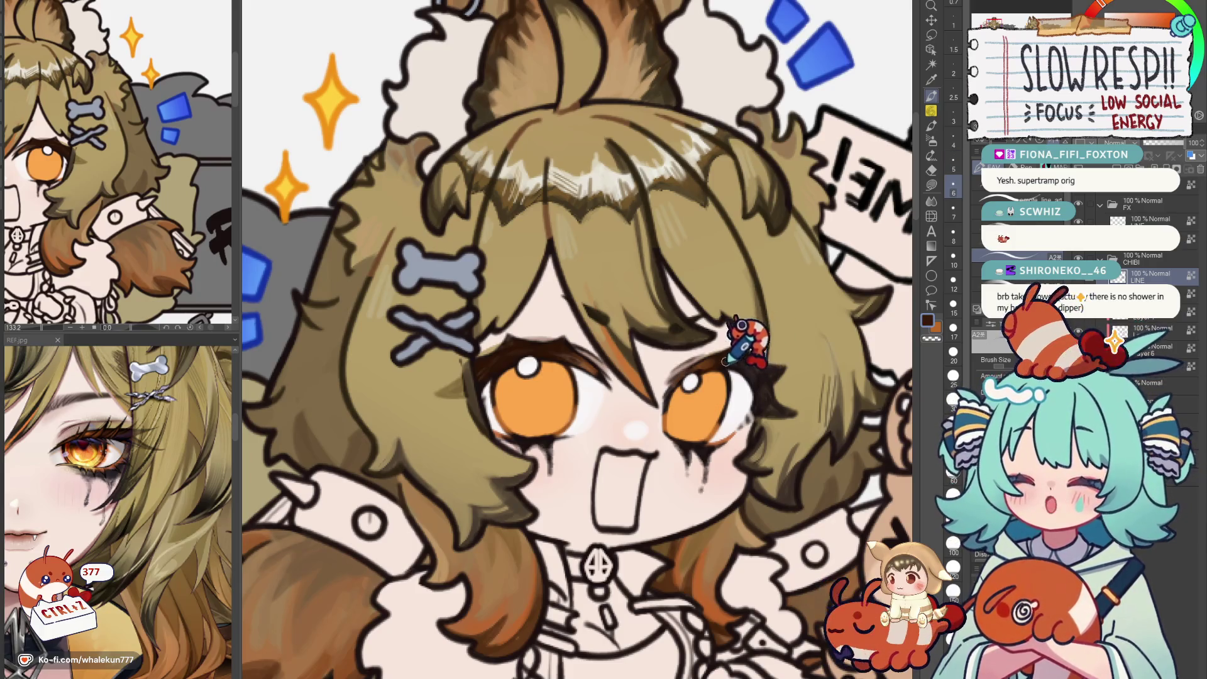
# Pull back from the face to show the READ ME sign, body and the Credits banner below.
pyautogui.moveTo(778, 368); pyautogui.dragTo(651, 321)
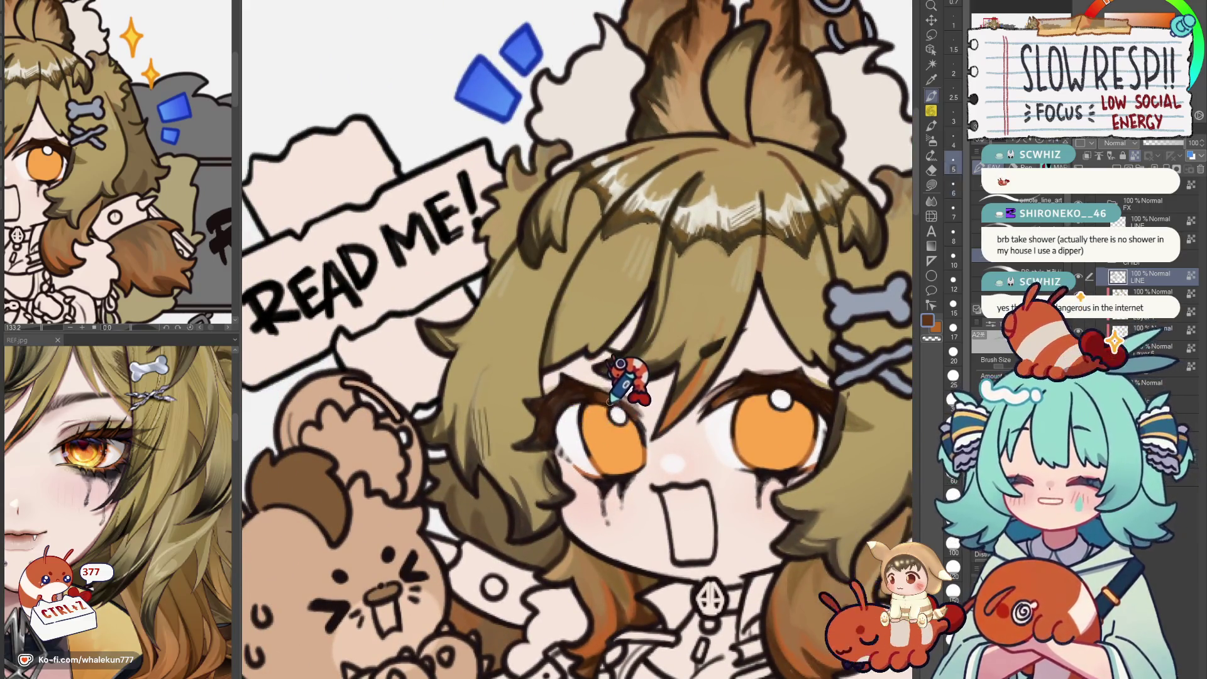
pyautogui.moveTo(660, 396); pyautogui.dragTo(652, 373)
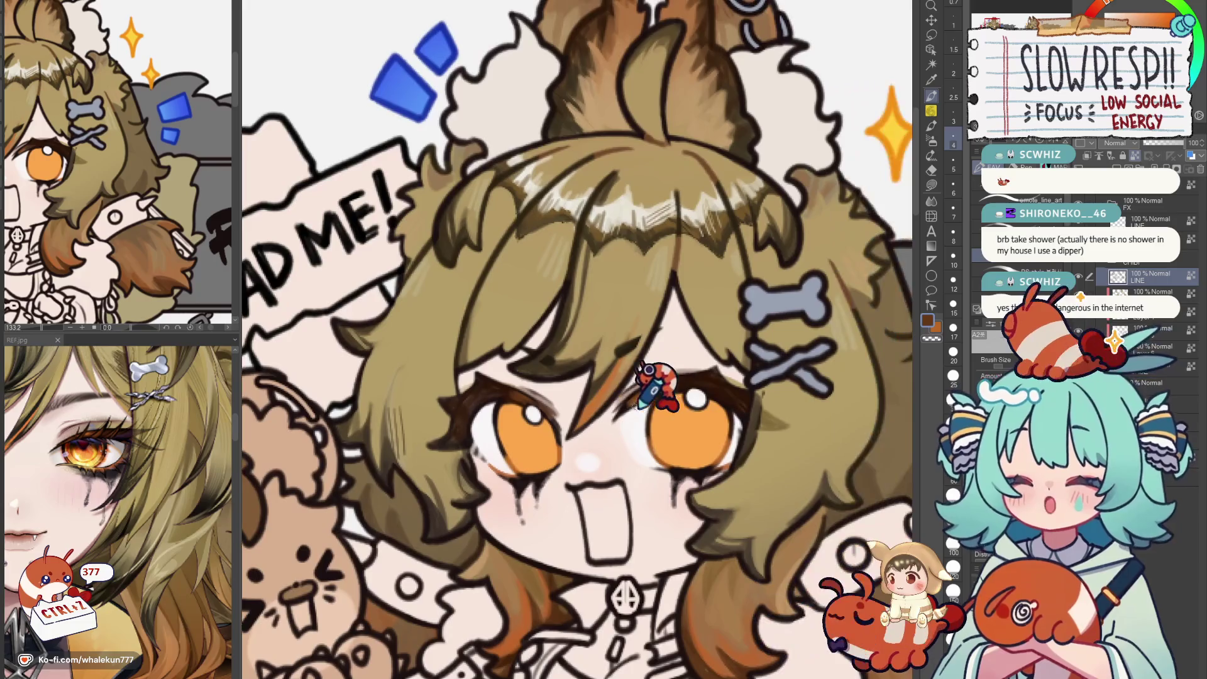
pyautogui.moveTo(660, 480)
pyautogui.mouseDown()
pyautogui.moveTo(646, 368)
pyautogui.moveTo(660, 396)
pyautogui.mouseUp()
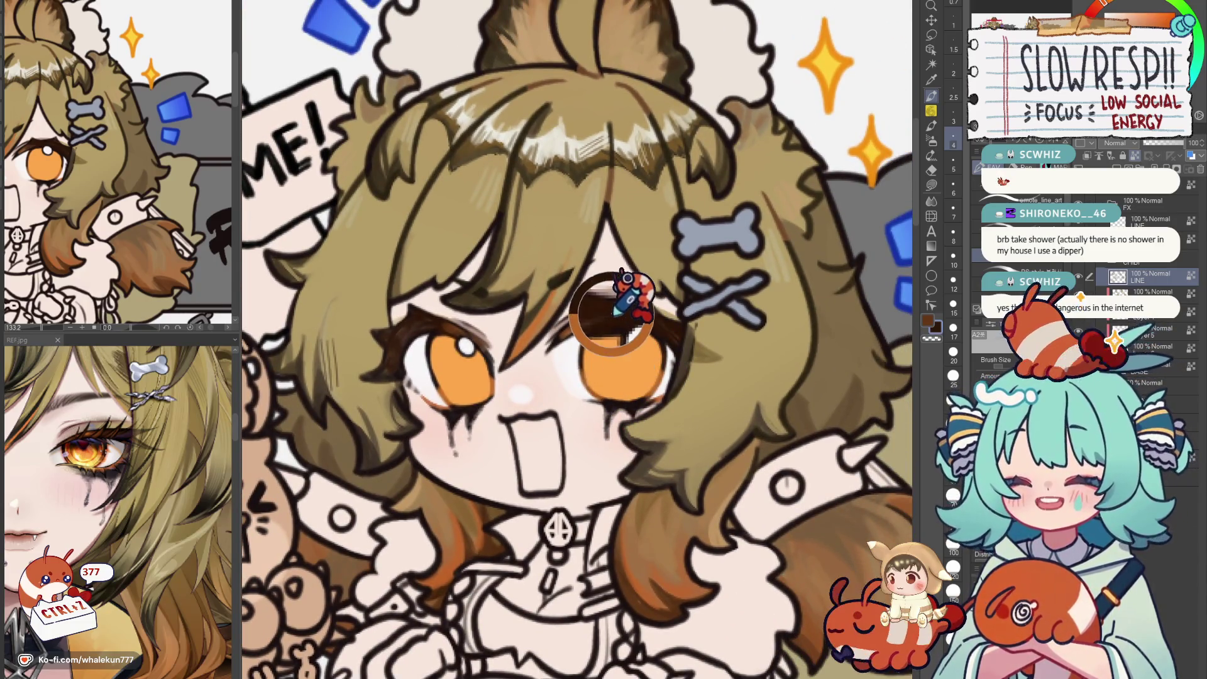
pyautogui.moveTo(698, 566)
pyautogui.mouseDown()
pyautogui.moveTo(702, 303)
pyautogui.moveTo(670, 585)
pyautogui.mouseUp()
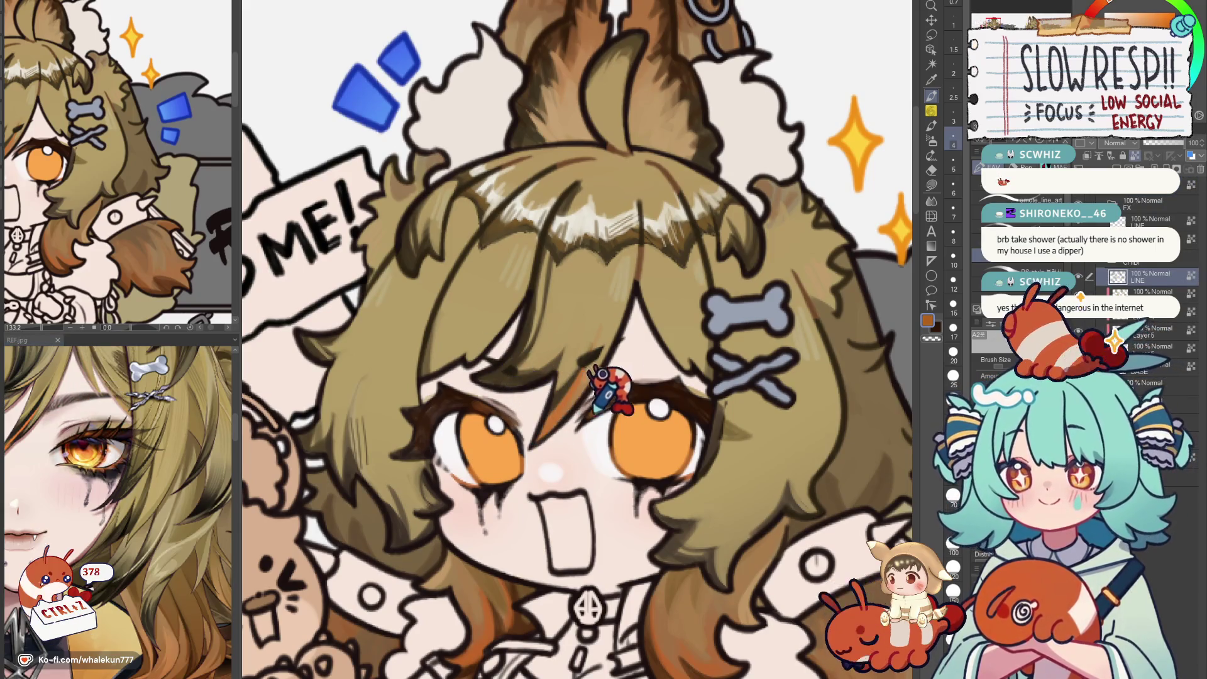
pyautogui.scroll(-5, 698, 463)
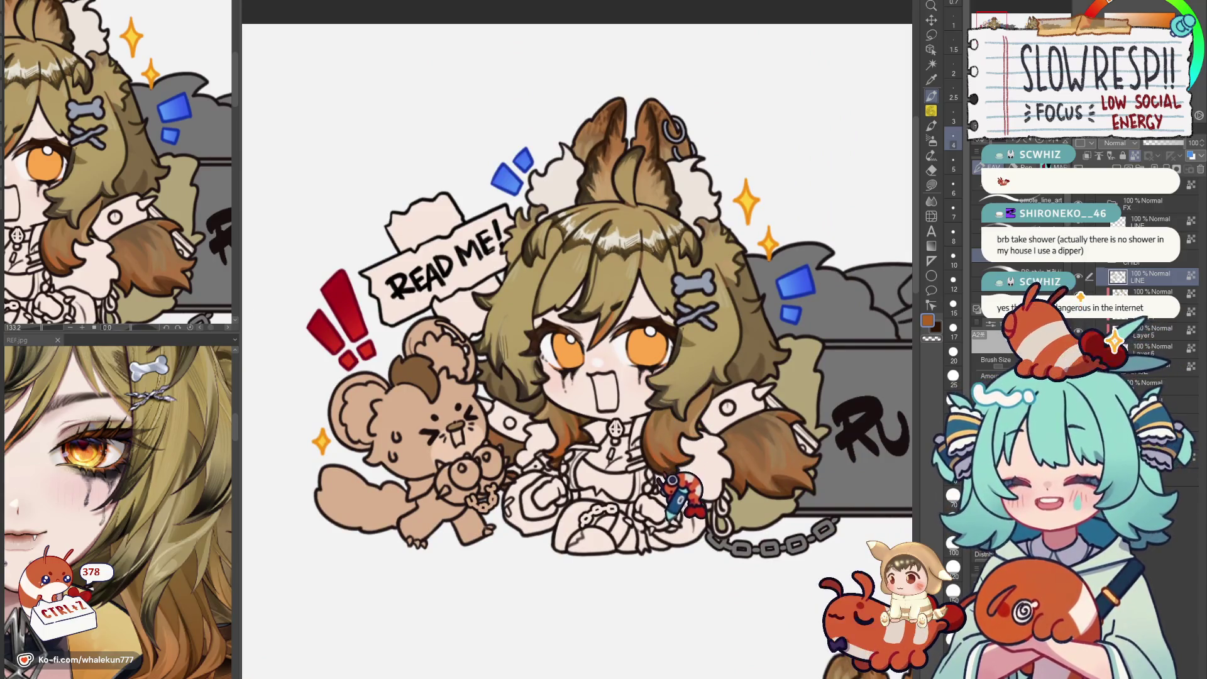
pyautogui.scroll(-3, 674, 510)
pyautogui.moveTo(675, 528); pyautogui.dragTo(671, 420)
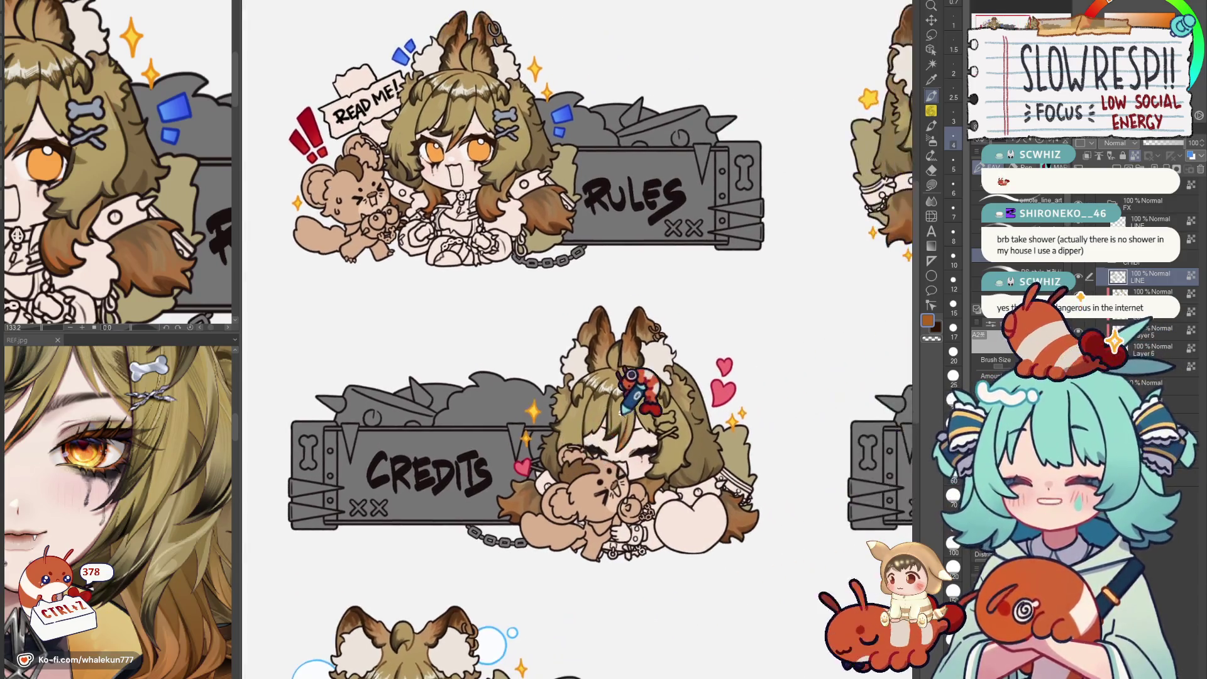
pyautogui.scroll(6, 697, 397)
pyautogui.scroll(4, 702, 349)
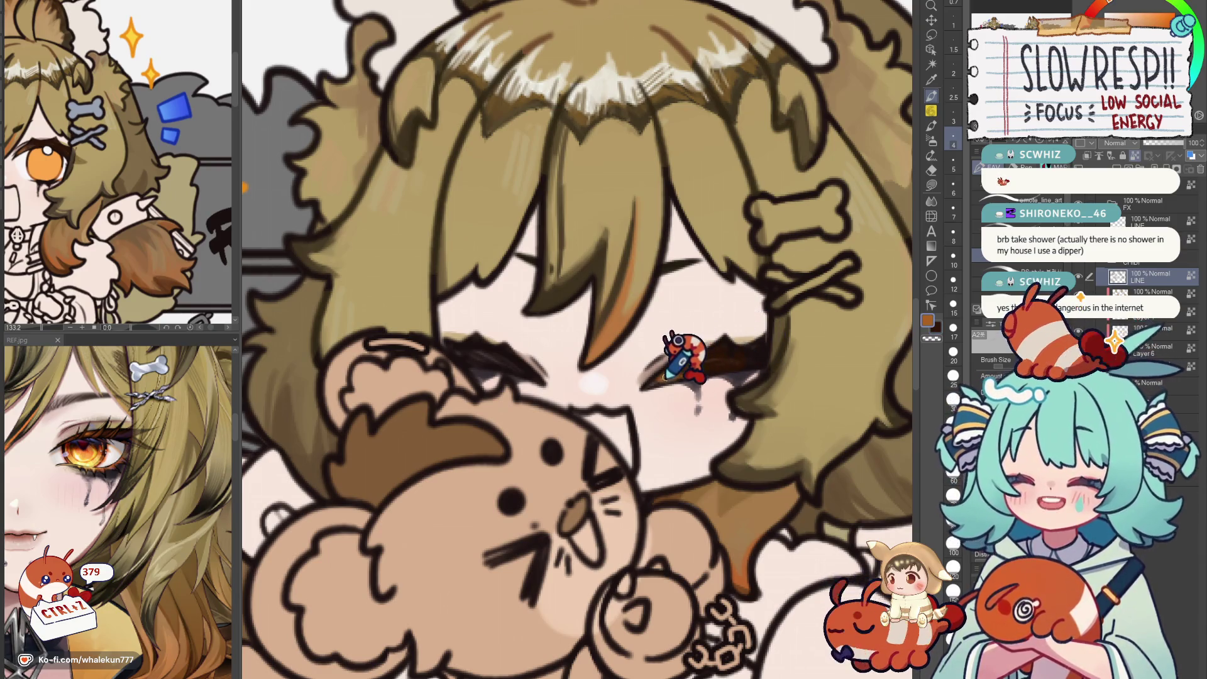
# Mirror the Credits girl's face to check her closed eyes, flip back and zoom out.
pyautogui.press('h')
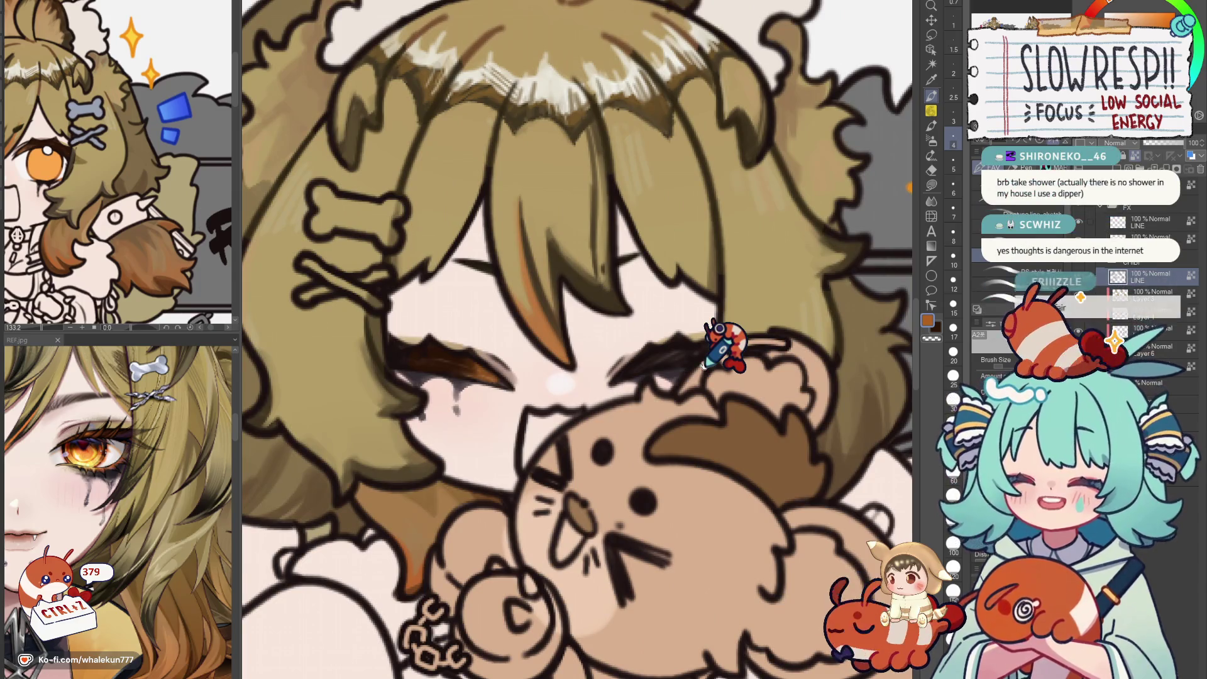
pyautogui.scroll(1, 722, 342)
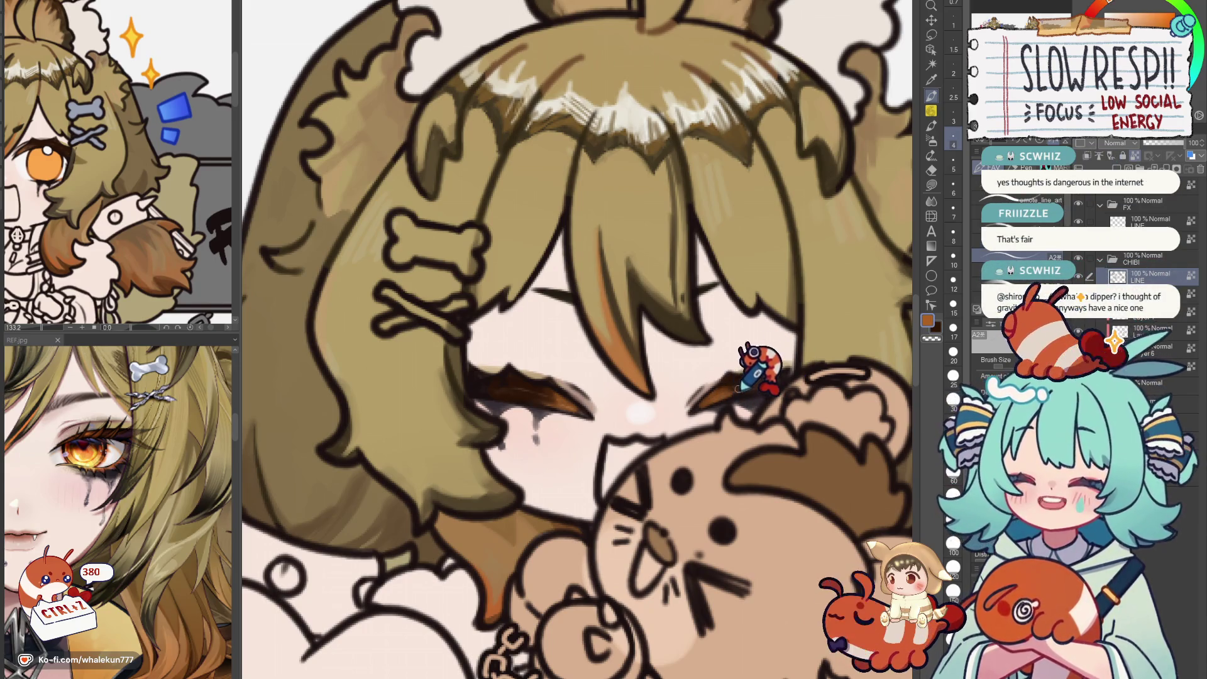
pyautogui.press('h')
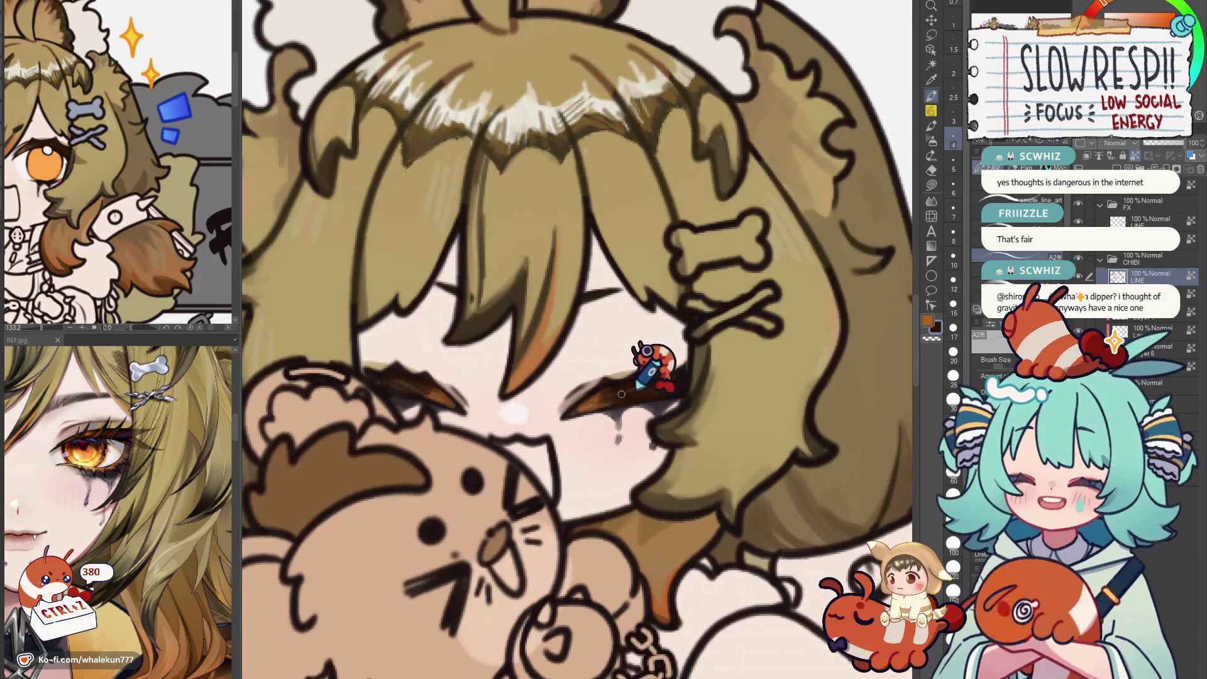
pyautogui.scroll(-2, 689, 372)
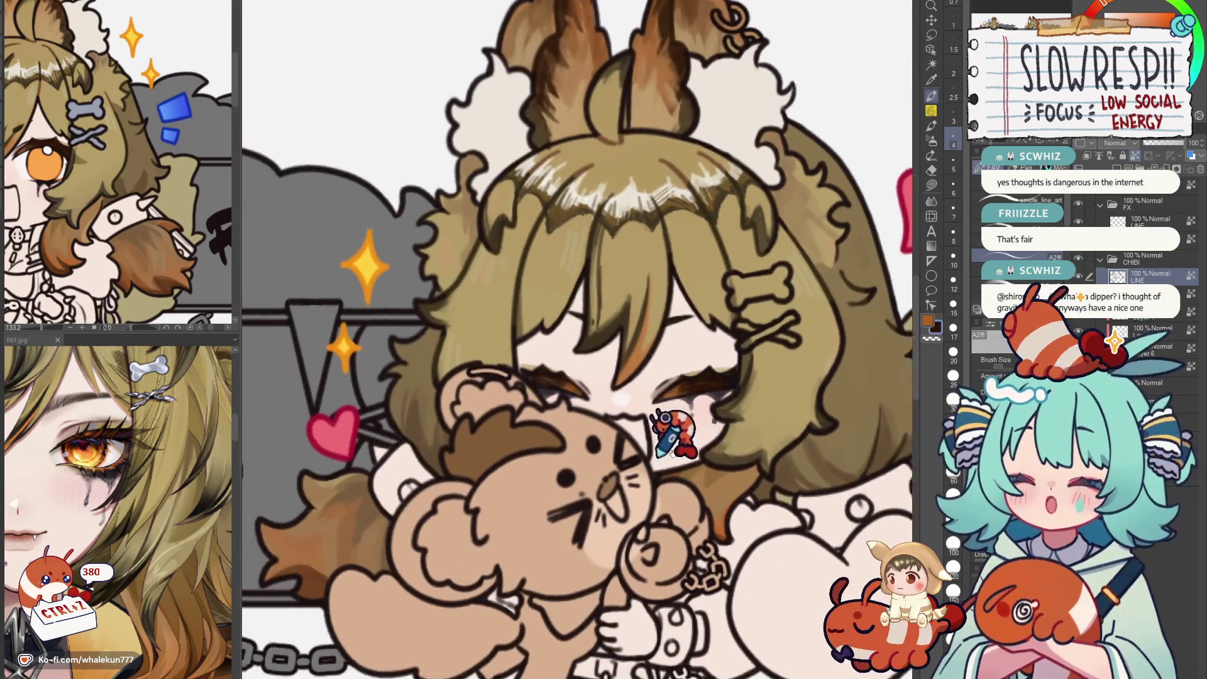
pyautogui.scroll(-3, 688, 372)
pyautogui.moveTo(660, 396); pyautogui.dragTo(736, 440)
pyautogui.scroll(-2, 735, 440)
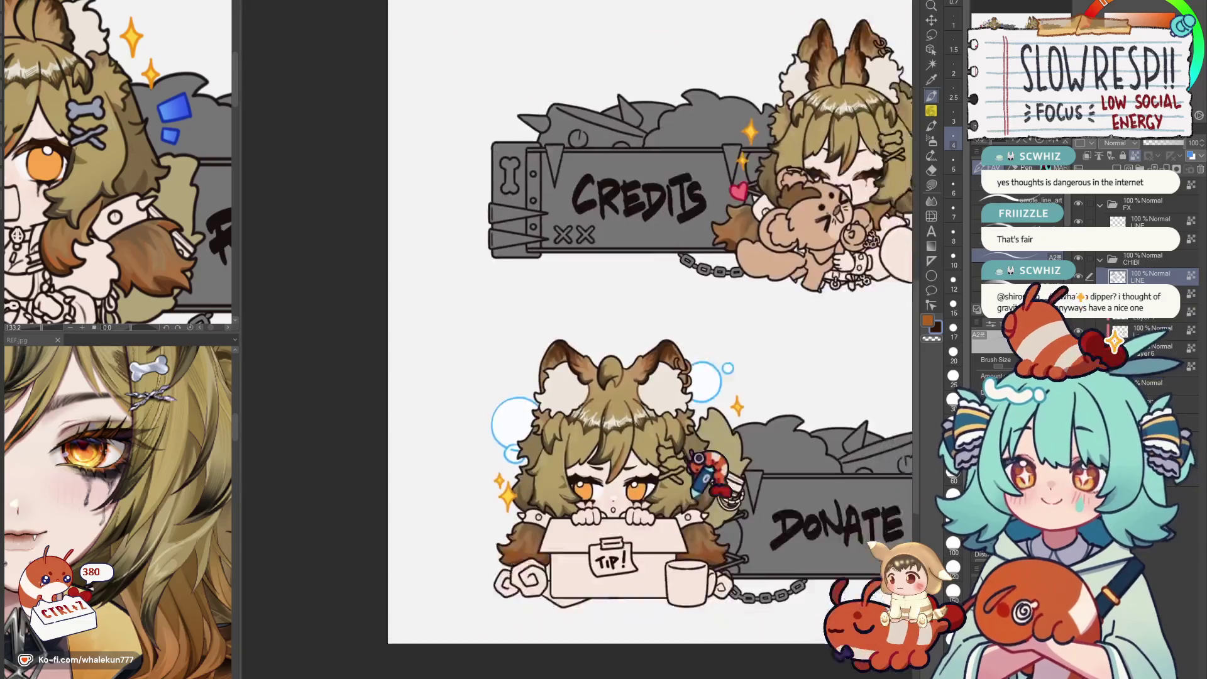
pyautogui.scroll(6, 586, 396)
pyautogui.scroll(2, 578, 469)
pyautogui.scroll(-3, 577, 469)
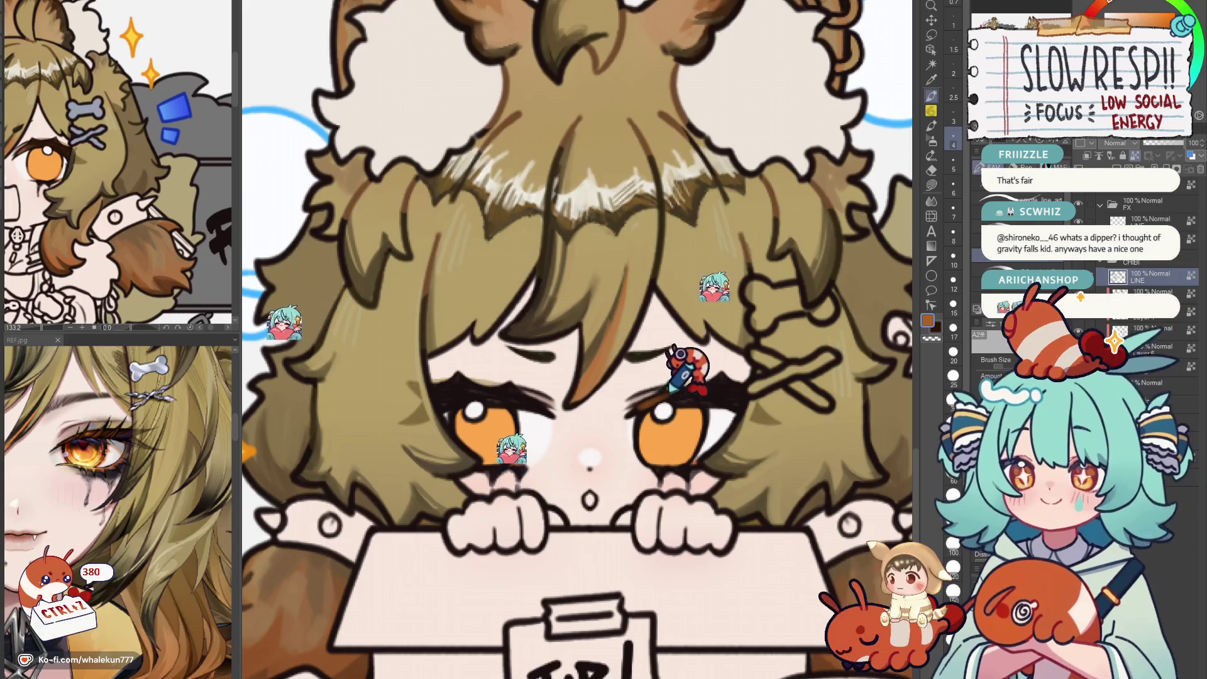
# Paint the Donate girl's eyebrows dark brown, undo the stray grey mark by her mouth, and mirror-check the face.
pyautogui.press('x')
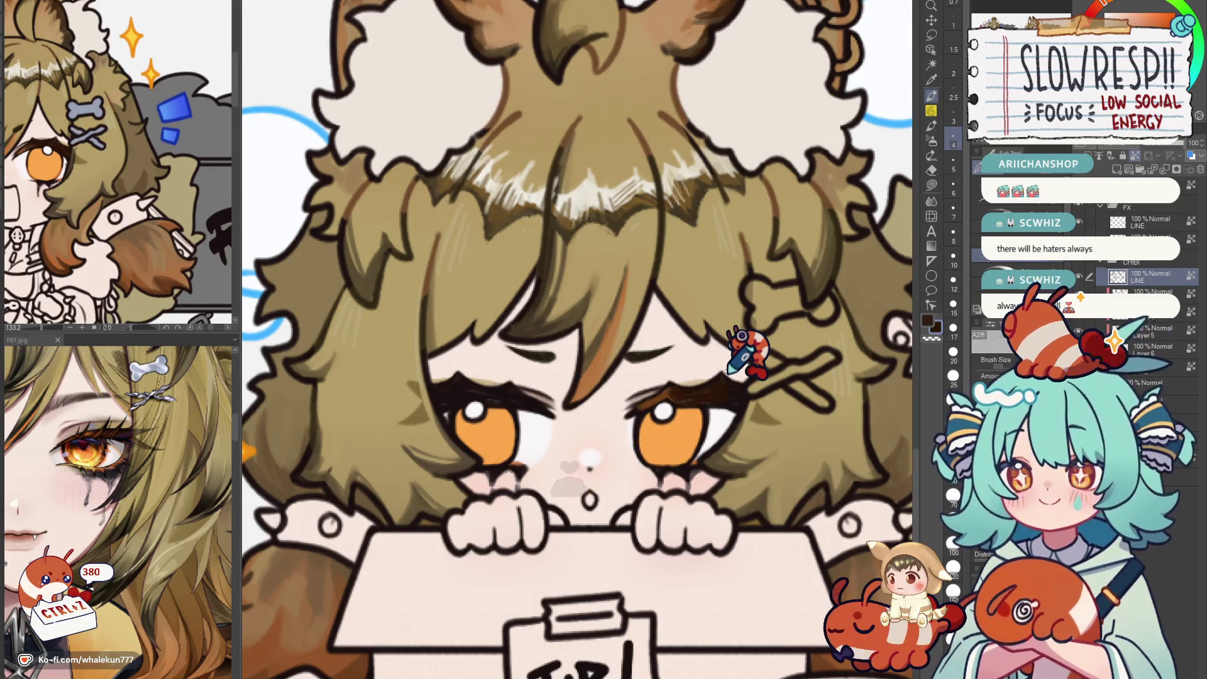
pyautogui.hotkey('ctrl', 'z')
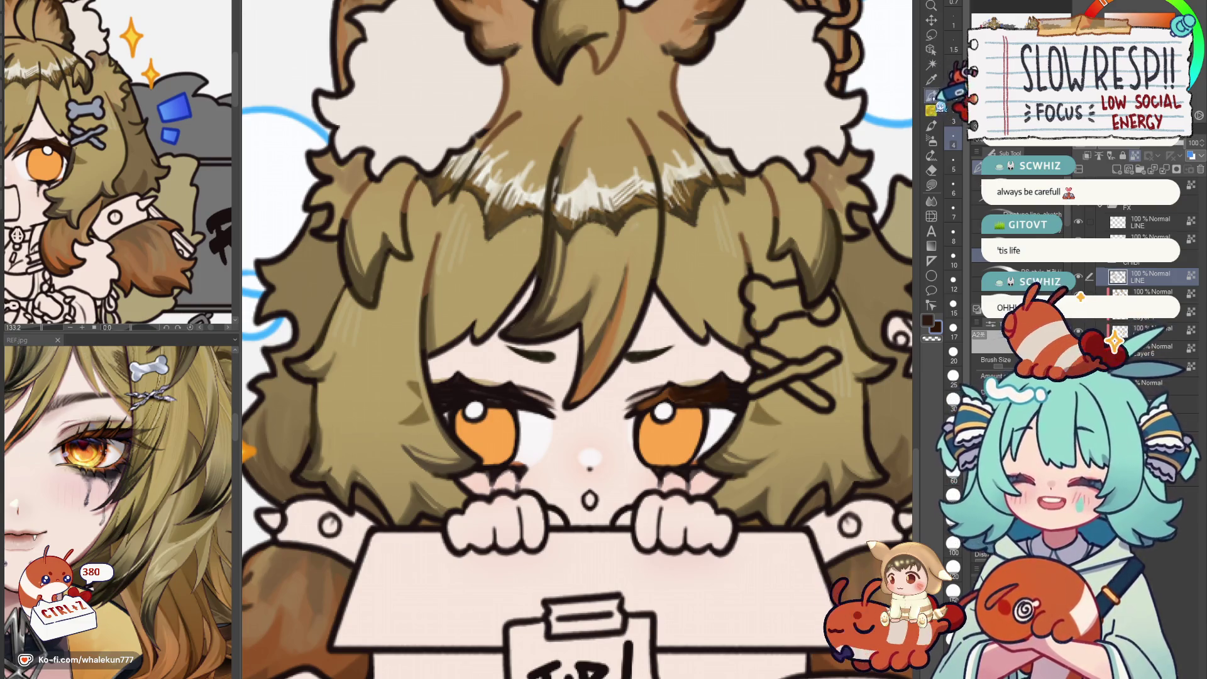
pyautogui.scroll(-3, 745, 349)
pyautogui.scroll(2, 745, 378)
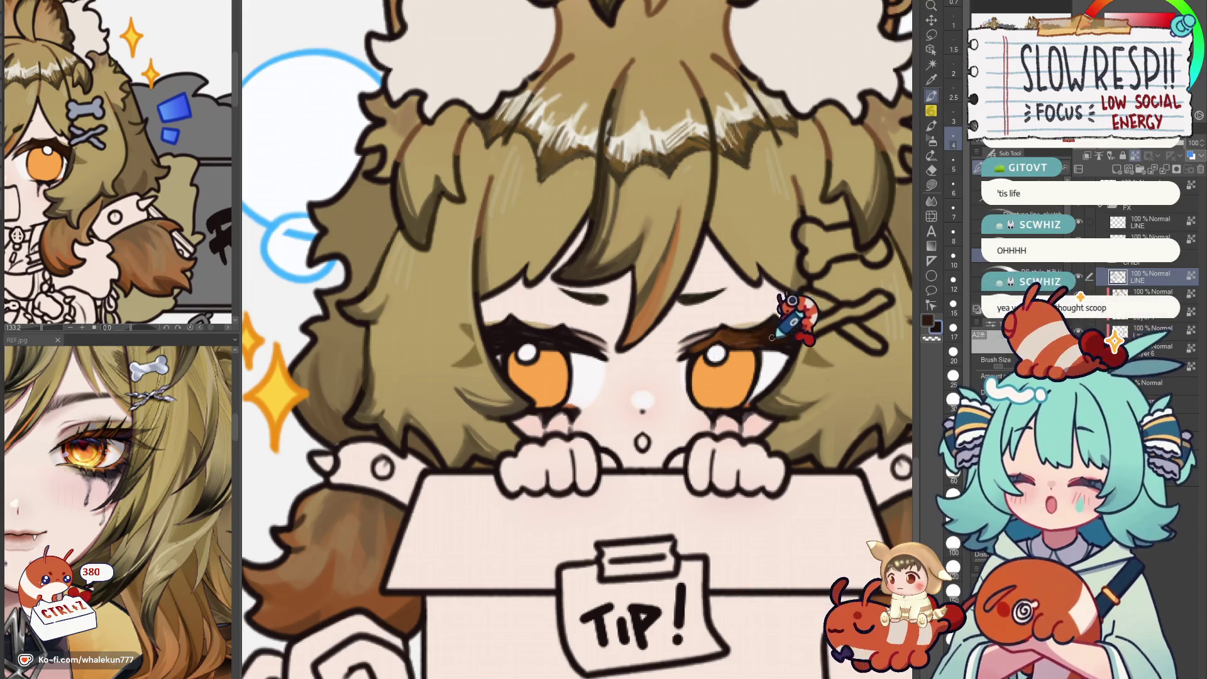
pyautogui.scroll(-3, 755, 325)
pyautogui.scroll(2, 744, 350)
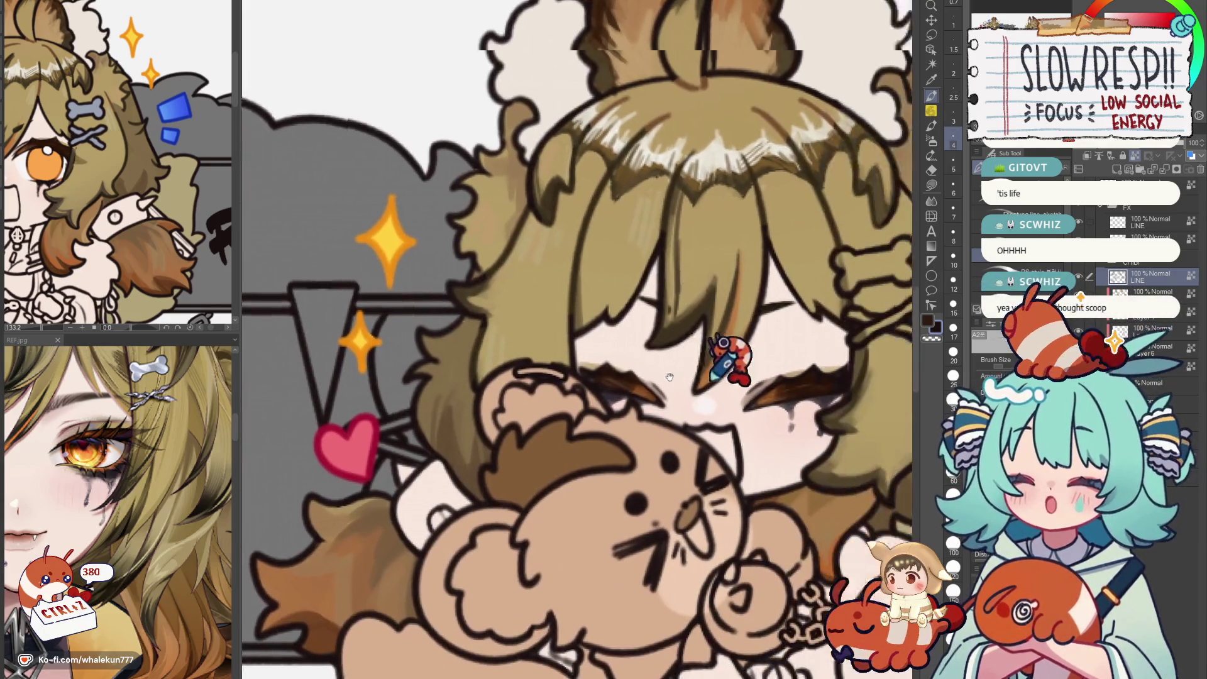
pyautogui.scroll(2, 745, 358)
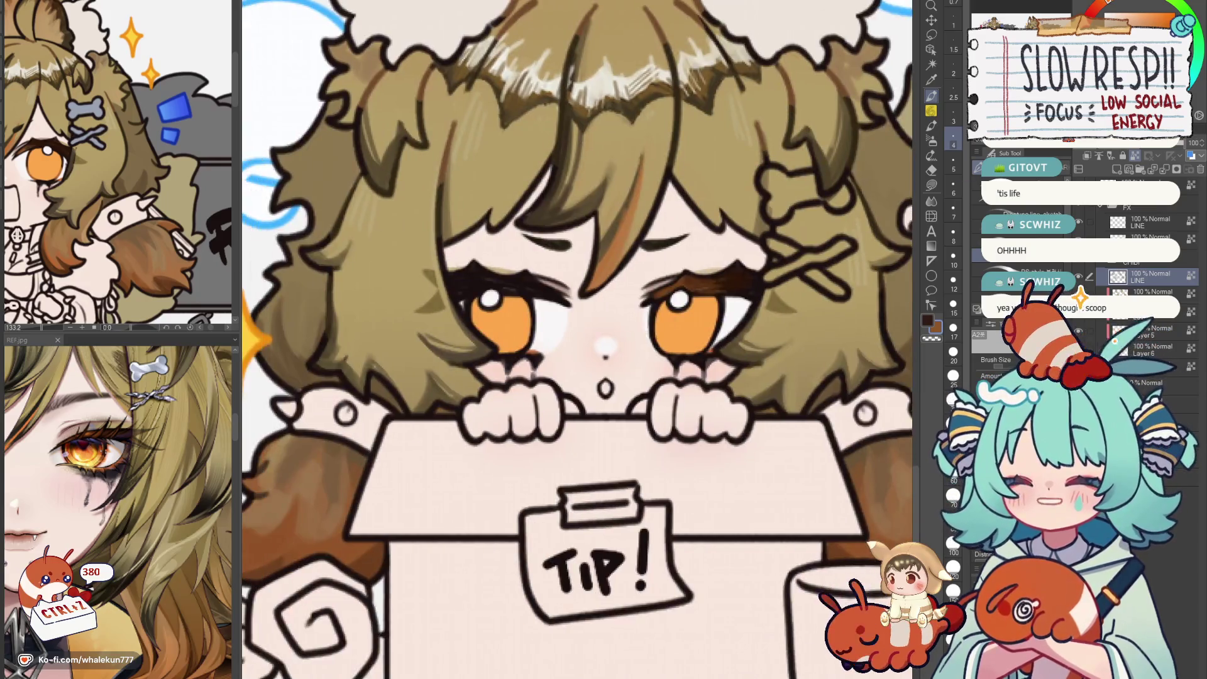
pyautogui.scroll(2, 650, 377)
pyautogui.scroll(2, 652, 377)
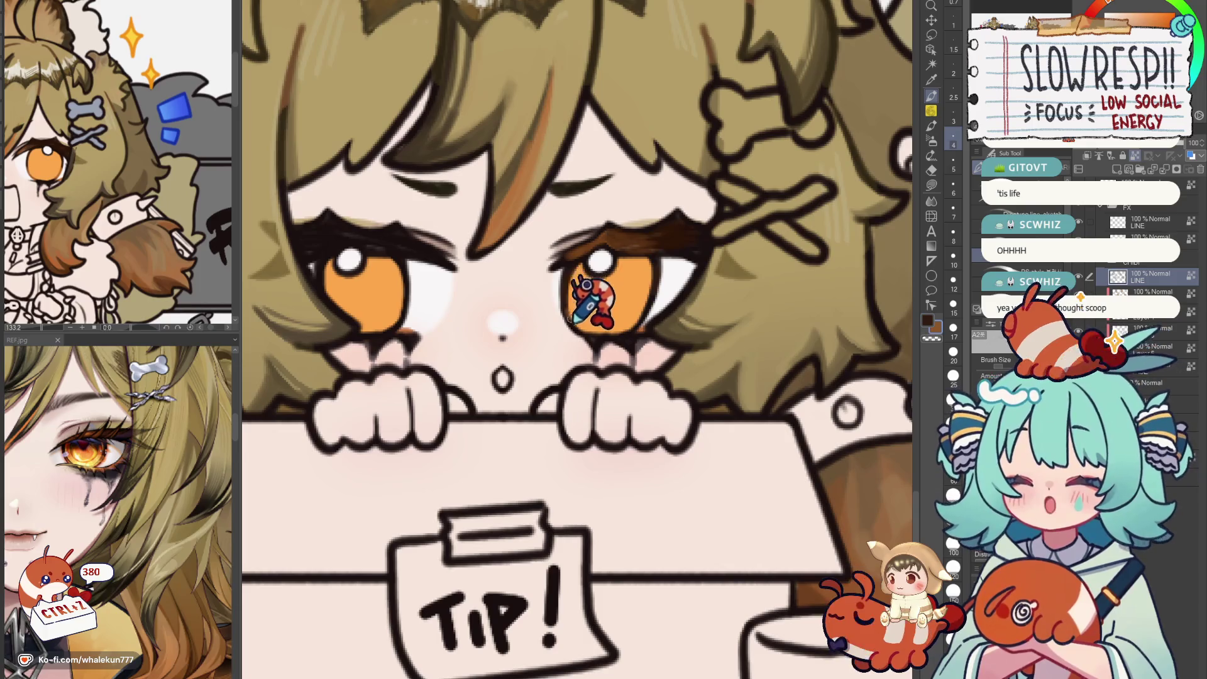
pyautogui.scroll(-3, 656, 307)
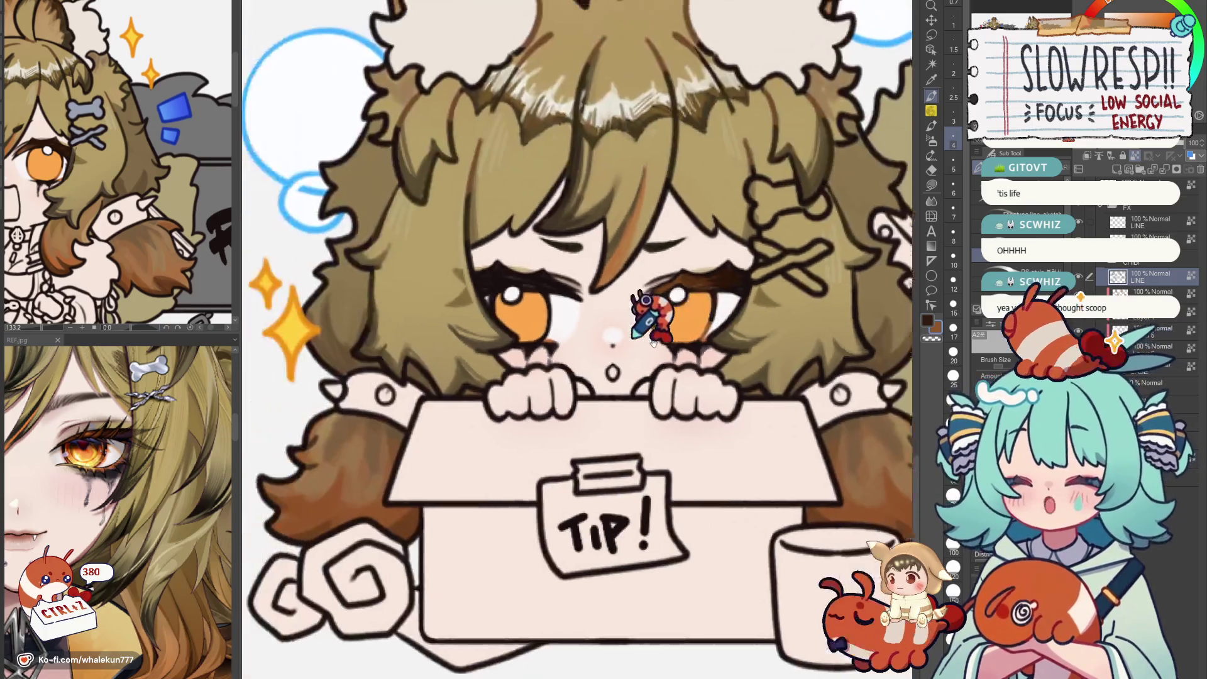
pyautogui.scroll(2, 661, 331)
pyautogui.scroll(2, 679, 349)
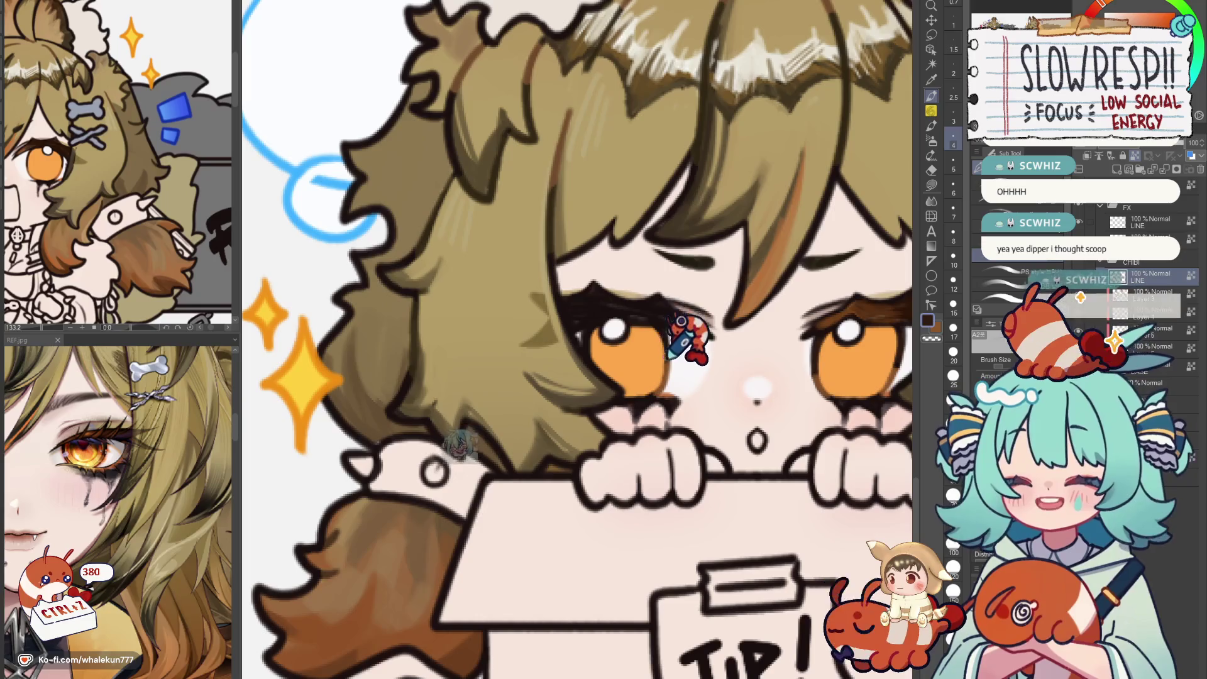
pyautogui.moveTo(693, 283)
pyautogui.mouseDown()
pyautogui.moveTo(698, 346)
pyautogui.moveTo(681, 344)
pyautogui.mouseUp()
pyautogui.scroll(2, 711, 330)
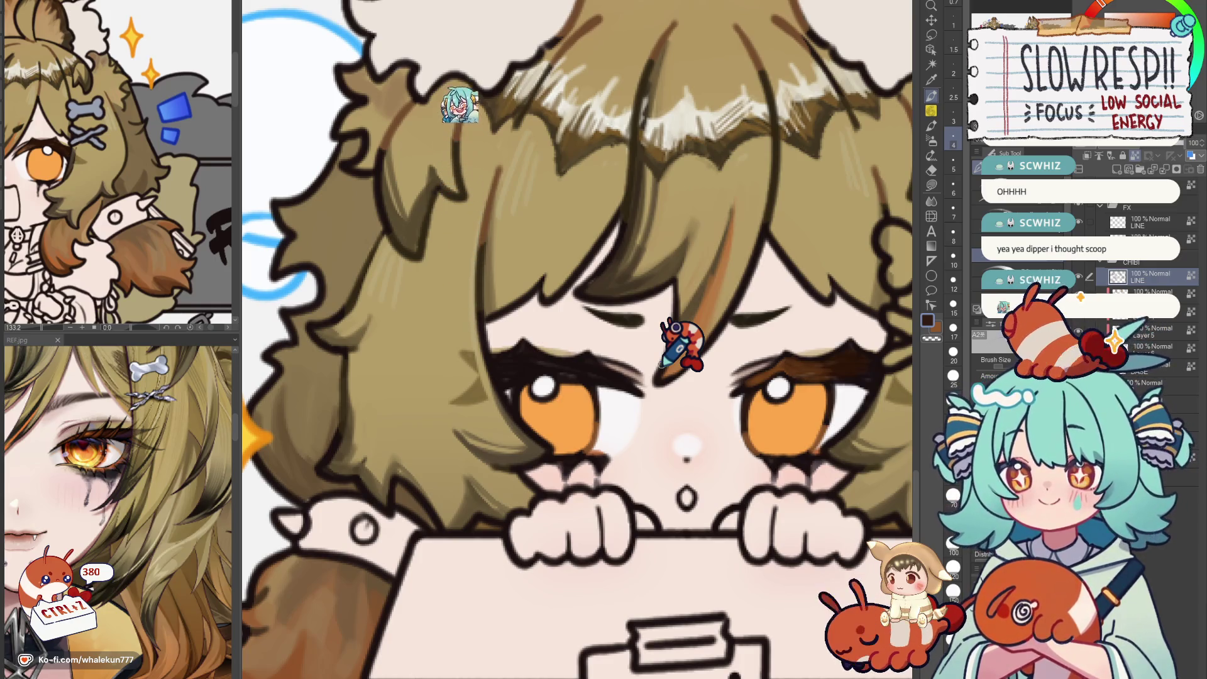
pyautogui.moveTo(682, 345); pyautogui.dragTo(712, 357)
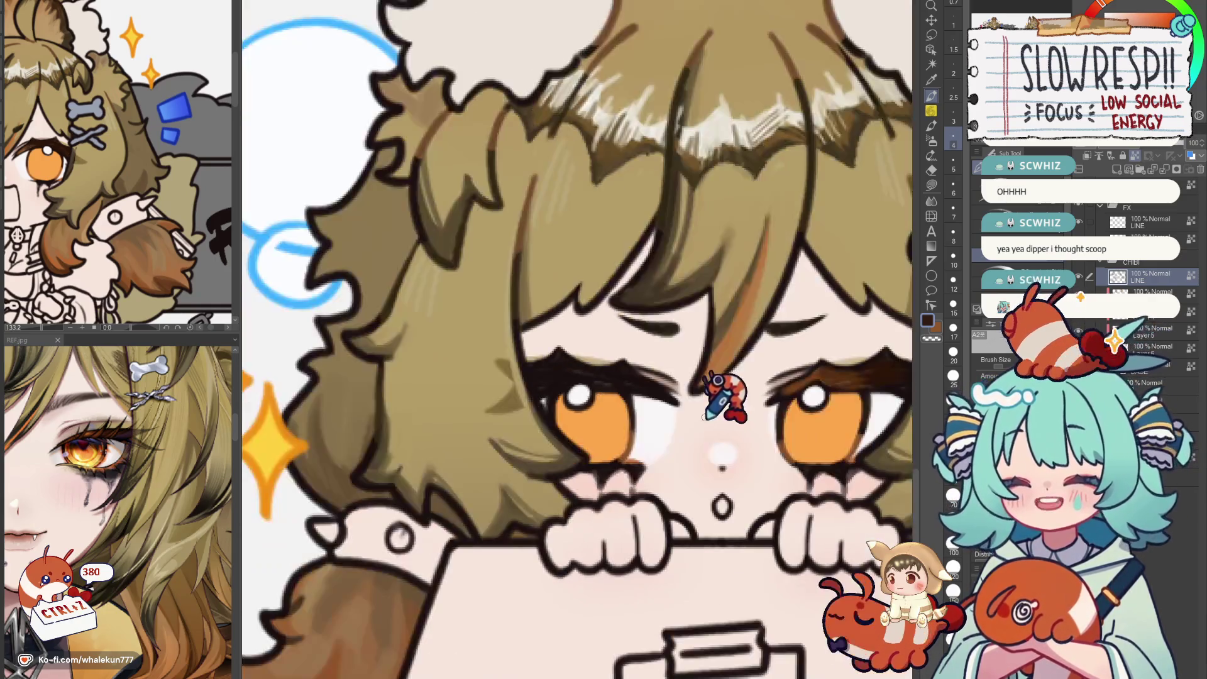
pyautogui.scroll(1, 660, 311)
pyautogui.press('h')
pyautogui.moveTo(651, 312)
pyautogui.mouseDown()
pyautogui.moveTo(585, 378)
pyautogui.moveTo(566, 366)
pyautogui.mouseUp()
pyautogui.scroll(-2, 533, 397)
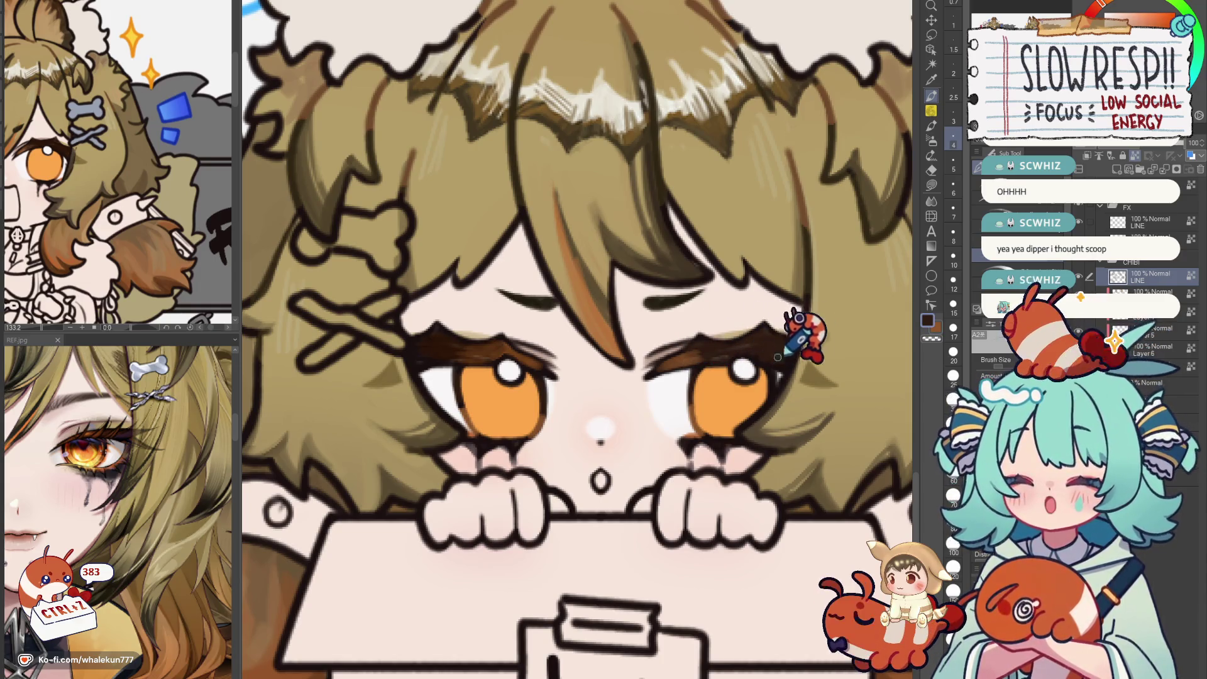
pyautogui.scroll(-3, 797, 335)
pyautogui.scroll(-3, 797, 336)
pyautogui.scroll(-2, 566, 377)
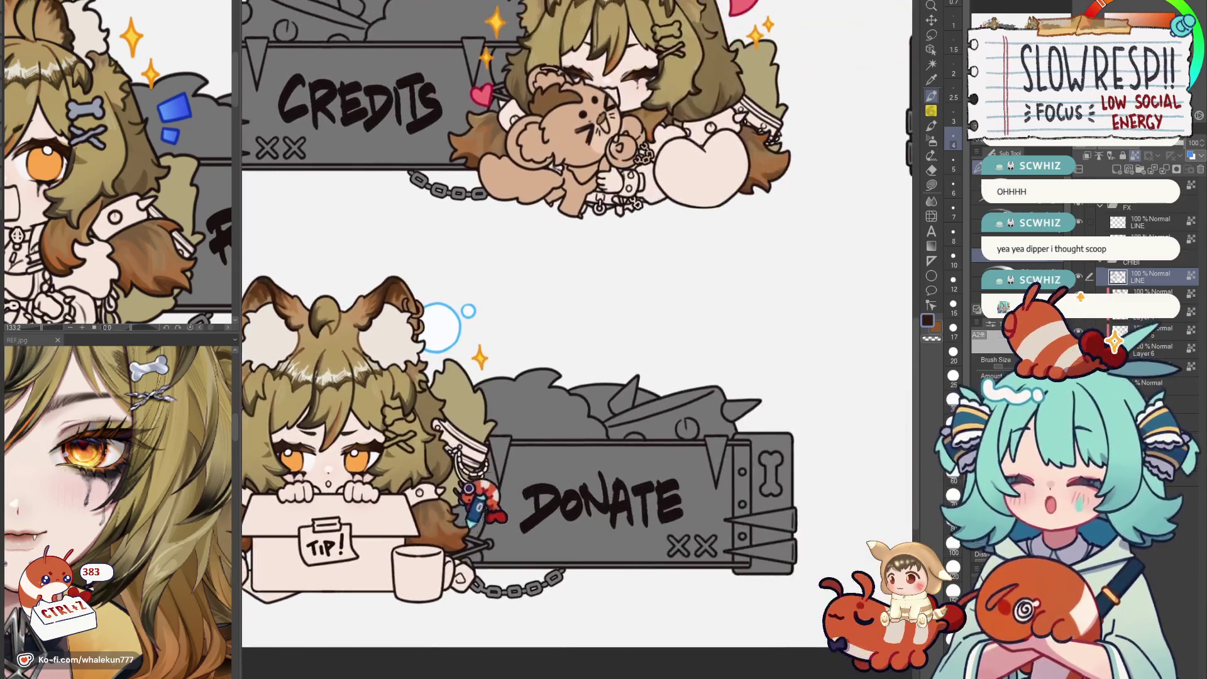
pyautogui.scroll(-2, 623, 476)
# Restore the view from mirrored and frame the Subscribe and Discord banners for eyebrow touch-ups.
pyautogui.press('h')
pyautogui.press('h')
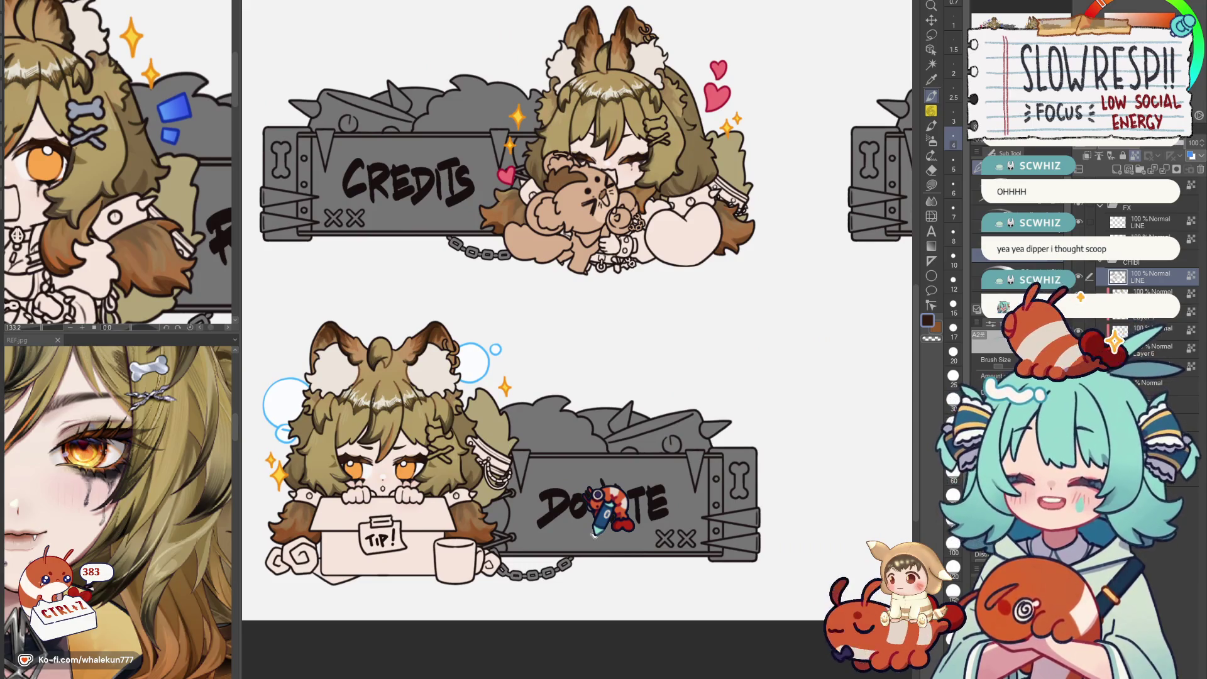
pyautogui.moveTo(611, 505); pyautogui.dragTo(509, 406)
pyautogui.moveTo(575, 501); pyautogui.dragTo(642, 299)
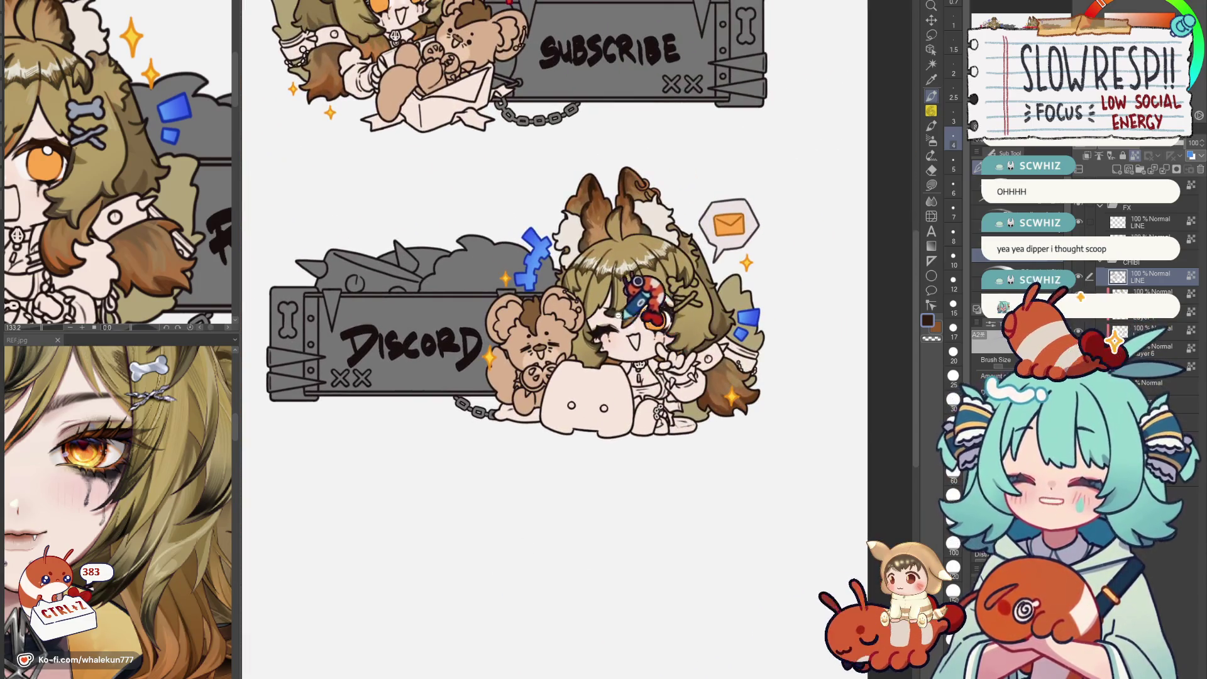
pyautogui.scroll(3, 641, 300)
pyautogui.scroll(3, 641, 311)
pyautogui.scroll(2, 646, 340)
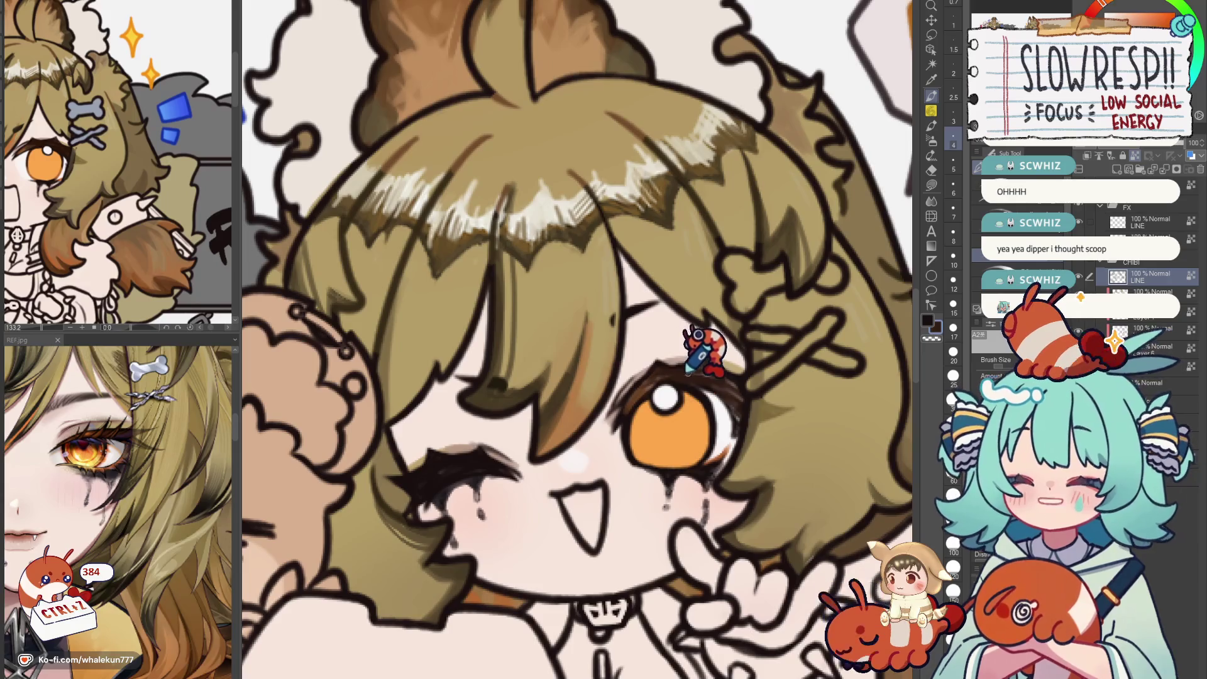
pyautogui.scroll(-2, 745, 359)
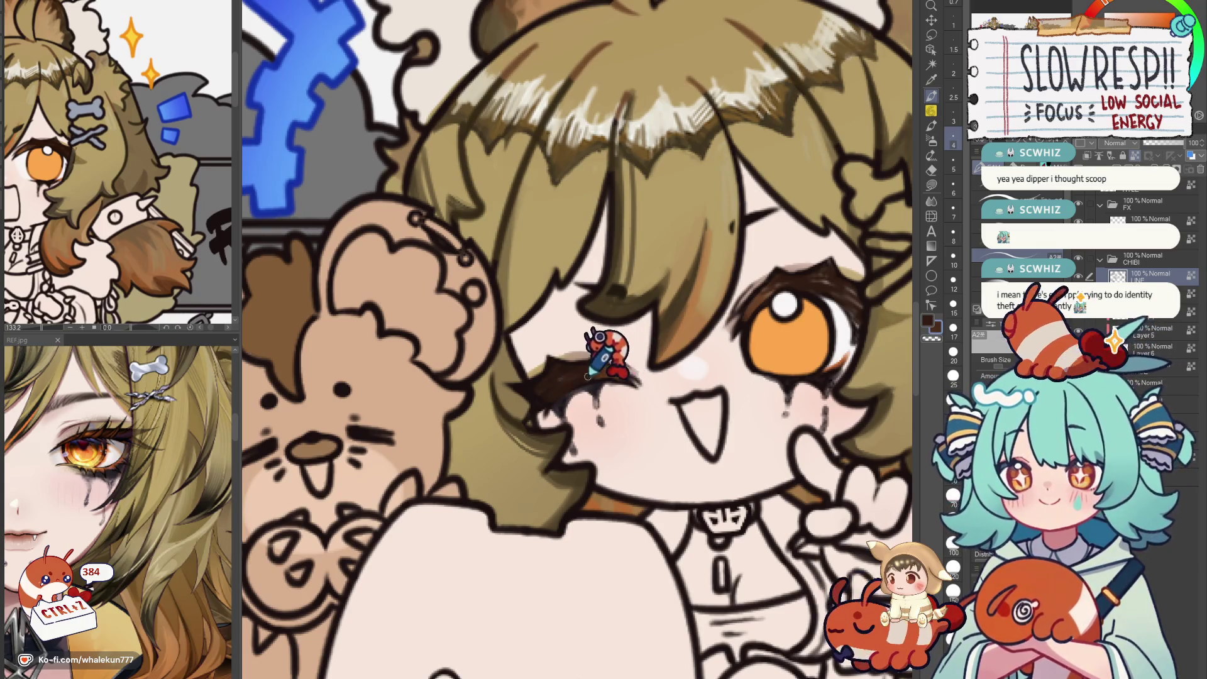
pyautogui.scroll(-5, 641, 350)
pyautogui.scroll(-3, 529, 476)
pyautogui.moveTo(528, 477); pyautogui.dragTo(717, 344)
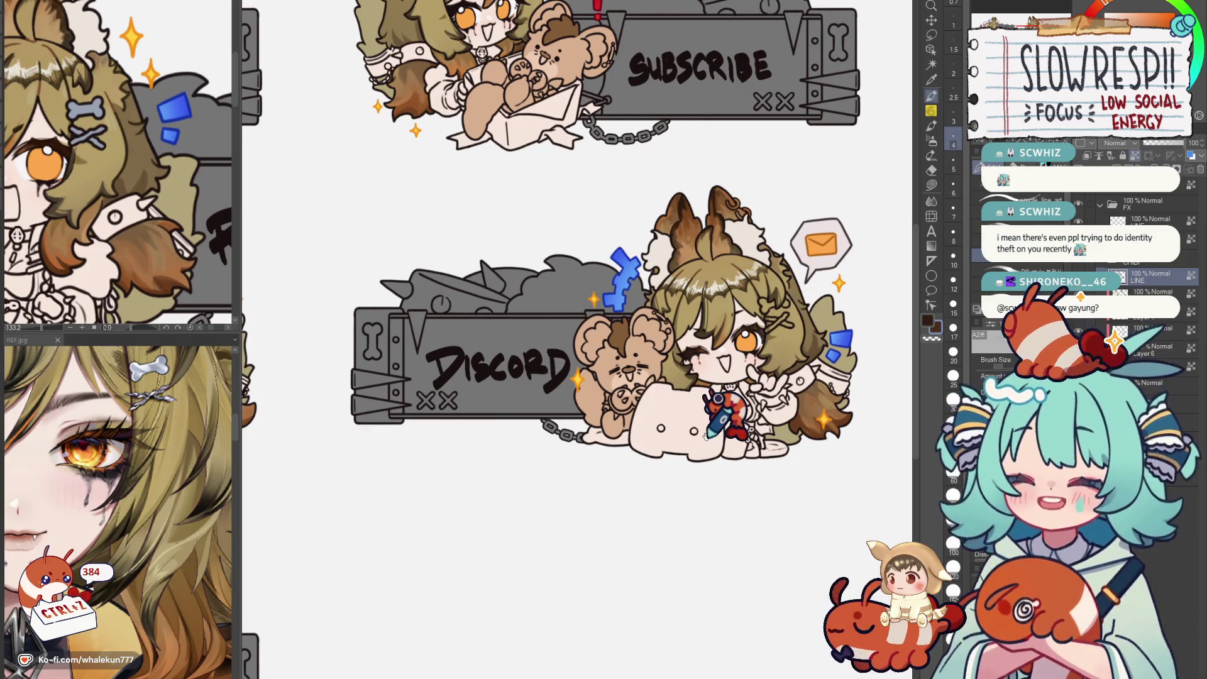
pyautogui.scroll(-1, 722, 415)
pyautogui.scroll(-1, 721, 415)
pyautogui.scroll(1, 724, 454)
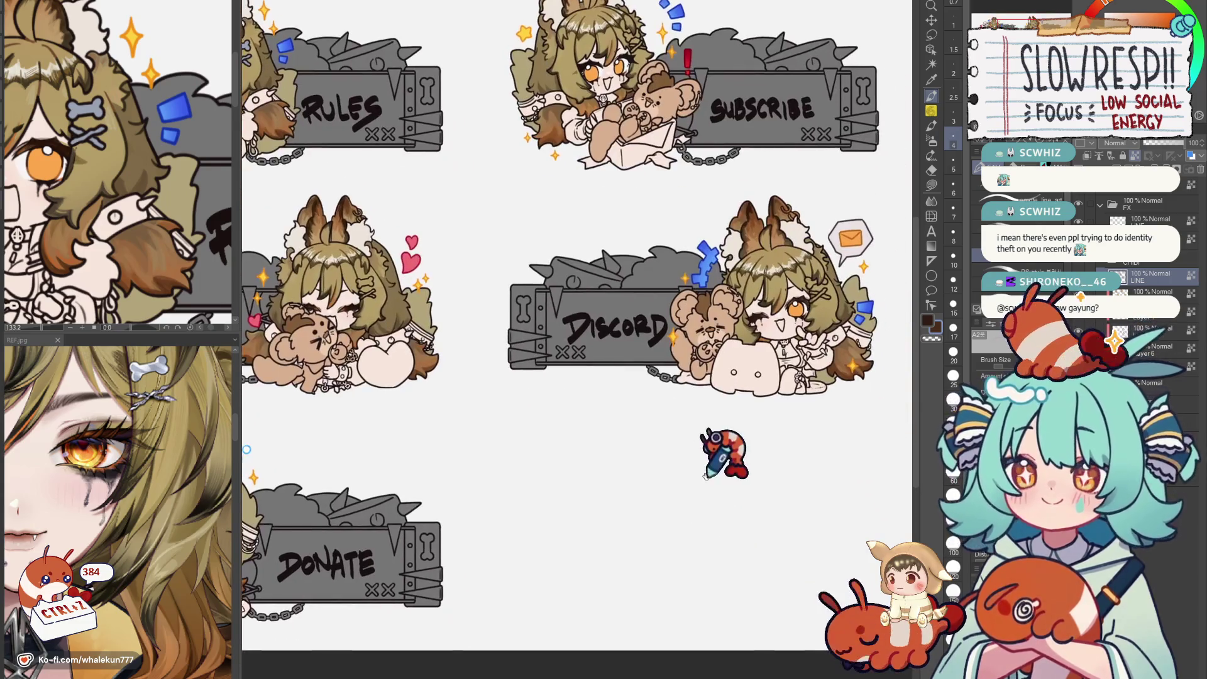
pyautogui.scroll(1, 774, 406)
pyautogui.scroll(1, 792, 303)
# Frame the Subscribe girl's face with the navigator, recolour her eyebrows brown and mirror-check.
pyautogui.moveTo(877, 141); pyautogui.dragTo(650, 382)
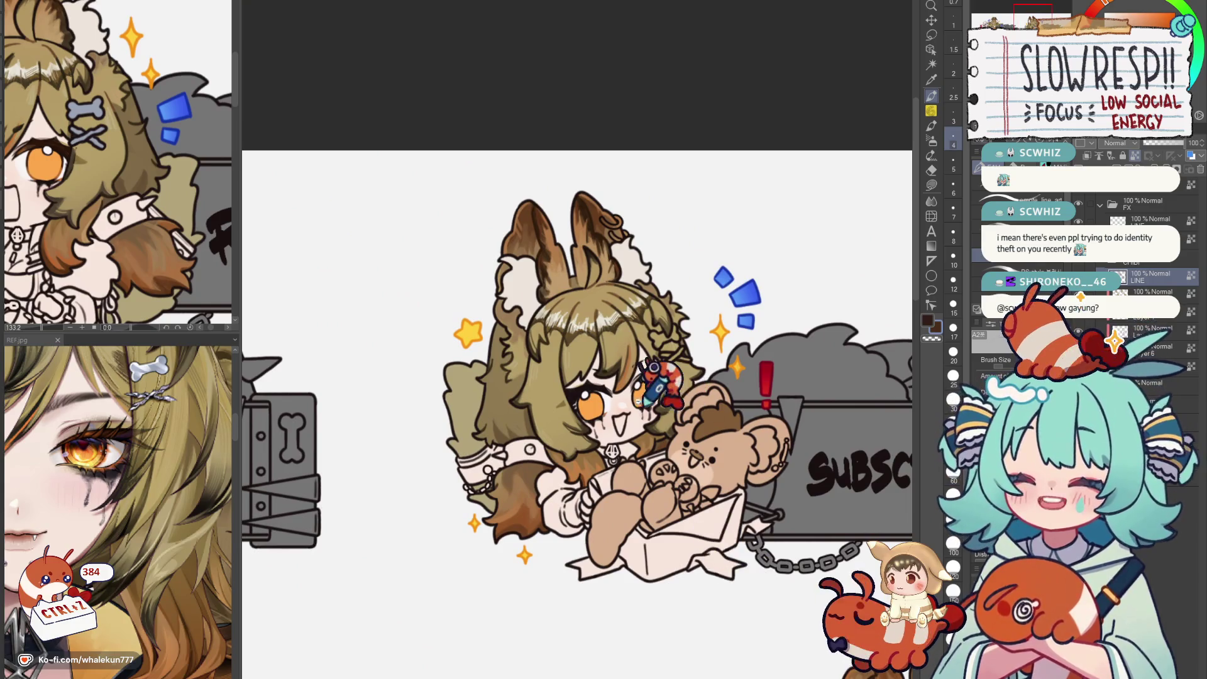
pyautogui.scroll(1, 650, 368)
pyautogui.scroll(1, 660, 372)
pyautogui.scroll(1, 707, 382)
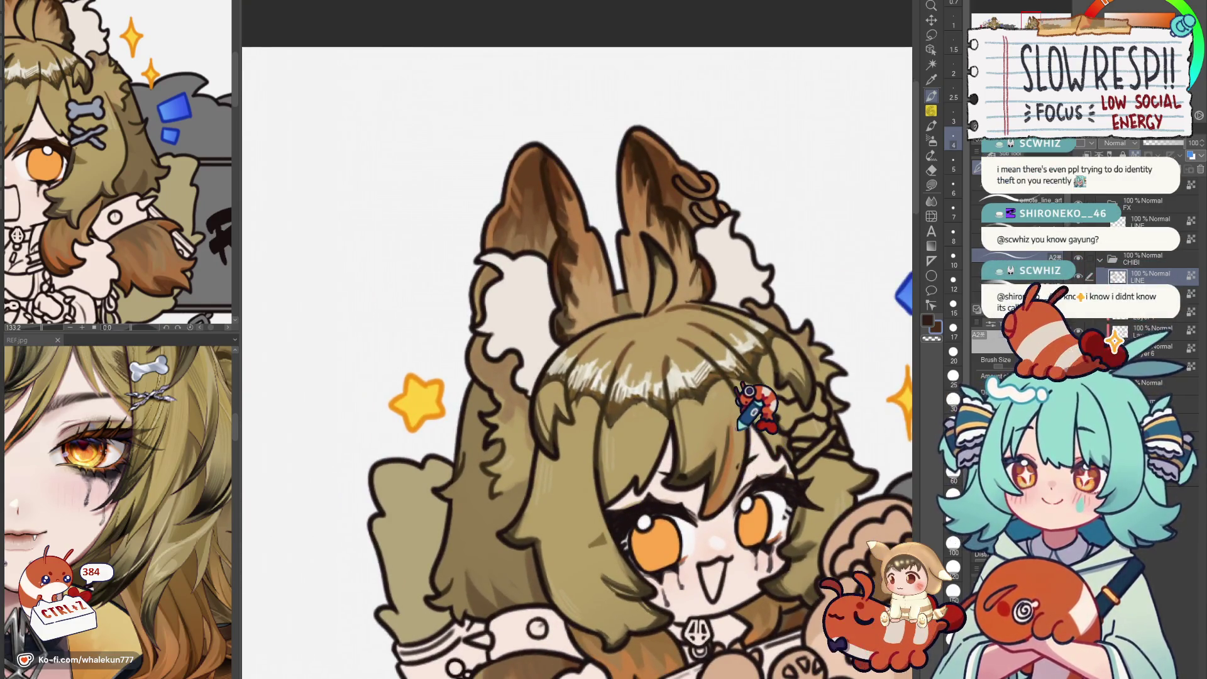
pyautogui.scroll(1, 754, 405)
pyautogui.scroll(1, 707, 406)
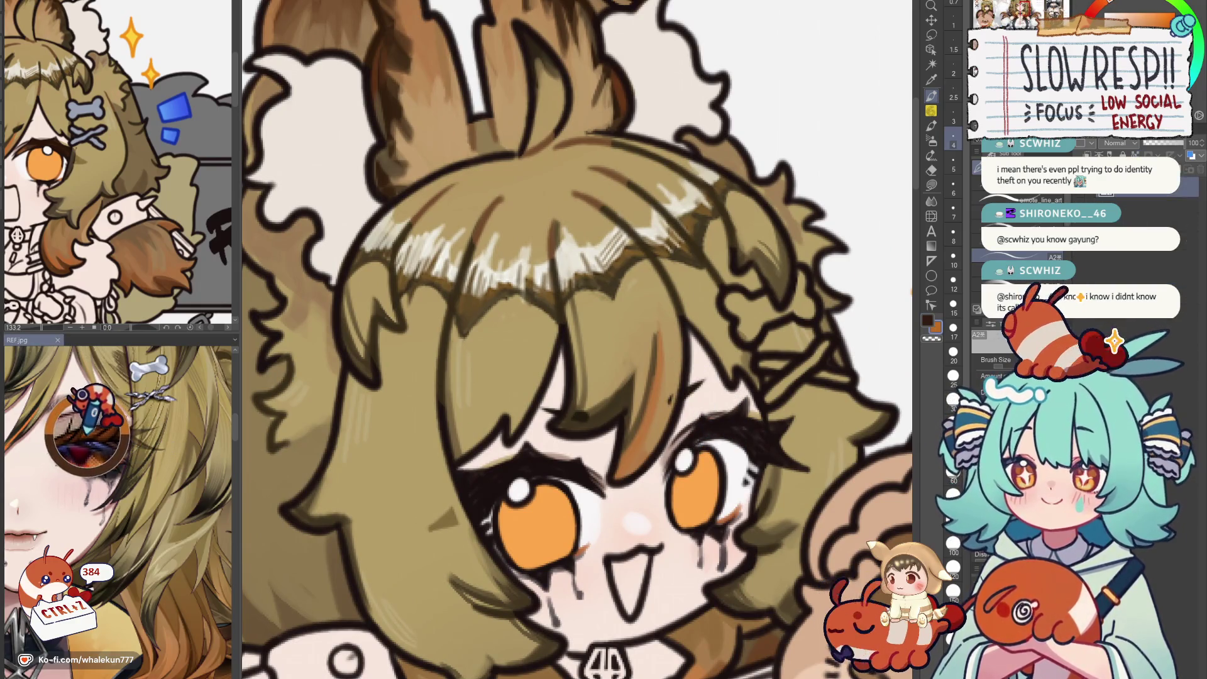
pyautogui.moveTo(103, 188); pyautogui.dragTo(188, 217)
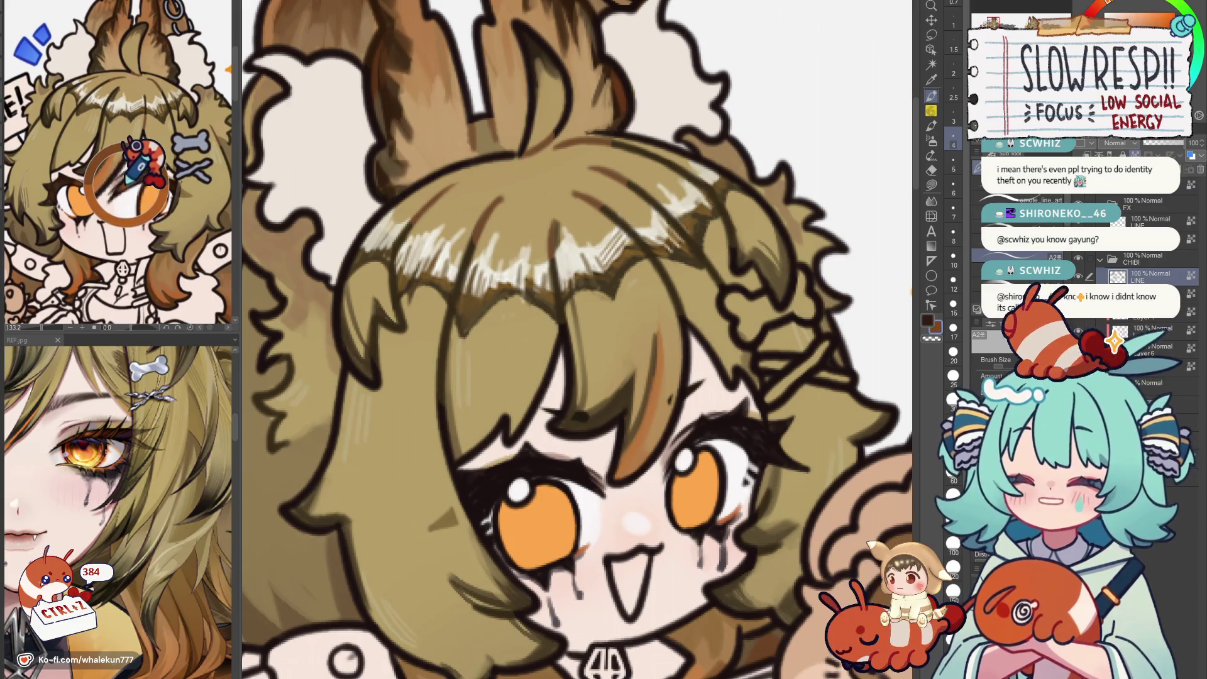
pyautogui.moveTo(661, 434)
pyautogui.mouseDown()
pyautogui.moveTo(736, 396)
pyautogui.moveTo(750, 363)
pyautogui.mouseUp()
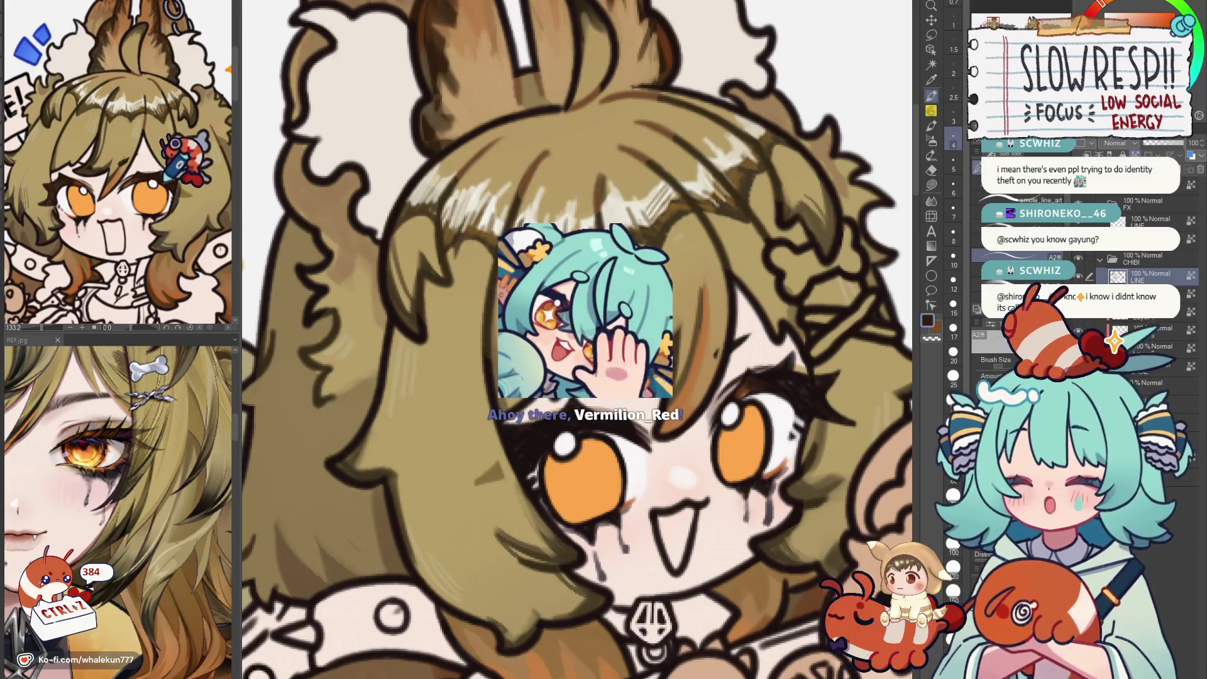
pyautogui.moveTo(443, 254); pyautogui.dragTo(434, 247)
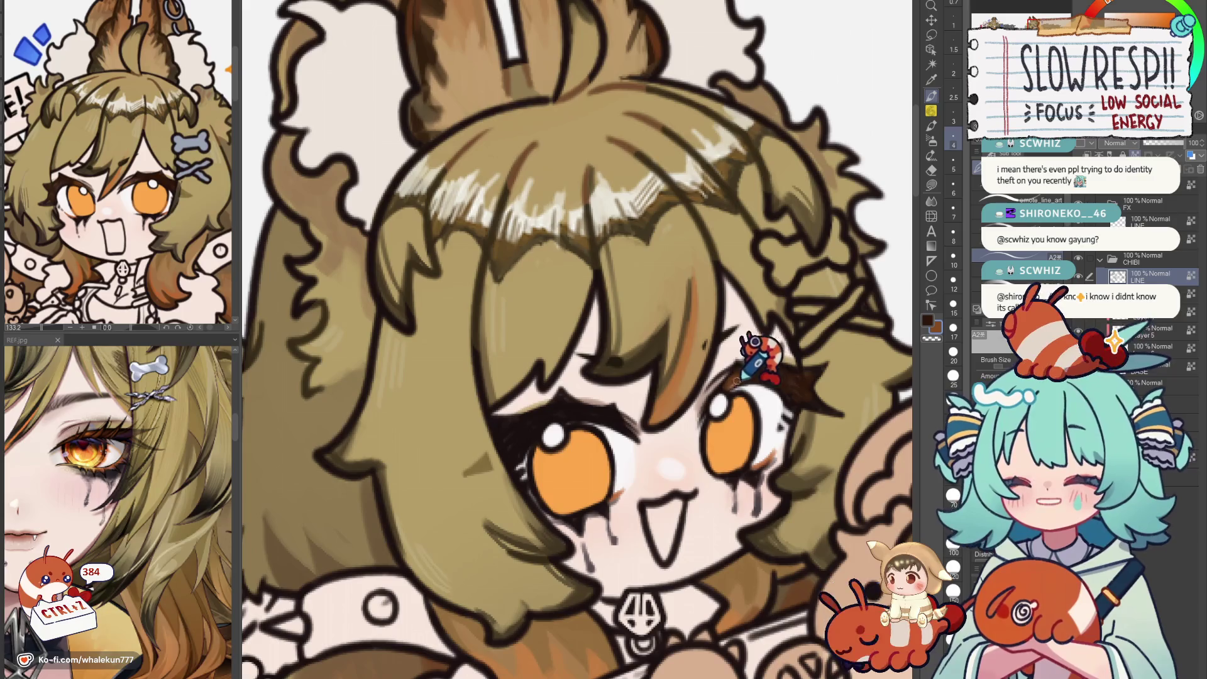
pyautogui.scroll(-1, 799, 336)
pyautogui.scroll(-3, 717, 368)
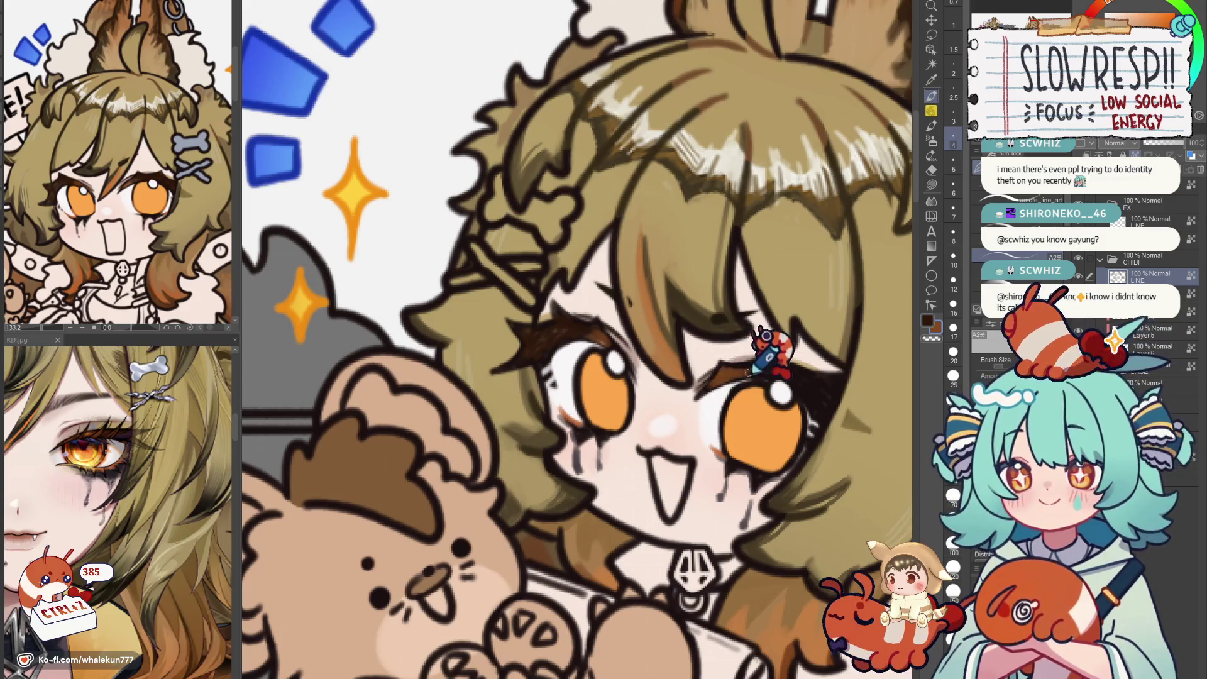
pyautogui.press('h')
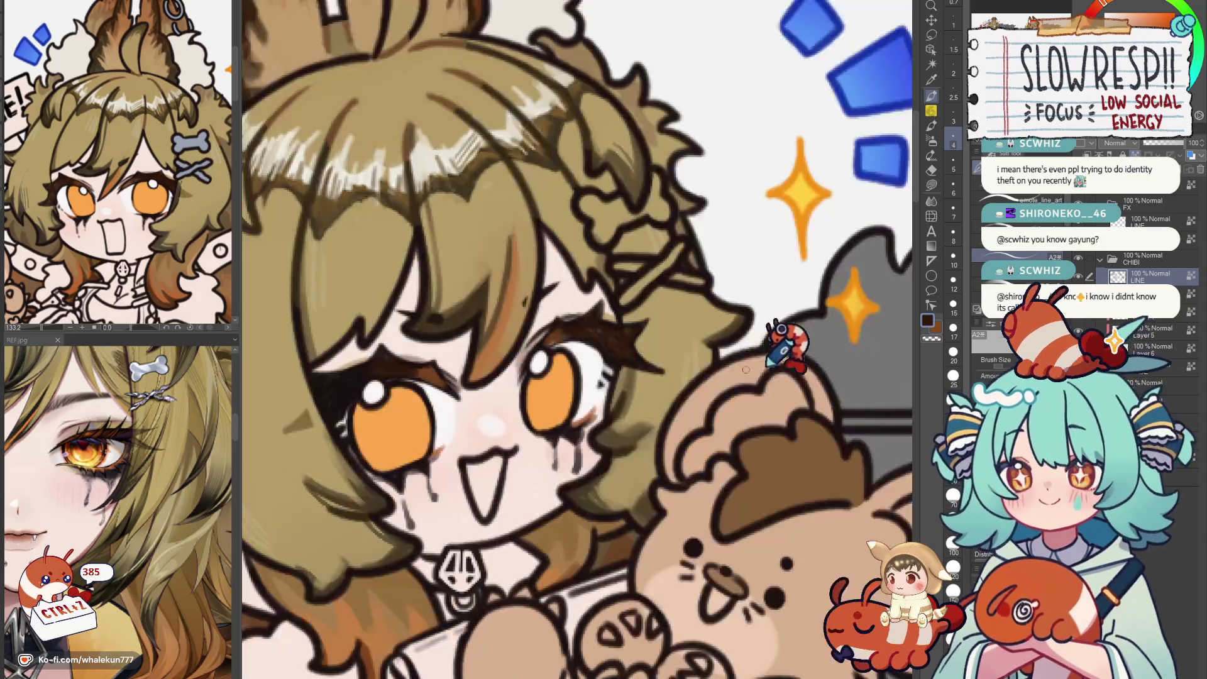
pyautogui.scroll(3, 660, 350)
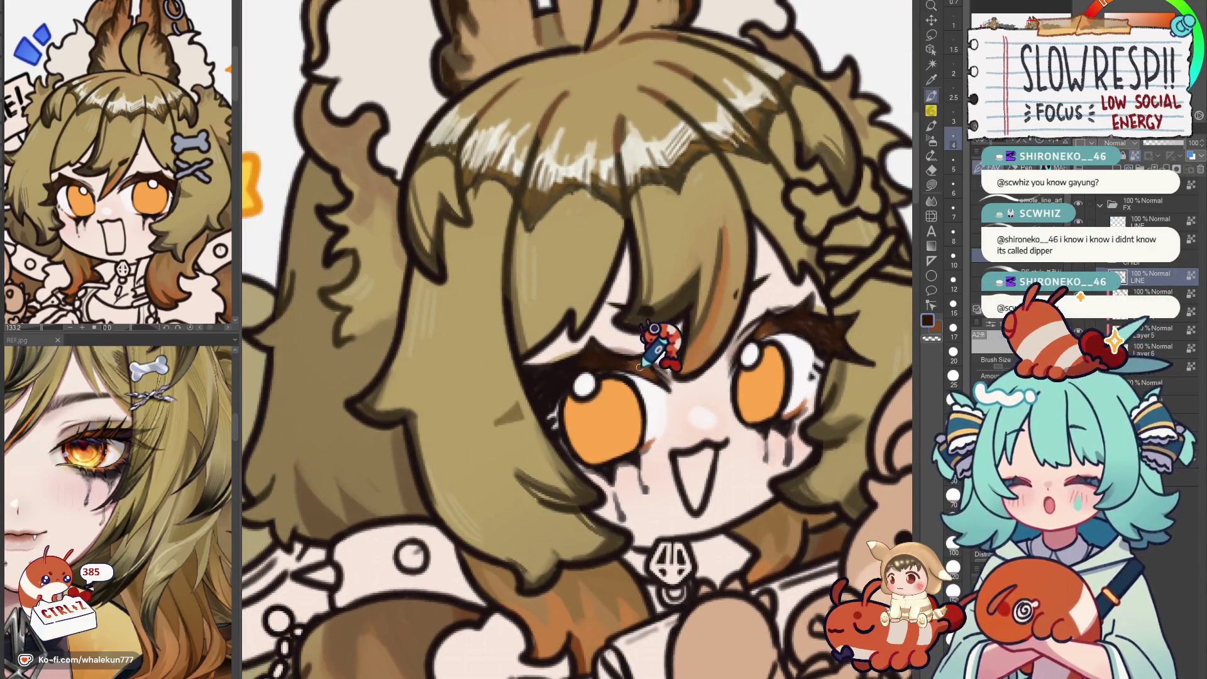